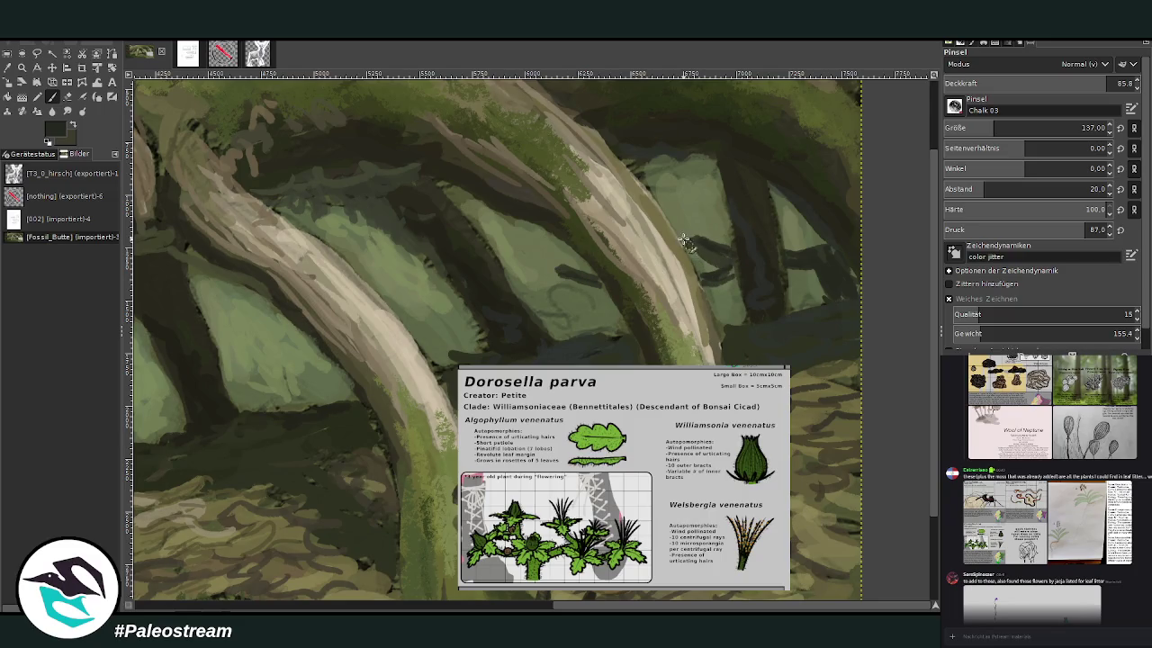
- Paint dark Chalk 03 leaf and stem strokes into the background gaps between the roots
{"action": "mouse_move", "coordinate": [720, 221]}
{"action": "left_mouse_down"}
{"action": "mouse_move", "coordinate": [727, 252]}
{"action": "mouse_move", "coordinate": [698, 250]}
{"action": "mouse_move", "coordinate": [733, 275]}
{"action": "mouse_move", "coordinate": [720, 285]}
{"action": "left_mouse_up"}
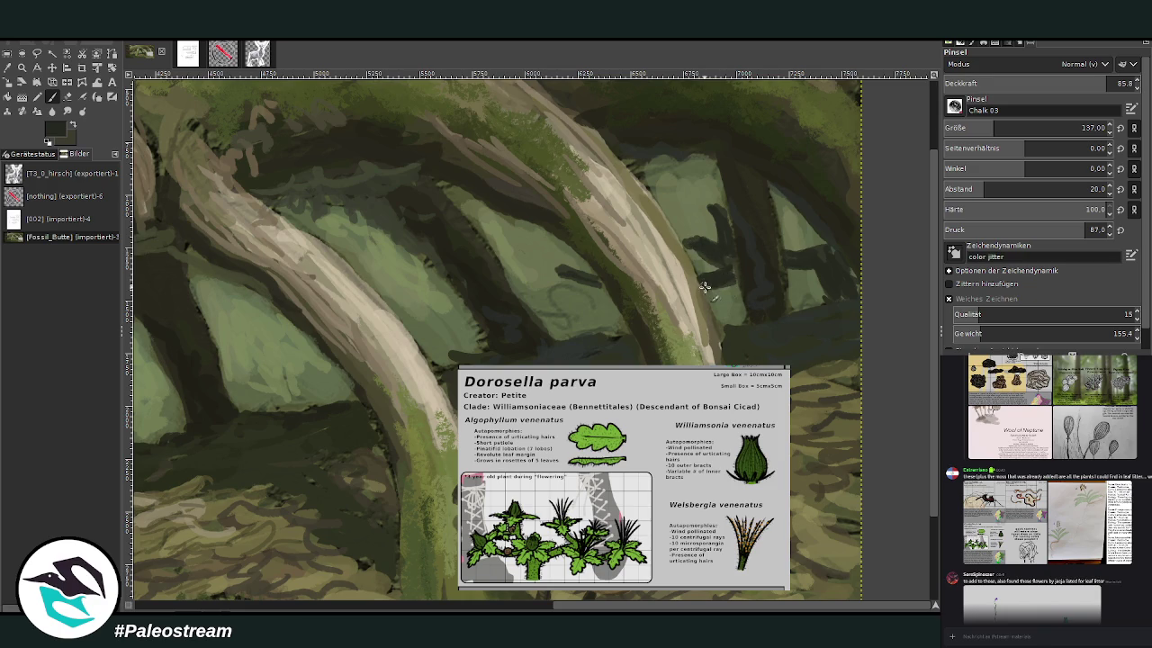
{"action": "left_click_drag", "start_coordinate": [796, 256], "coordinate": [806, 247]}
{"action": "left_click_drag", "start_coordinate": [684, 214], "coordinate": [675, 227]}
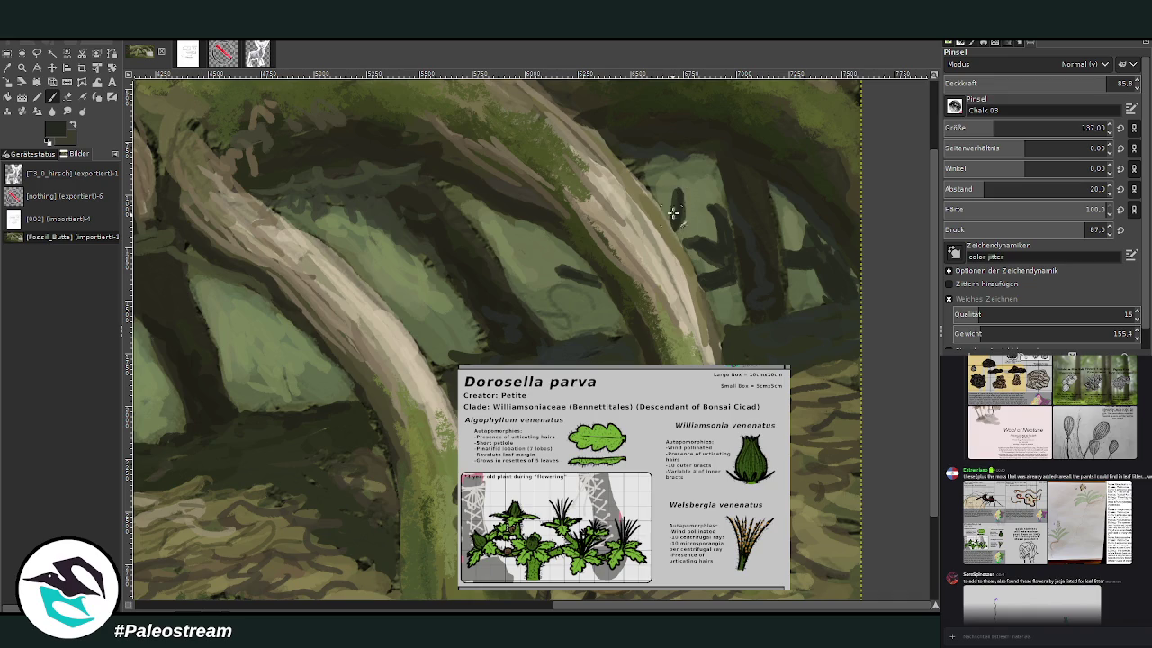
{"action": "mouse_move", "coordinate": [549, 271]}
{"action": "left_mouse_down"}
{"action": "mouse_move", "coordinate": [533, 283]}
{"action": "mouse_move", "coordinate": [576, 270]}
{"action": "mouse_move", "coordinate": [564, 248]}
{"action": "mouse_move", "coordinate": [567, 279]}
{"action": "mouse_move", "coordinate": [540, 274]}
{"action": "mouse_move", "coordinate": [582, 276]}
{"action": "mouse_move", "coordinate": [572, 257]}
{"action": "mouse_move", "coordinate": [603, 232]}
{"action": "left_mouse_up"}
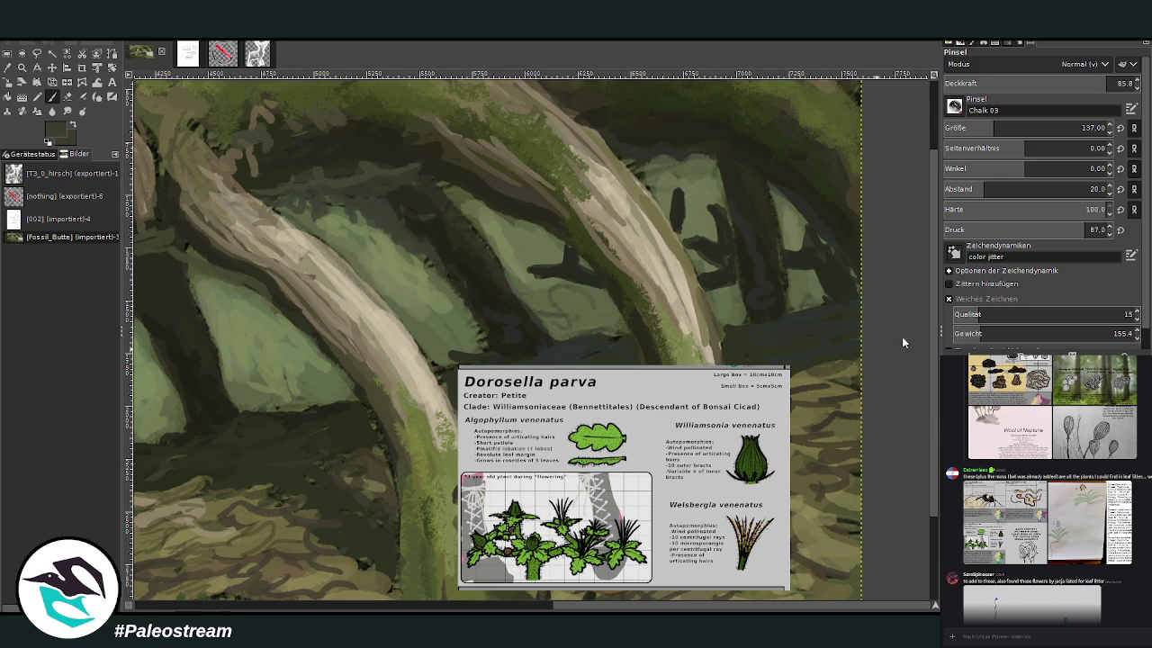
{"action": "left_click_drag", "start_coordinate": [529, 270], "coordinate": [530, 270]}
- At 92.4 opacity, cover the sketch circle and fill out dark leaf shapes in the light-green gaps
{"action": "left_click", "coordinate": [1119, 77]}
{"action": "mouse_move", "coordinate": [554, 263]}
{"action": "left_mouse_down"}
{"action": "mouse_move", "coordinate": [531, 279]}
{"action": "mouse_move", "coordinate": [538, 268]}
{"action": "mouse_move", "coordinate": [560, 275]}
{"action": "mouse_move", "coordinate": [540, 258]}
{"action": "left_mouse_up"}
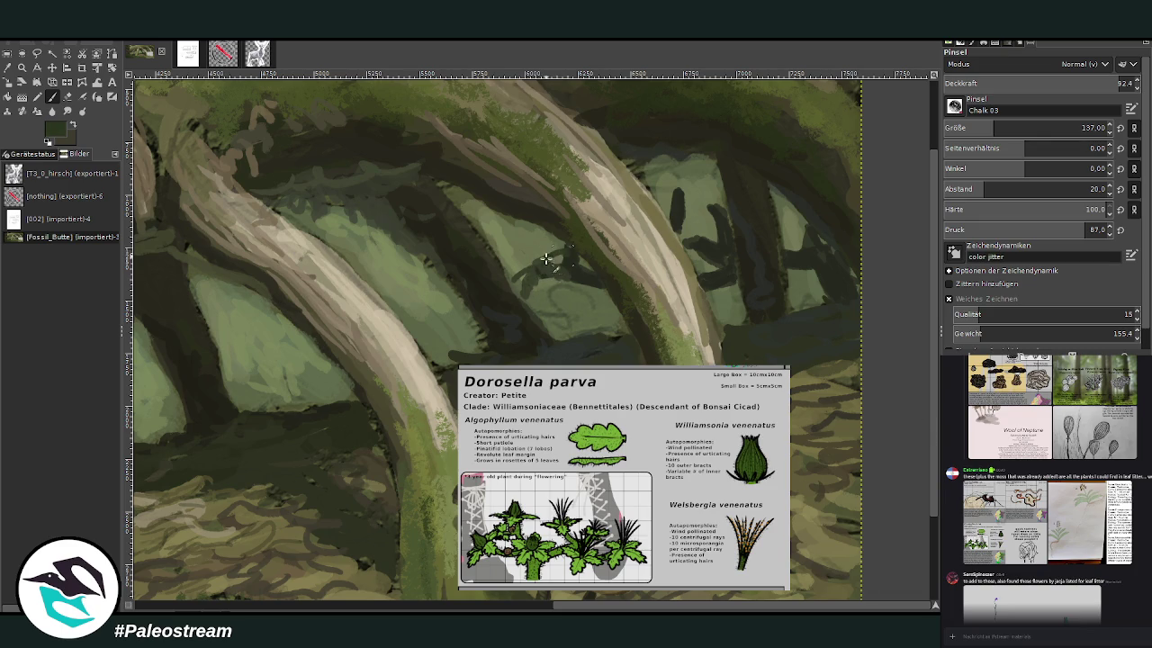
{"action": "mouse_move", "coordinate": [518, 293]}
{"action": "left_mouse_down"}
{"action": "mouse_move", "coordinate": [545, 283]}
{"action": "mouse_move", "coordinate": [539, 270]}
{"action": "mouse_move", "coordinate": [522, 288]}
{"action": "mouse_move", "coordinate": [556, 276]}
{"action": "mouse_move", "coordinate": [544, 266]}
{"action": "left_mouse_up"}
{"action": "mouse_move", "coordinate": [689, 236]}
{"action": "left_mouse_down"}
{"action": "mouse_move", "coordinate": [708, 232]}
{"action": "mouse_move", "coordinate": [700, 217]}
{"action": "left_mouse_up"}
{"action": "left_click_drag", "start_coordinate": [794, 214], "coordinate": [801, 227]}
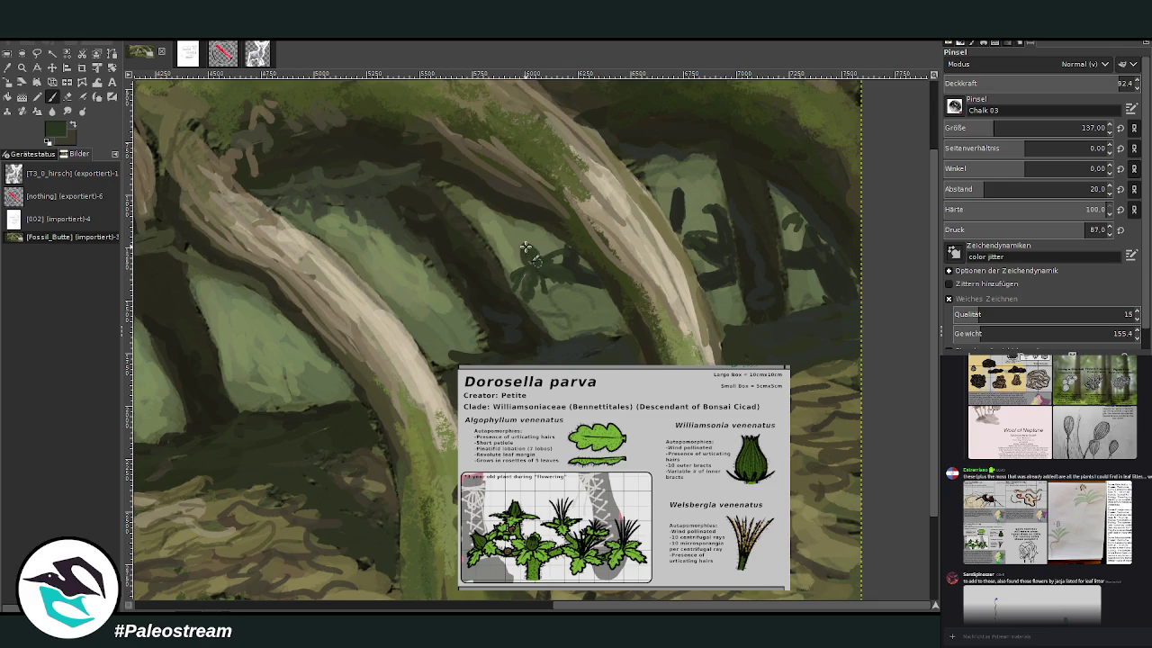
{"action": "mouse_move", "coordinate": [672, 187]}
{"action": "left_mouse_down"}
{"action": "mouse_move", "coordinate": [661, 200]}
{"action": "mouse_move", "coordinate": [710, 198]}
{"action": "left_mouse_up"}
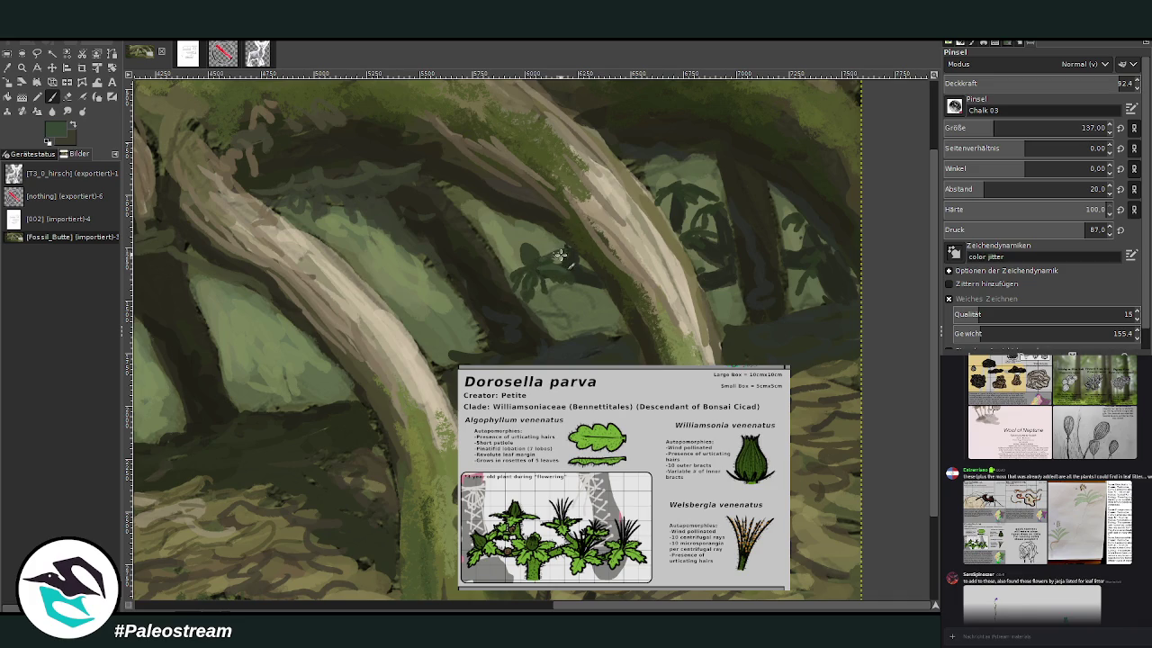
{"action": "left_click_drag", "start_coordinate": [677, 189], "coordinate": [650, 210]}
{"action": "key", "text": "shift+e"}
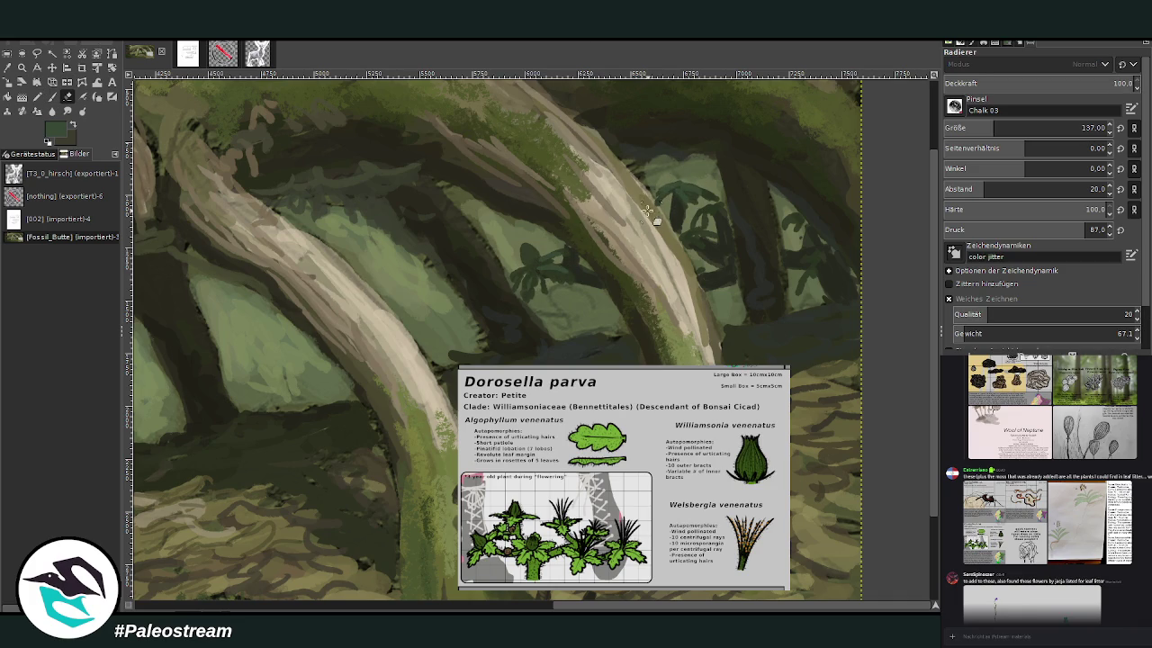
{"action": "left_click", "coordinate": [83, 92]}
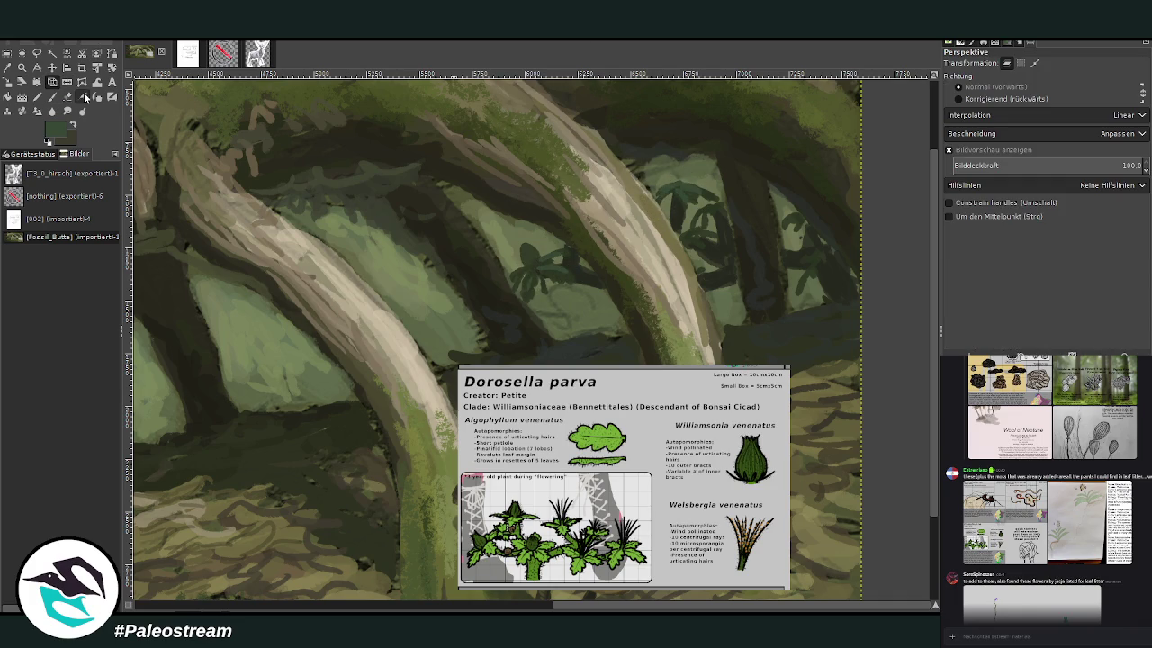
{"action": "left_click", "coordinate": [698, 237]}
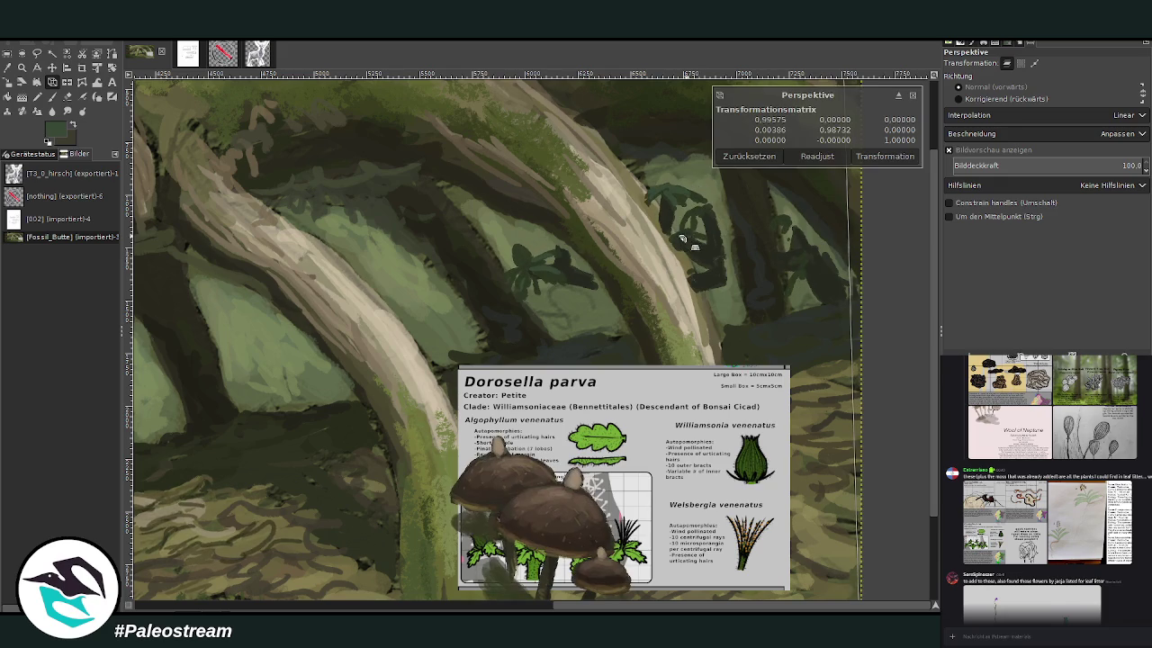
{"action": "left_click", "coordinate": [912, 94]}
{"action": "left_click", "coordinate": [52, 97]}
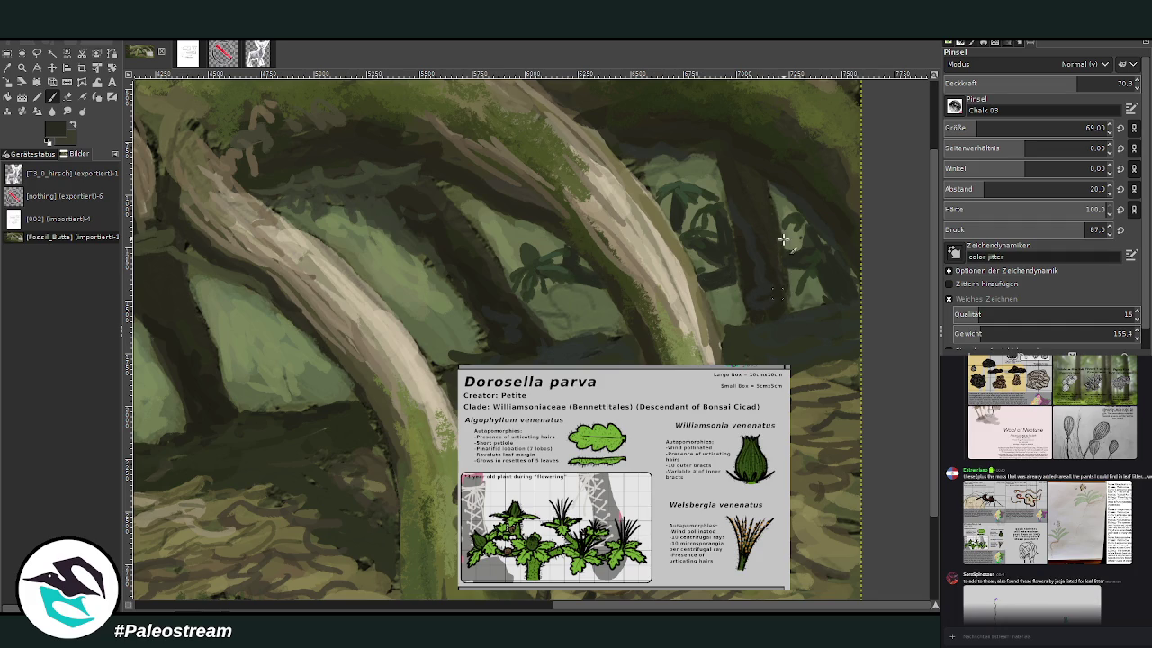
- Paint muted green leaf shapes into the background patches behind the roots
{"action": "left_click", "coordinate": [837, 297], "text": "ctrl"}
{"action": "left_click_drag", "start_coordinate": [702, 221], "coordinate": [726, 207]}
{"action": "mouse_move", "coordinate": [523, 248]}
{"action": "left_mouse_down"}
{"action": "mouse_move", "coordinate": [528, 277]}
{"action": "mouse_move", "coordinate": [565, 238]}
{"action": "left_mouse_up"}
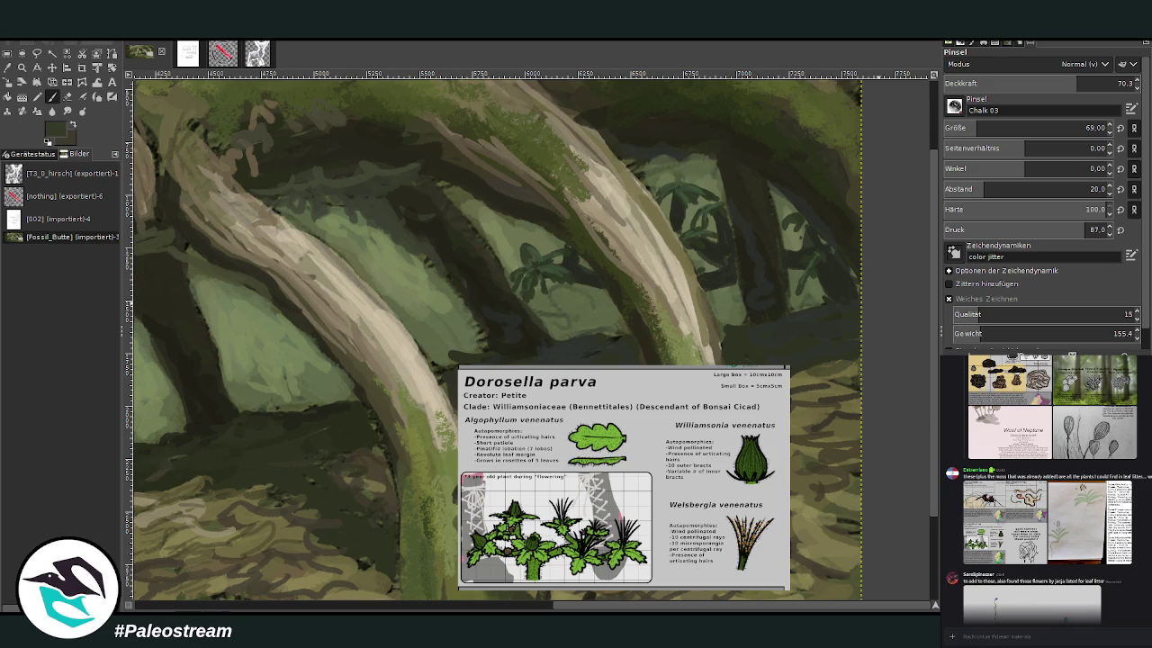
- With brush size 52 and 46.4 opacity, shade the upper tree trunk with dark strokes
{"action": "left_click_drag", "start_coordinate": [1077, 83], "coordinate": [1116, 83]}
{"action": "left_click", "coordinate": [970, 128]}
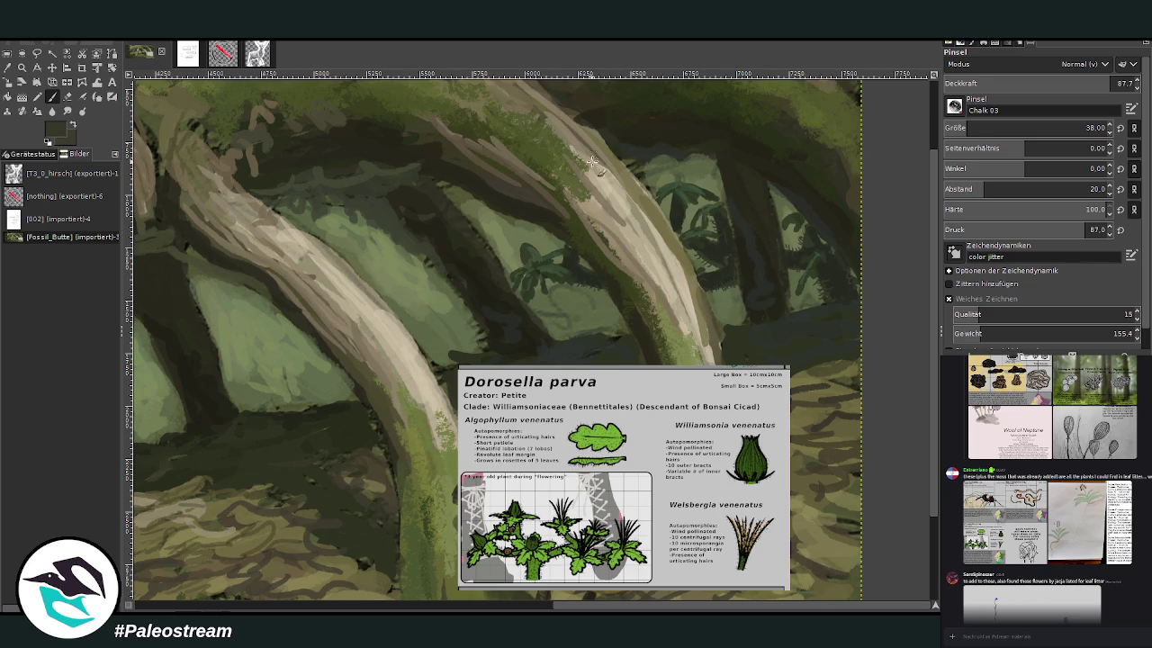
{"action": "left_click_drag", "start_coordinate": [1017, 130], "coordinate": [1062, 128]}
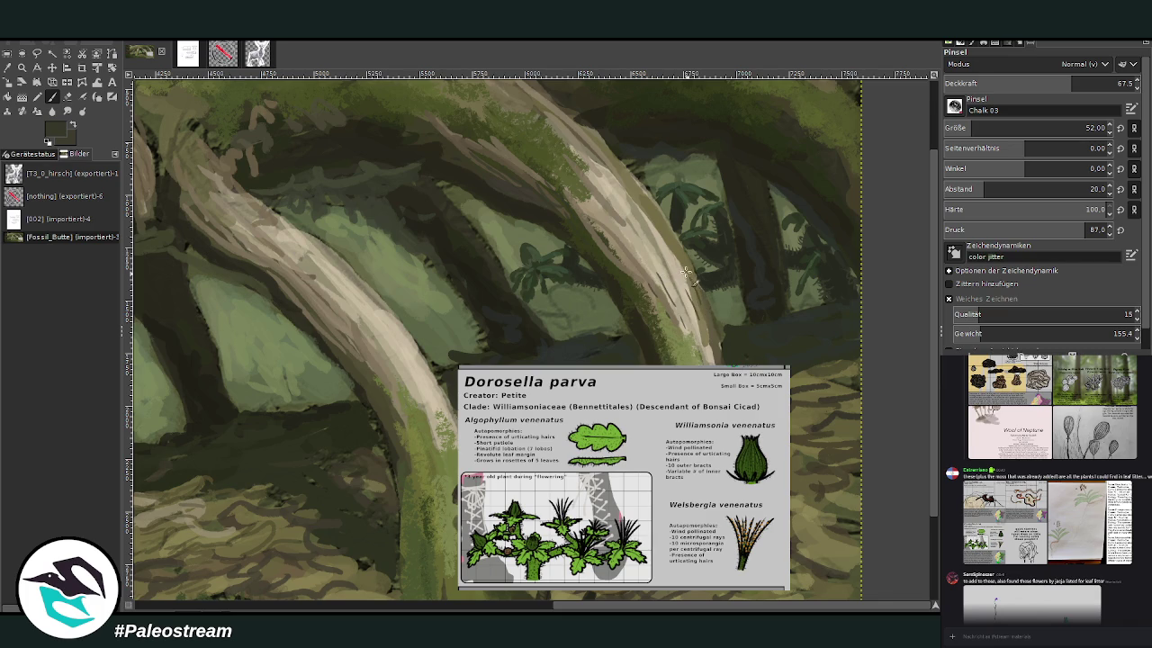
{"action": "left_click", "coordinate": [1033, 81]}
{"action": "left_click_drag", "start_coordinate": [663, 261], "coordinate": [612, 198]}
{"action": "mouse_move", "coordinate": [630, 239]}
{"action": "left_mouse_down"}
{"action": "mouse_move", "coordinate": [584, 162]}
{"action": "mouse_move", "coordinate": [605, 167]}
{"action": "left_mouse_up"}
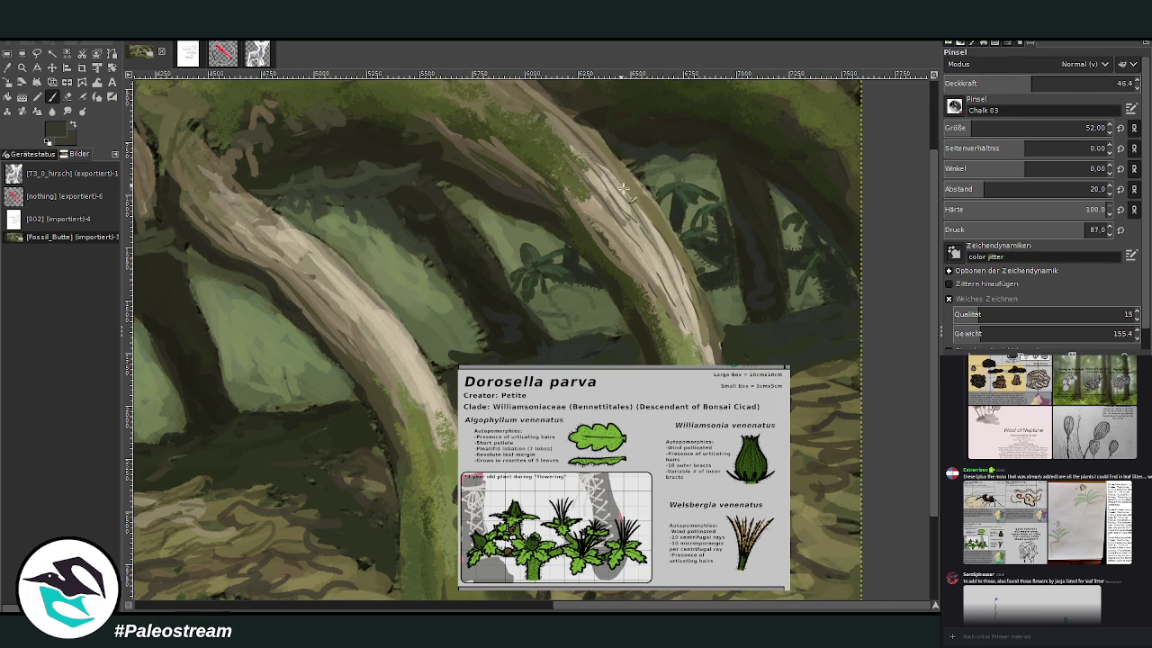
{"action": "mouse_move", "coordinate": [641, 204]}
{"action": "left_mouse_down"}
{"action": "mouse_move", "coordinate": [655, 268]}
{"action": "mouse_move", "coordinate": [595, 206]}
{"action": "mouse_move", "coordinate": [578, 204]}
{"action": "left_mouse_up"}
{"action": "mouse_move", "coordinate": [640, 277]}
{"action": "left_mouse_down"}
{"action": "mouse_move", "coordinate": [589, 210]}
{"action": "mouse_move", "coordinate": [600, 208]}
{"action": "left_mouse_up"}
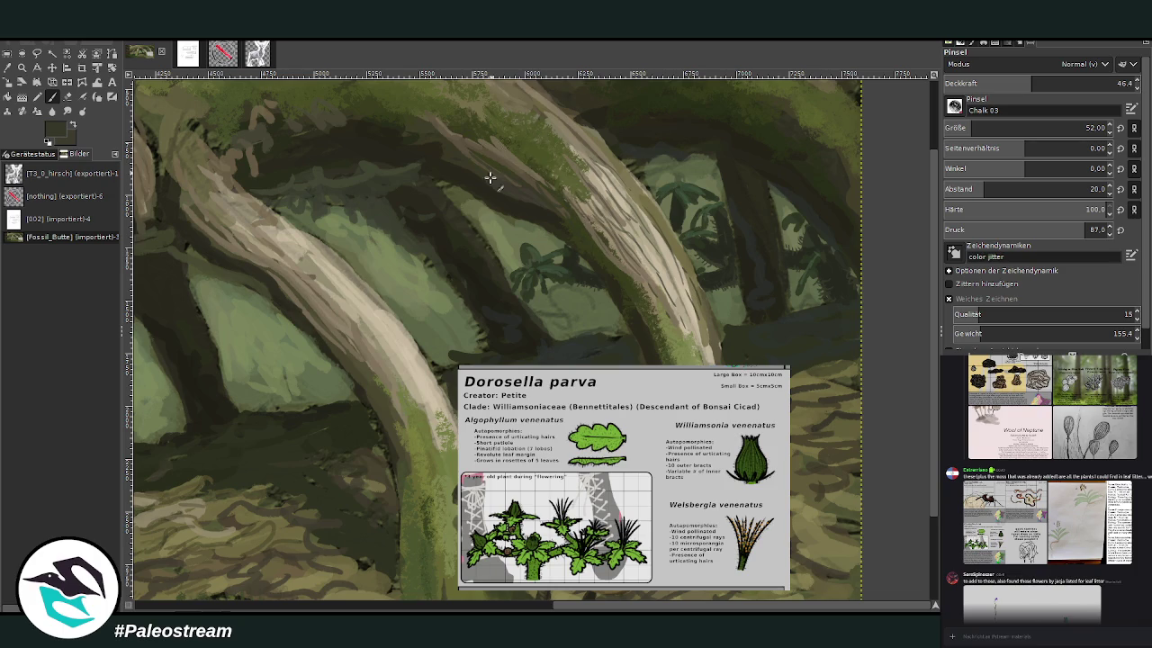
- Paint dark shadow strokes along the pale trunk's lower edge and upper side
{"action": "mouse_move", "coordinate": [373, 358]}
{"action": "left_mouse_down"}
{"action": "mouse_move", "coordinate": [406, 423]}
{"action": "mouse_move", "coordinate": [346, 335]}
{"action": "left_mouse_up"}
{"action": "mouse_move", "coordinate": [394, 412]}
{"action": "left_mouse_down"}
{"action": "mouse_move", "coordinate": [327, 329]}
{"action": "mouse_move", "coordinate": [393, 435]}
{"action": "left_mouse_up"}
{"action": "left_click_drag", "start_coordinate": [390, 392], "coordinate": [352, 333]}
{"action": "mouse_move", "coordinate": [434, 382]}
{"action": "left_mouse_down"}
{"action": "mouse_move", "coordinate": [302, 245]}
{"action": "mouse_move", "coordinate": [344, 263]}
{"action": "left_mouse_up"}
{"action": "left_click_drag", "start_coordinate": [259, 212], "coordinate": [355, 273]}
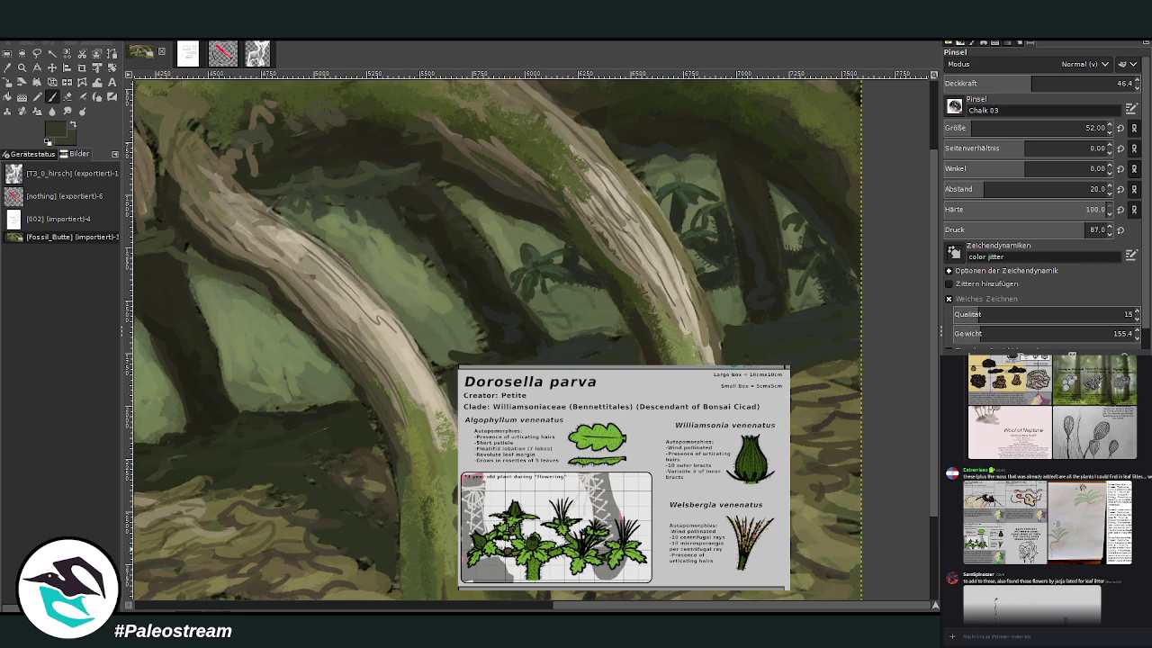
{"action": "key", "text": "Page_Up"}
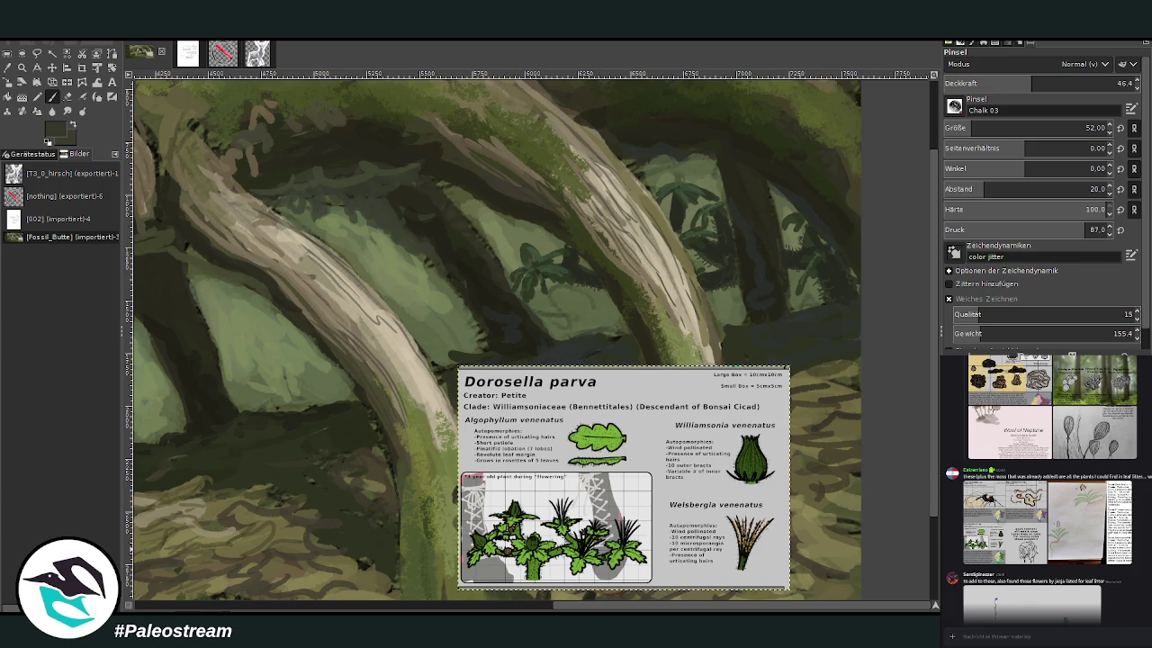
- Hide the Dorosella reference layer and zoom in on the fallen trunk and roots
{"action": "key", "text": "Delete"}
{"action": "key", "text": "Page_Down"}
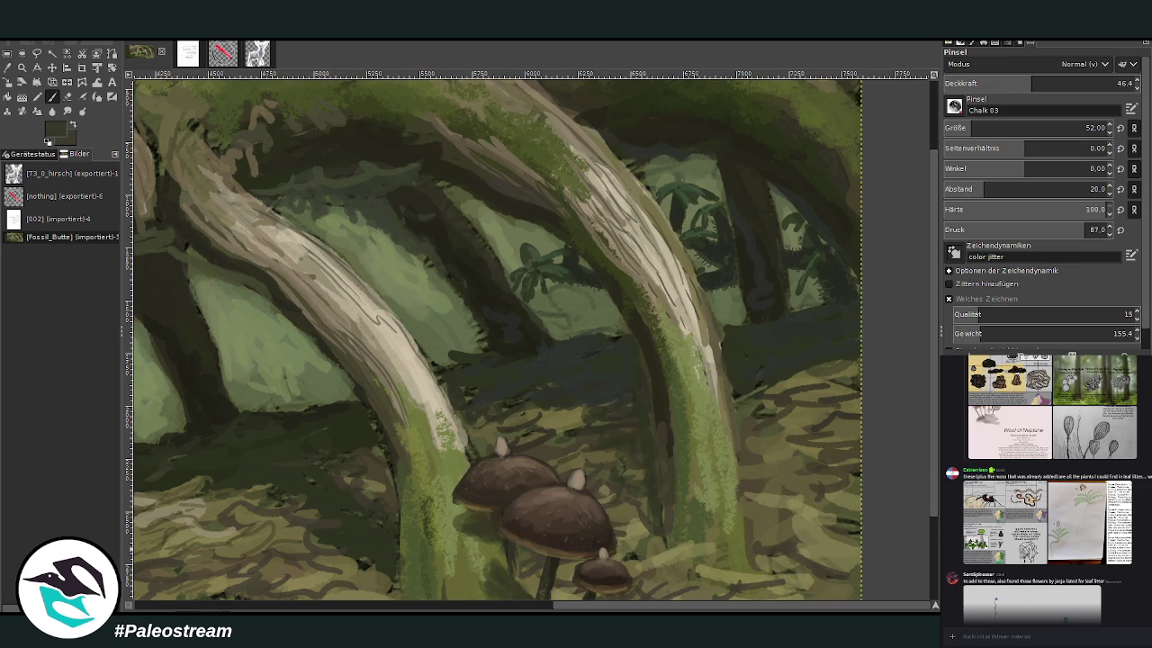
{"action": "key", "text": "minus"}
{"action": "key", "text": "minus"}
{"action": "key", "text": "minus"}
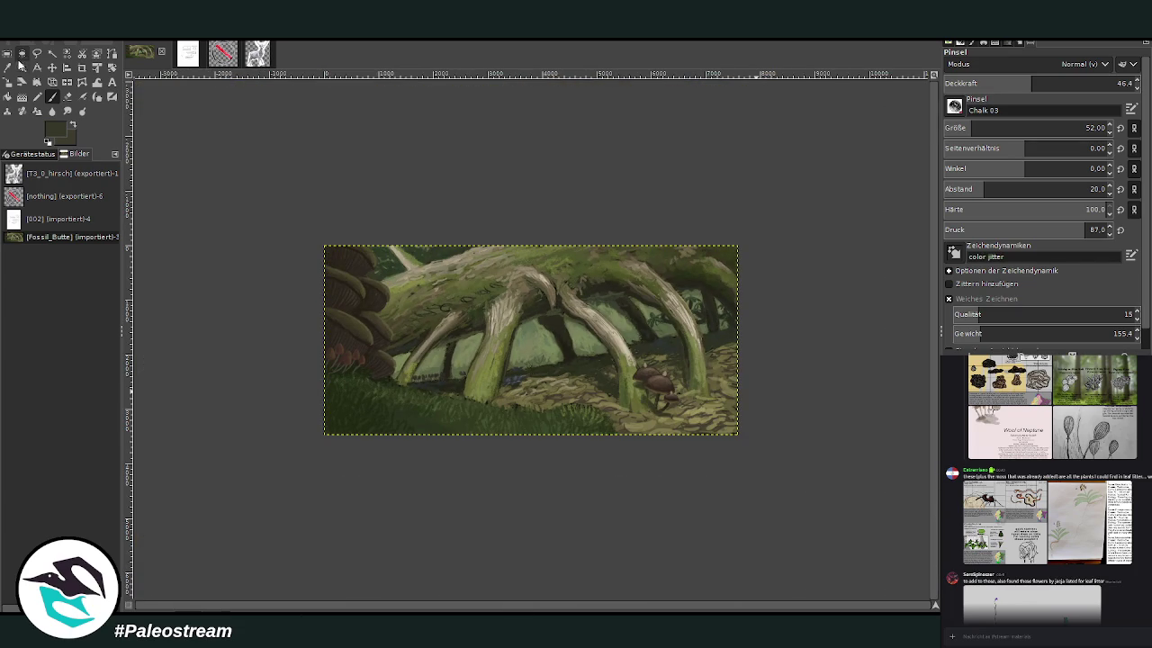
{"action": "left_click", "coordinate": [21, 68]}
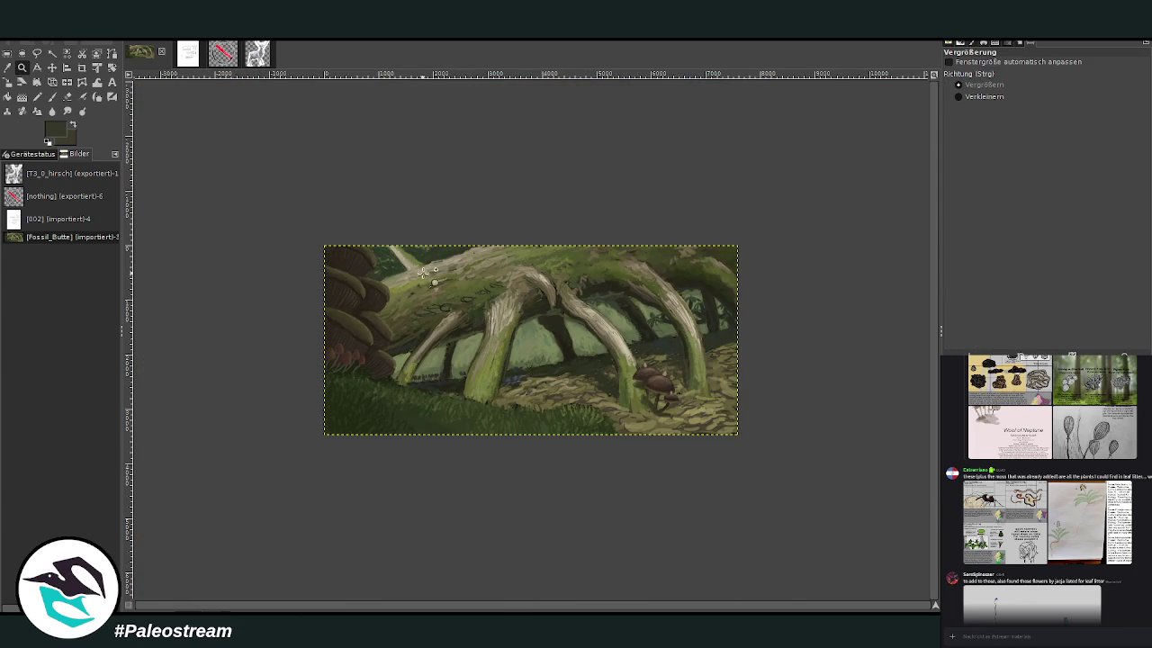
{"action": "left_click_drag", "start_coordinate": [369, 212], "coordinate": [550, 438]}
{"action": "left_click_drag", "start_coordinate": [378, 102], "coordinate": [707, 439]}
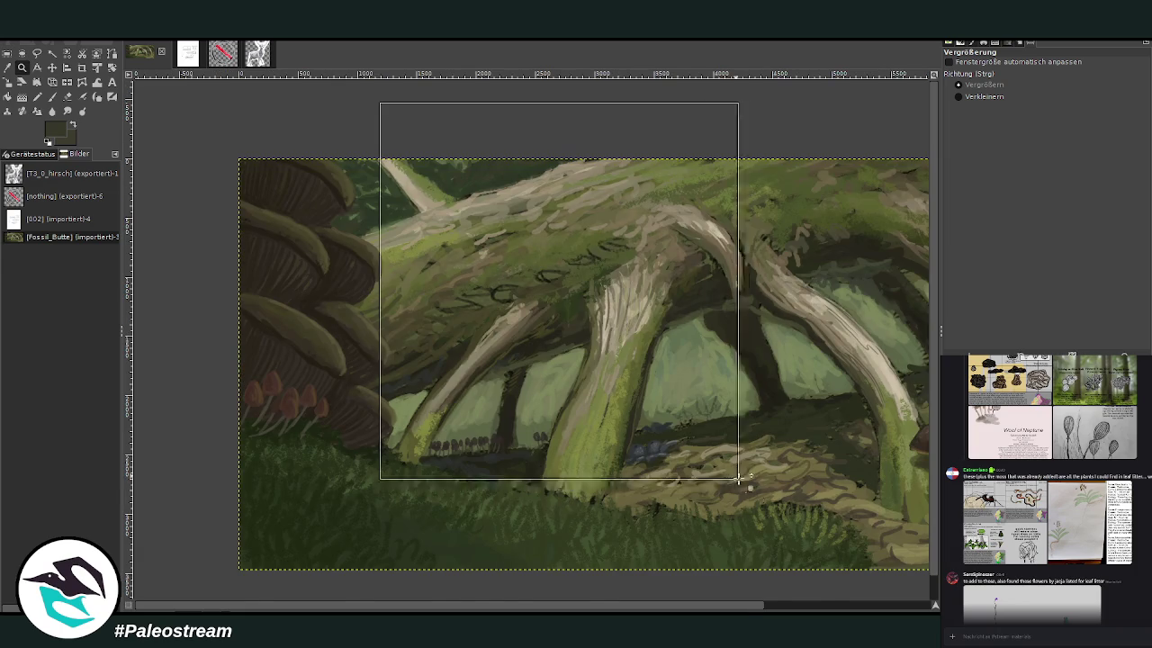
- Sample beige from the trunk and paint light highlights along the upper branch at 53.9 opacity
{"action": "key", "text": "o"}
{"action": "left_click", "coordinate": [482, 203]}
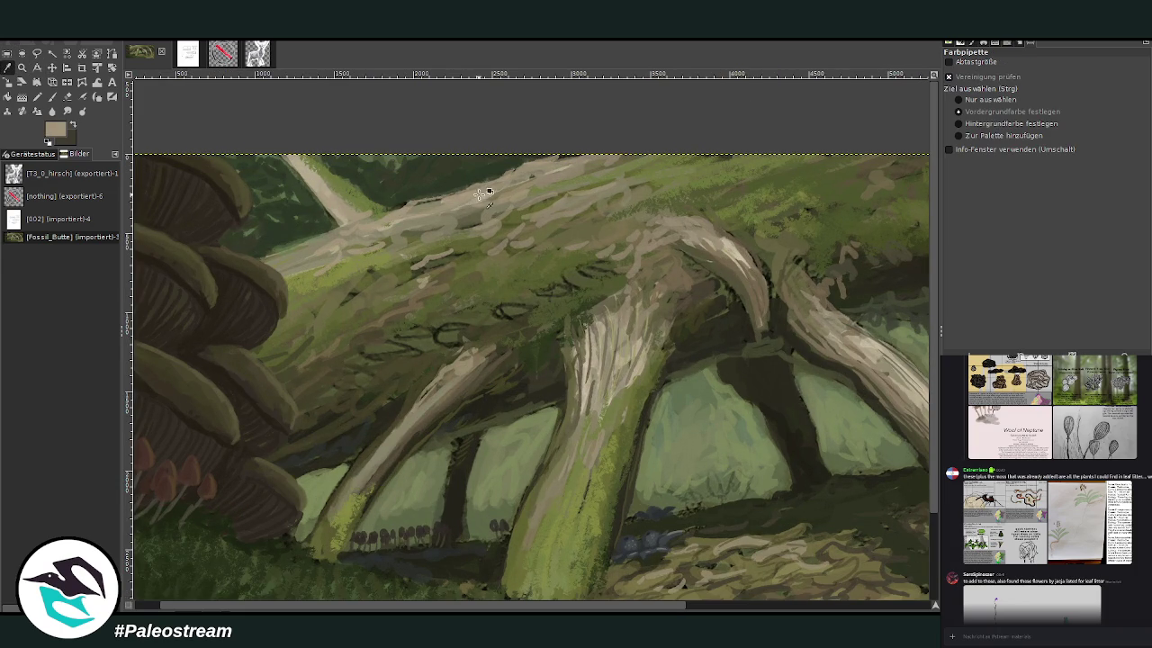
{"action": "left_click", "coordinate": [52, 96]}
{"action": "left_click", "coordinate": [918, 381], "text": "ctrl"}
{"action": "scroll", "coordinate": [990, 126], "scroll_direction": "up", "scroll_amount": 3}
{"action": "scroll", "coordinate": [989, 83], "scroll_direction": "down", "scroll_amount": 6}
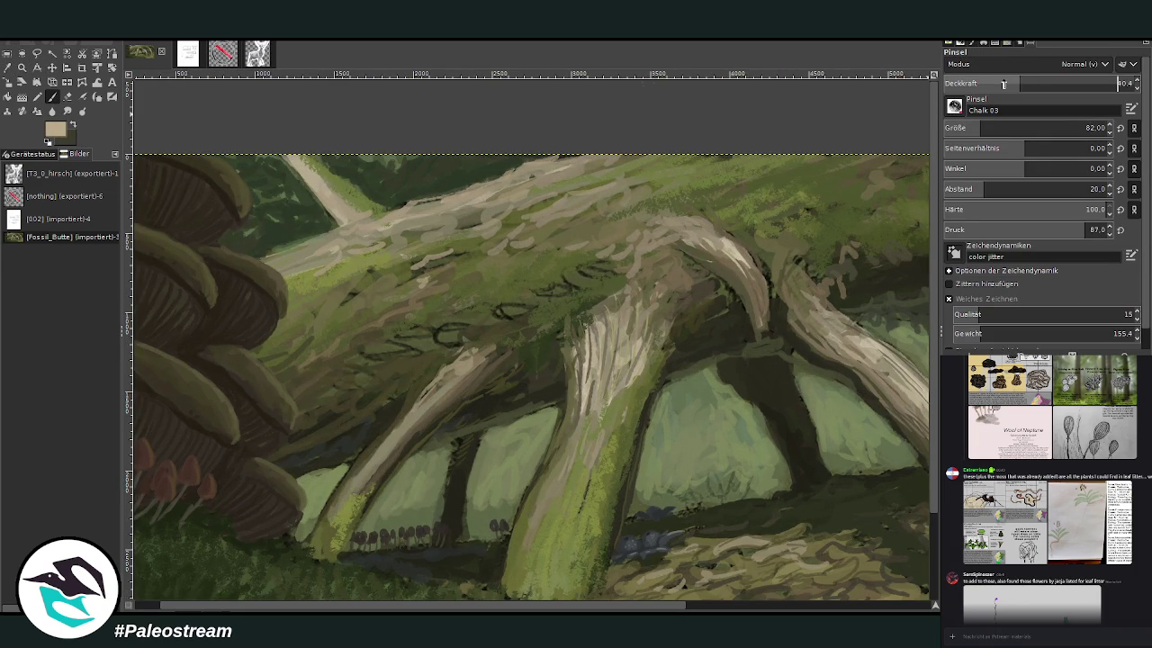
{"action": "left_click", "coordinate": [1046, 83]}
{"action": "left_click_drag", "start_coordinate": [456, 195], "coordinate": [554, 176]}
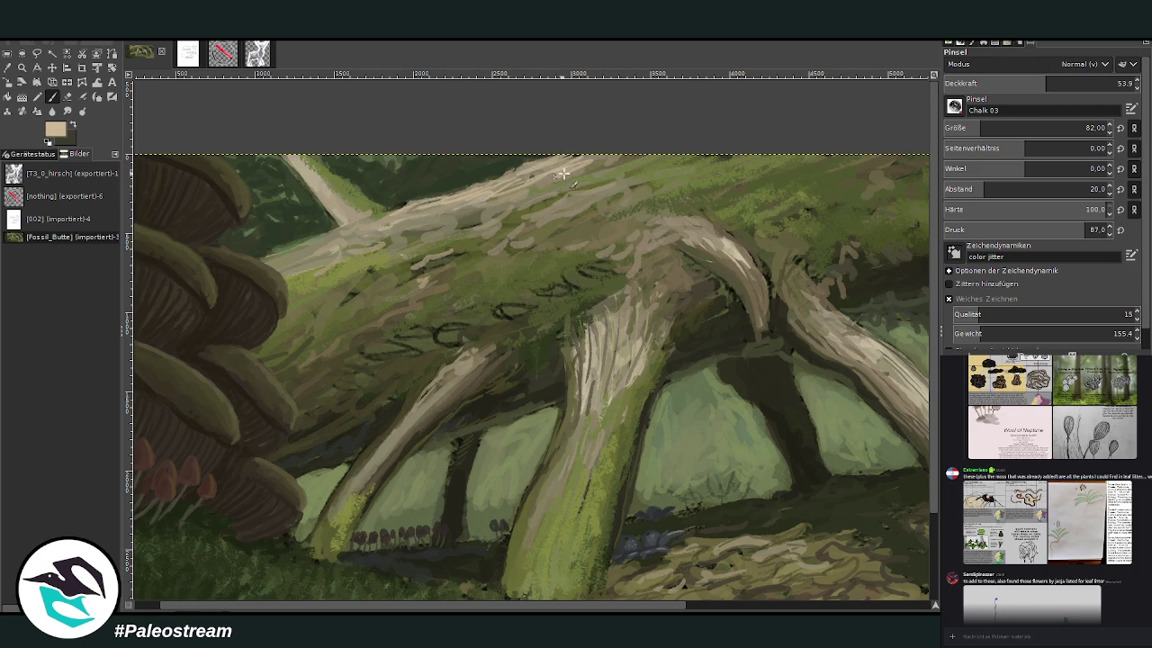
- At brush size 108, add light streaks on the central branch and the trunk's top edge
{"action": "left_click", "coordinate": [1082, 127]}
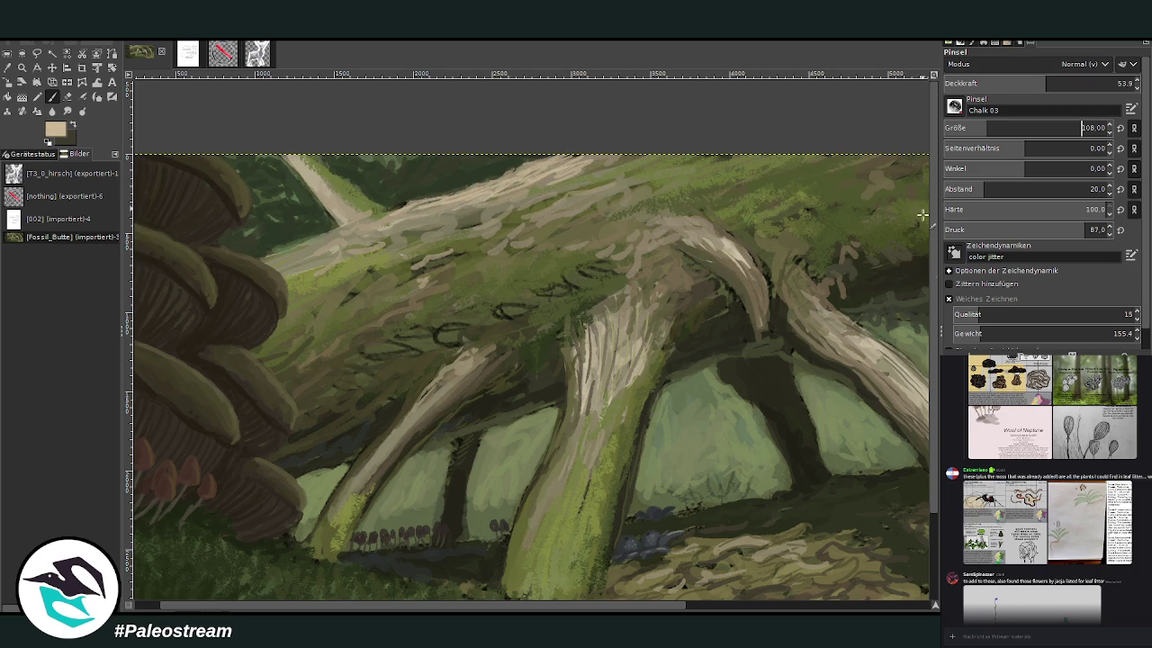
{"action": "mouse_move", "coordinate": [611, 336]}
{"action": "left_mouse_down"}
{"action": "mouse_move", "coordinate": [618, 396]}
{"action": "mouse_move", "coordinate": [553, 329]}
{"action": "left_mouse_up"}
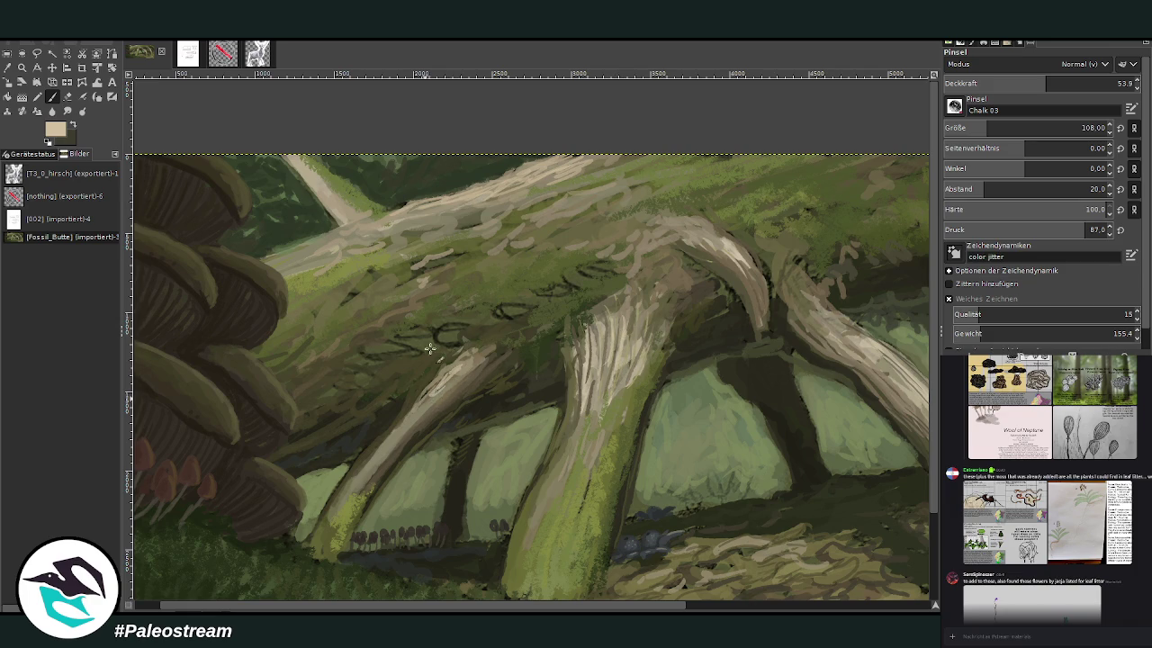
{"action": "mouse_move", "coordinate": [347, 236]}
{"action": "left_mouse_down"}
{"action": "mouse_move", "coordinate": [499, 196]}
{"action": "mouse_move", "coordinate": [519, 203]}
{"action": "left_mouse_up"}
{"action": "left_click", "coordinate": [692, 207], "text": "ctrl"}
{"action": "left_click_drag", "start_coordinate": [447, 224], "coordinate": [543, 198]}
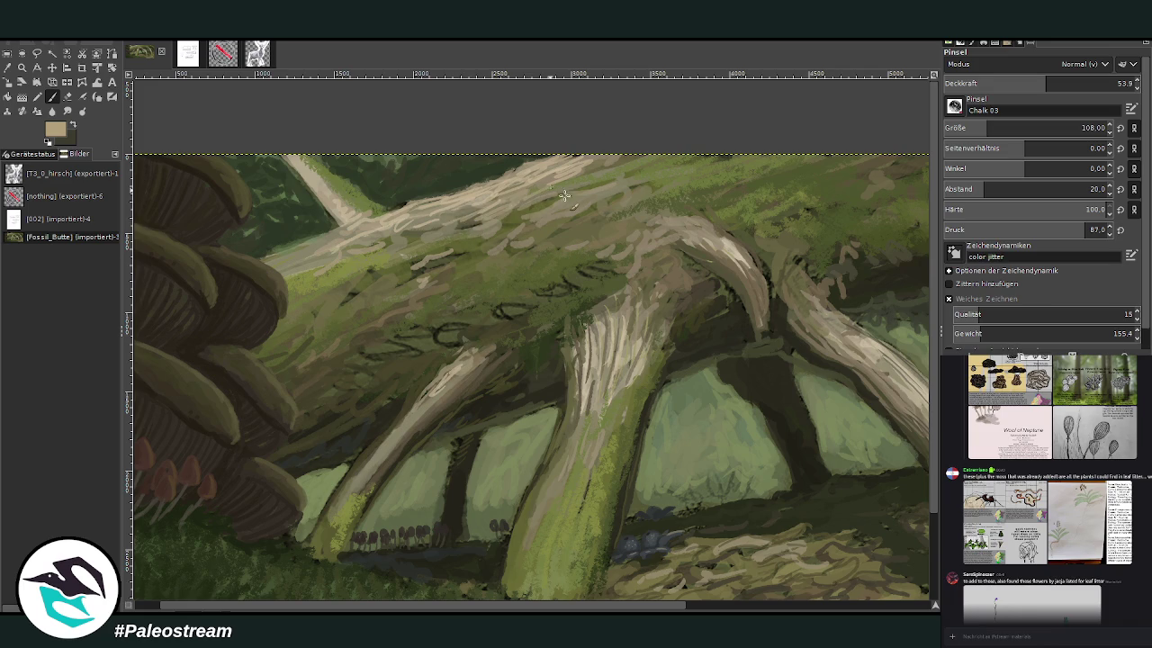
- At 72.2 opacity, widen the curved branch and paint dark olive shadow beneath it
{"action": "left_click", "coordinate": [926, 380], "text": "ctrl"}
{"action": "left_click", "coordinate": [924, 384], "text": "ctrl"}
{"action": "left_click", "coordinate": [927, 396], "text": "ctrl"}
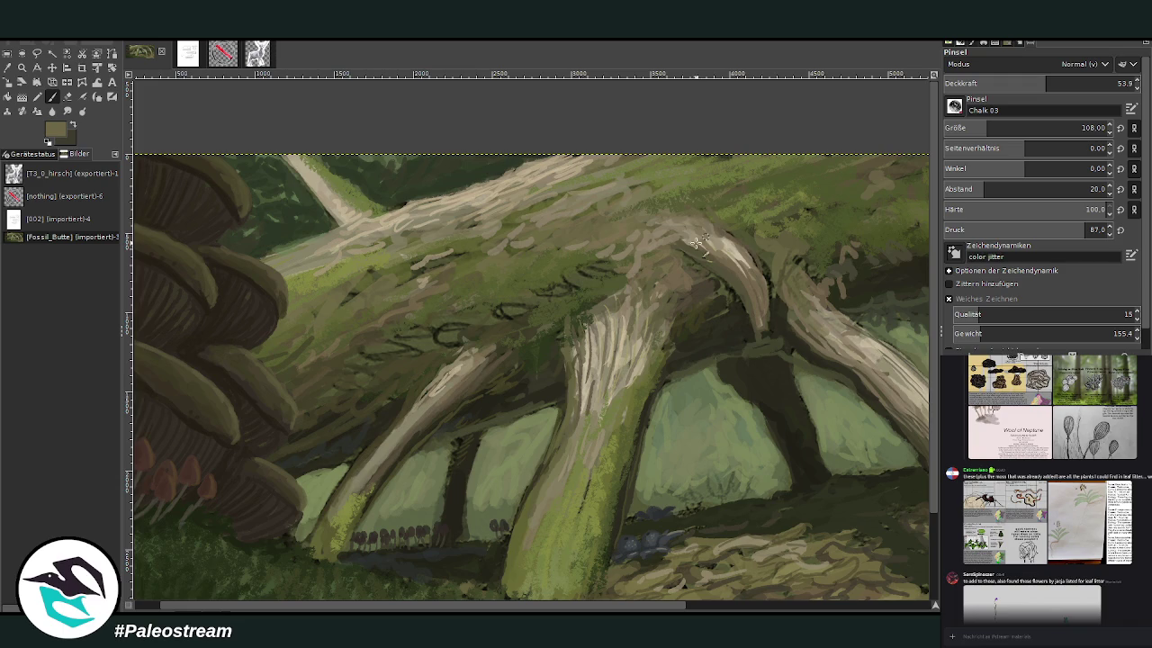
{"action": "scroll", "coordinate": [569, 607], "scroll_direction": "right", "scroll_amount": 2}
{"action": "left_click", "coordinate": [1081, 81]}
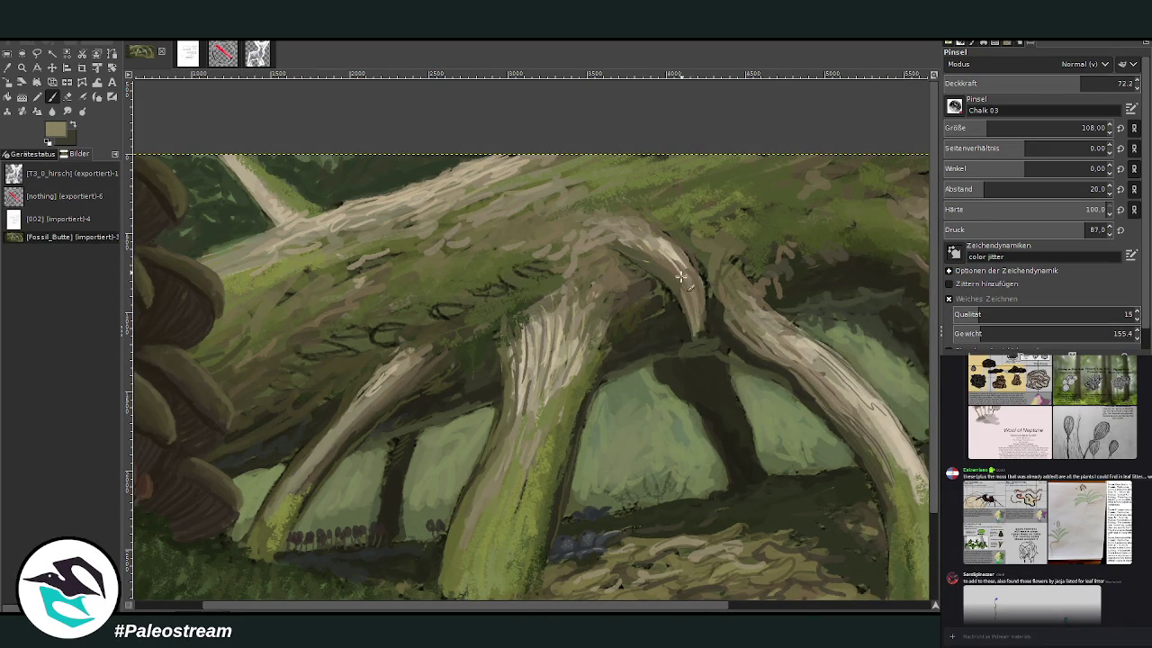
{"action": "mouse_move", "coordinate": [681, 298]}
{"action": "left_mouse_down"}
{"action": "mouse_move", "coordinate": [685, 261]}
{"action": "mouse_move", "coordinate": [709, 299]}
{"action": "mouse_move", "coordinate": [674, 241]}
{"action": "left_mouse_up"}
{"action": "left_click", "coordinate": [923, 416], "text": "ctrl"}
{"action": "mouse_move", "coordinate": [691, 309]}
{"action": "left_mouse_down"}
{"action": "mouse_move", "coordinate": [693, 334]}
{"action": "mouse_move", "coordinate": [703, 297]}
{"action": "left_mouse_up"}
{"action": "left_click", "coordinate": [918, 434], "text": "ctrl"}
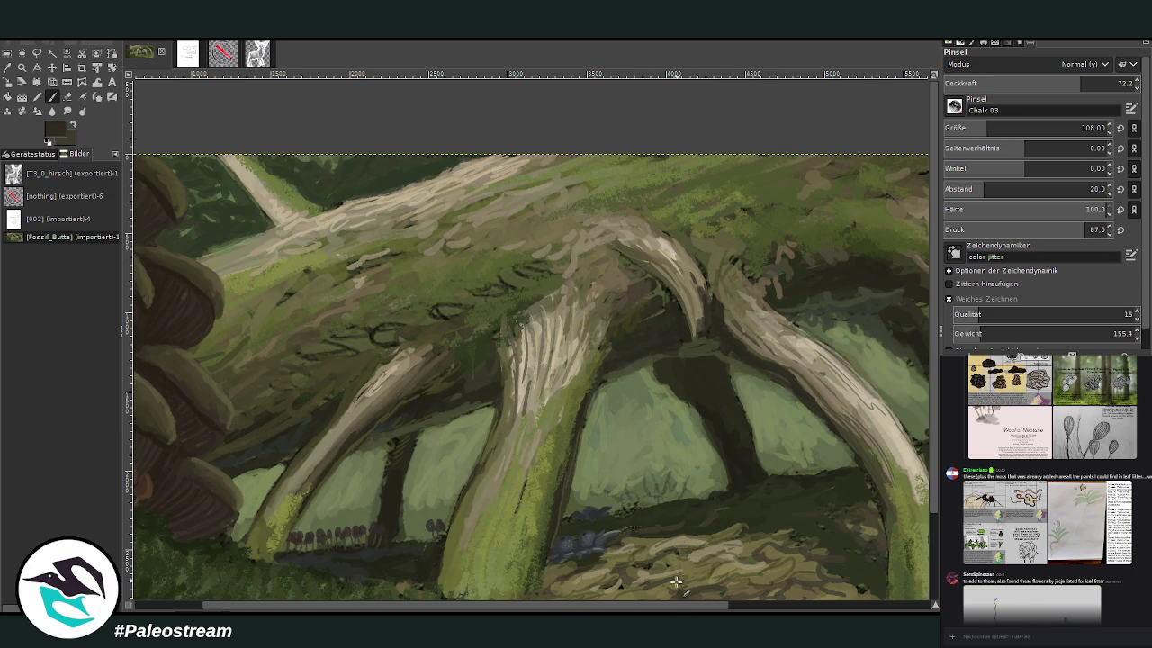
- Scroll across the root close-up, then zoom out to fit the whole painting in view
{"action": "scroll", "coordinate": [673, 608], "scroll_direction": "right", "scroll_amount": 3}
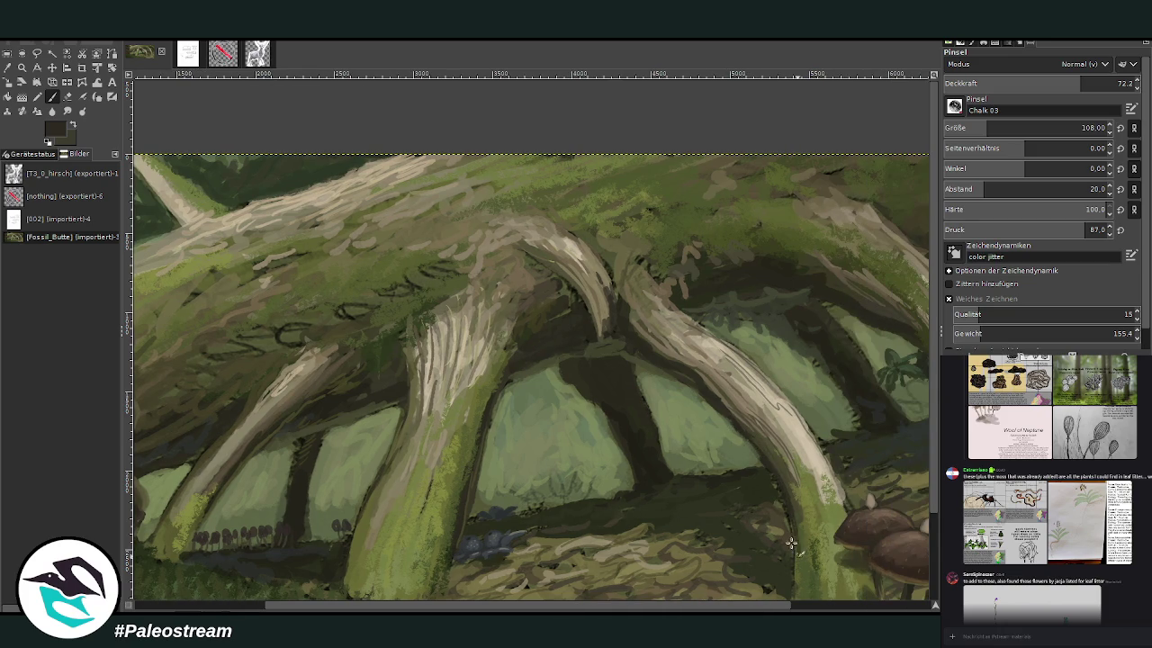
{"action": "scroll", "coordinate": [740, 610], "scroll_direction": "right", "scroll_amount": 5}
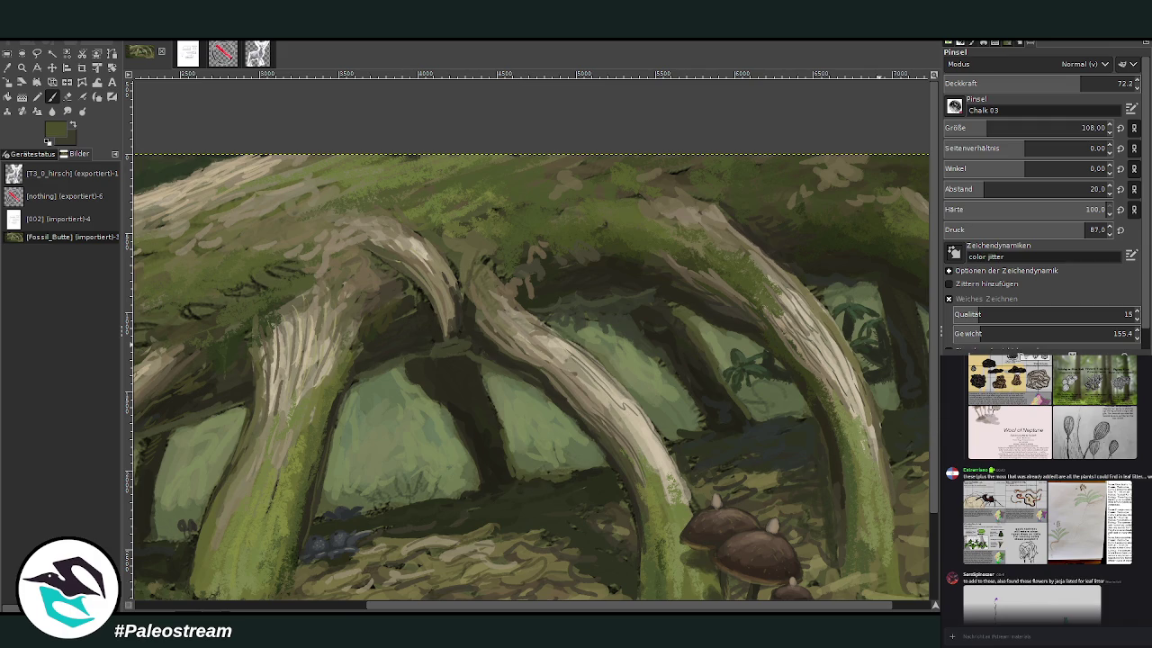
{"action": "key", "text": "minus"}
{"action": "key", "text": "minus"}
- Zoom in slightly on the painting and copy the plant-drawing image from the Discord chat
{"action": "key", "text": "z"}
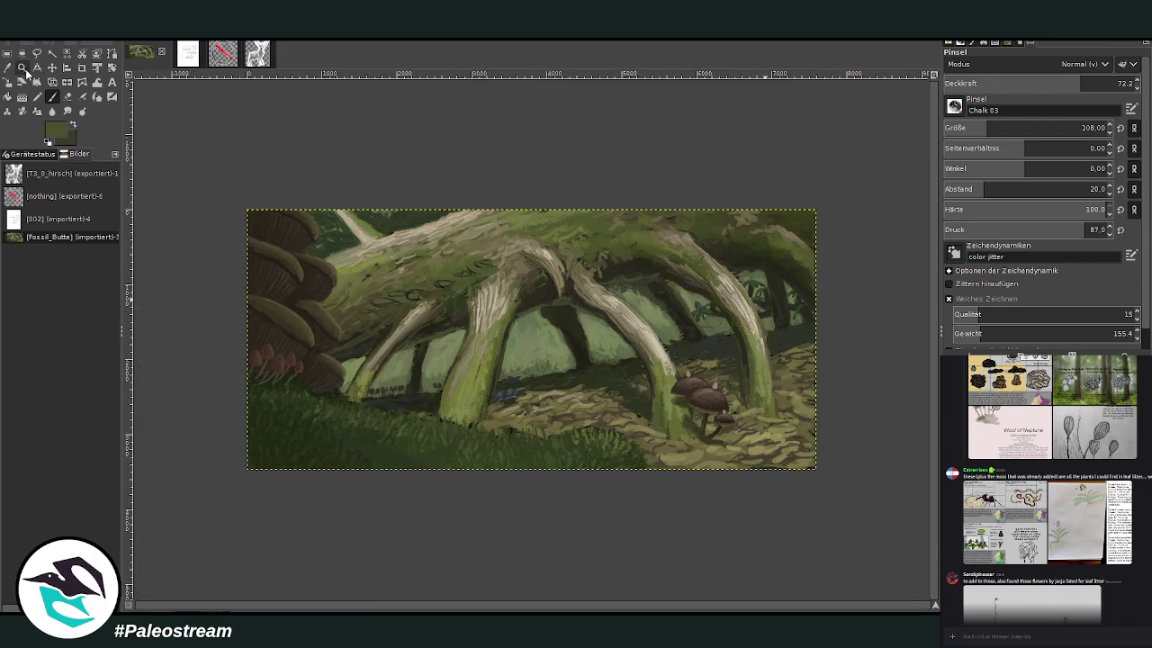
{"action": "left_click_drag", "start_coordinate": [226, 195], "coordinate": [808, 484]}
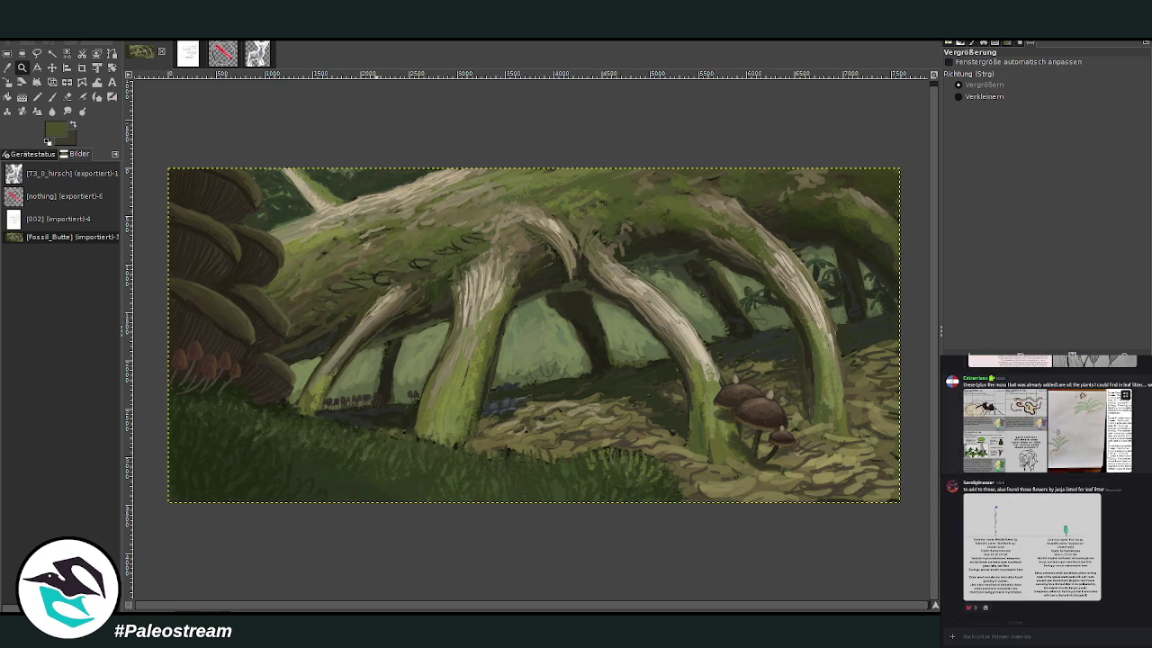
{"action": "left_click", "coordinate": [1076, 430]}
{"action": "right_click", "coordinate": [1137, 516]}
{"action": "left_click", "coordinate": [1143, 522]}
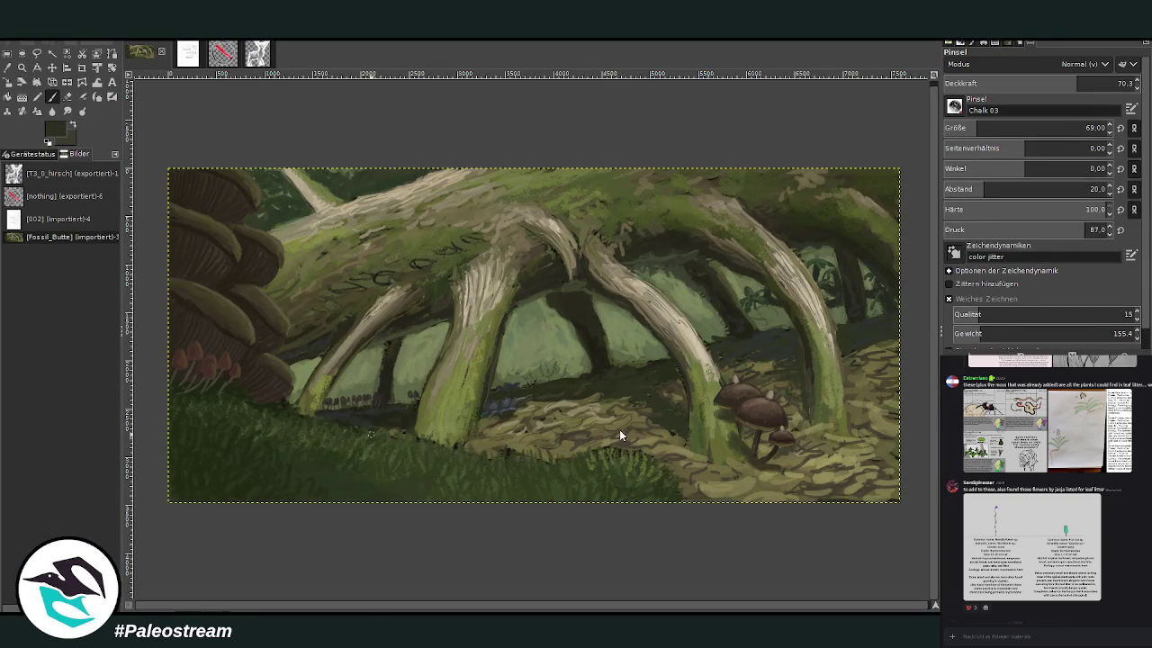
- Paste the plant reference sheet as a new layer and crop it to the first plant
{"action": "key", "text": "ctrl+v"}
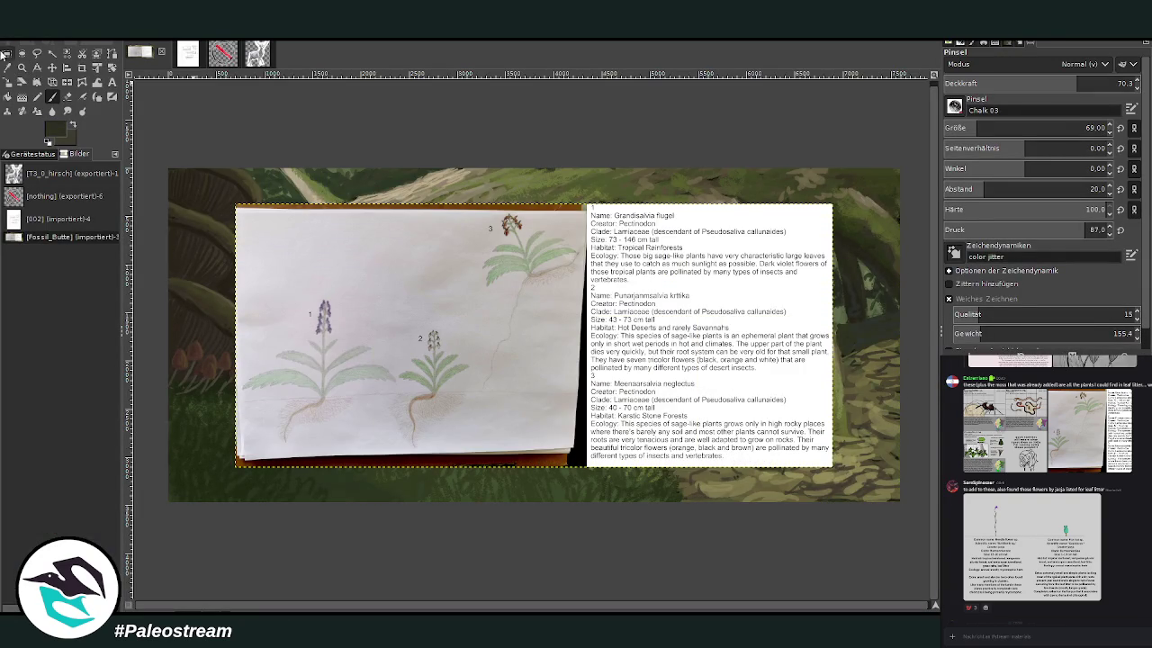
{"action": "left_click", "coordinate": [82, 68]}
{"action": "left_click_drag", "start_coordinate": [240, 282], "coordinate": [384, 416]}
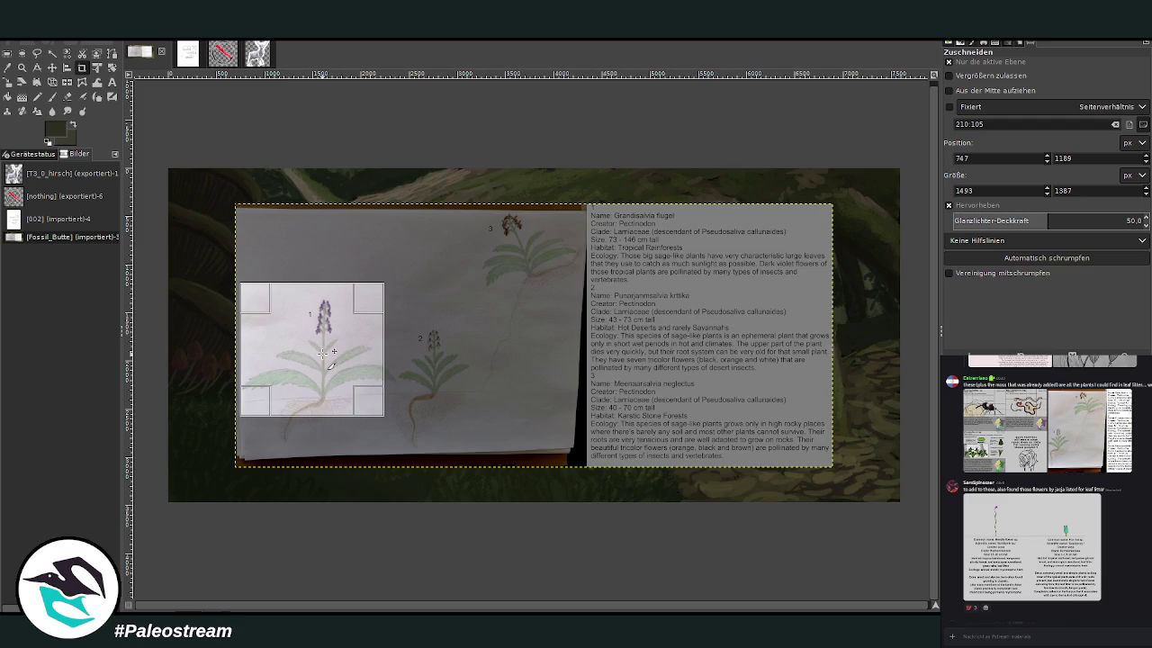
{"action": "left_click", "coordinate": [323, 352]}
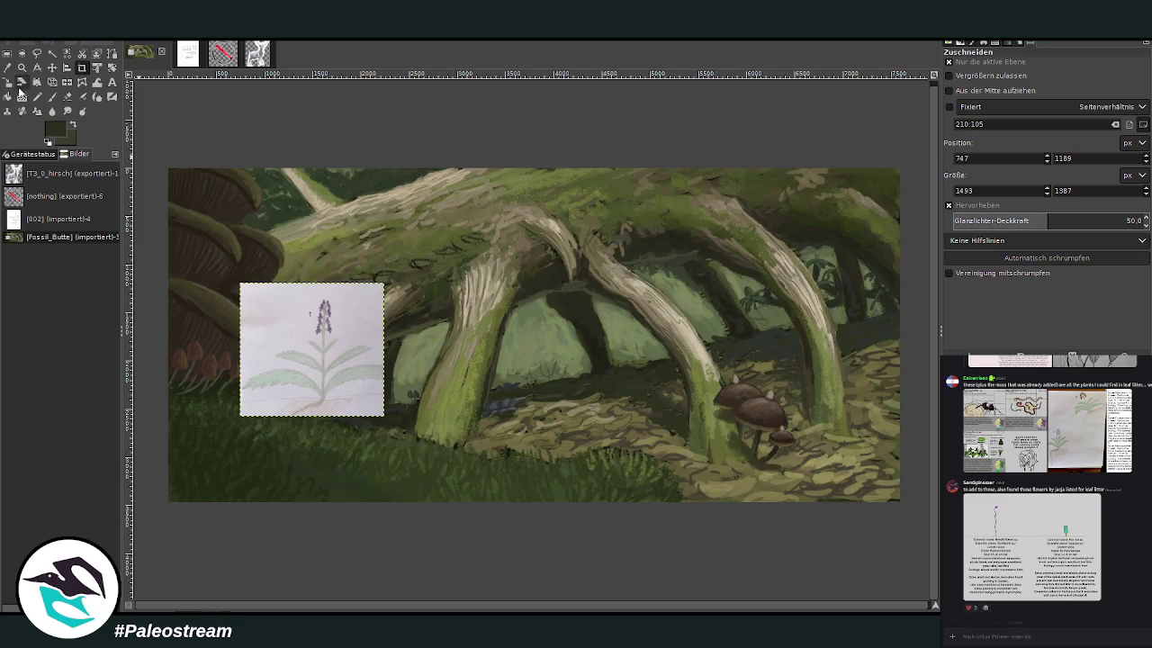
- Position the cropped plant reference over the painting's lower right
{"action": "left_click", "coordinate": [51, 67]}
{"action": "mouse_move", "coordinate": [274, 340]}
{"action": "left_mouse_down"}
{"action": "mouse_move", "coordinate": [670, 387]}
{"action": "mouse_move", "coordinate": [649, 387]}
{"action": "left_mouse_up"}
{"action": "key", "text": "z"}
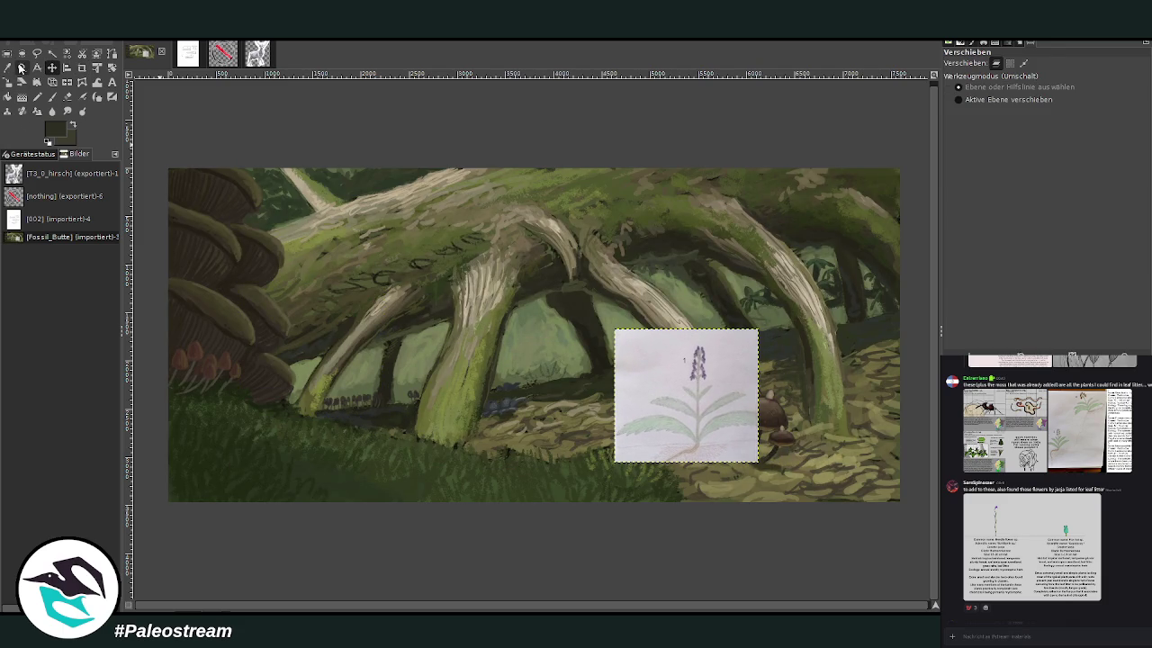
{"action": "left_click_drag", "start_coordinate": [329, 275], "coordinate": [744, 450]}
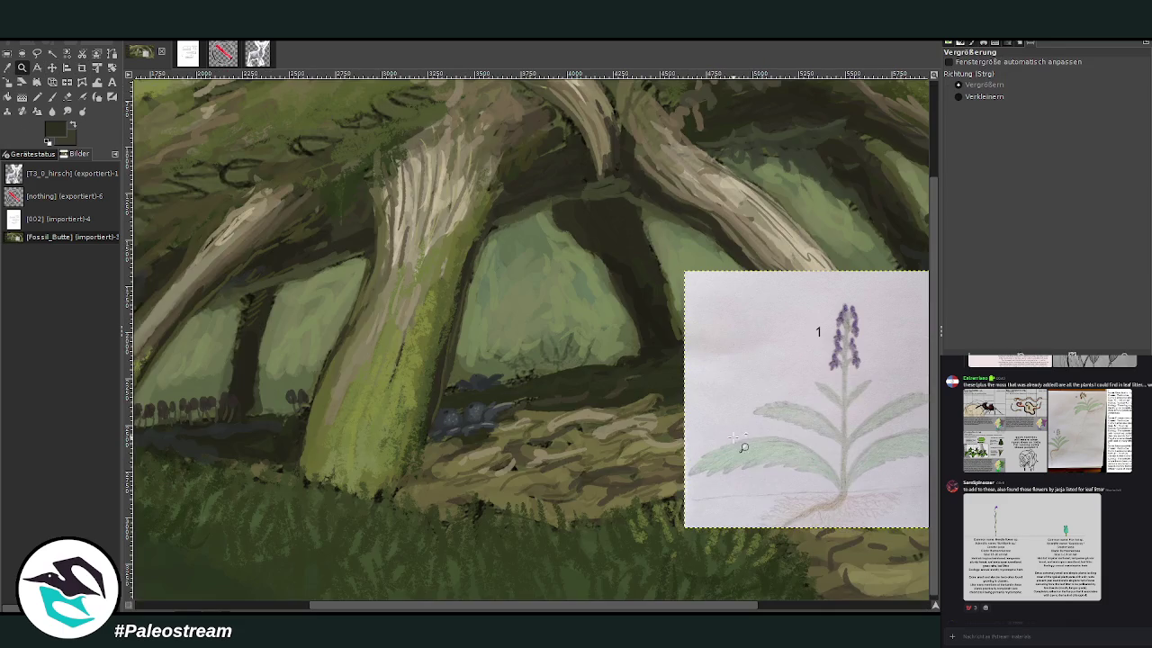
{"action": "left_click", "coordinate": [51, 68]}
{"action": "left_click_drag", "start_coordinate": [738, 410], "coordinate": [590, 441]}
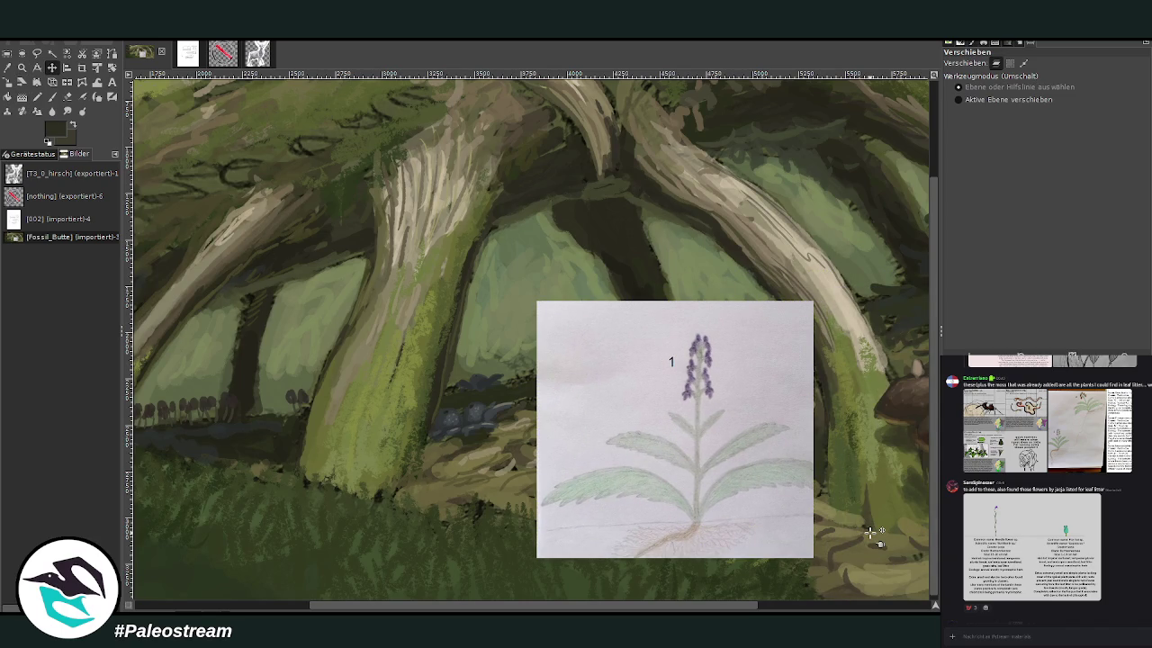
{"action": "key", "text": "z"}
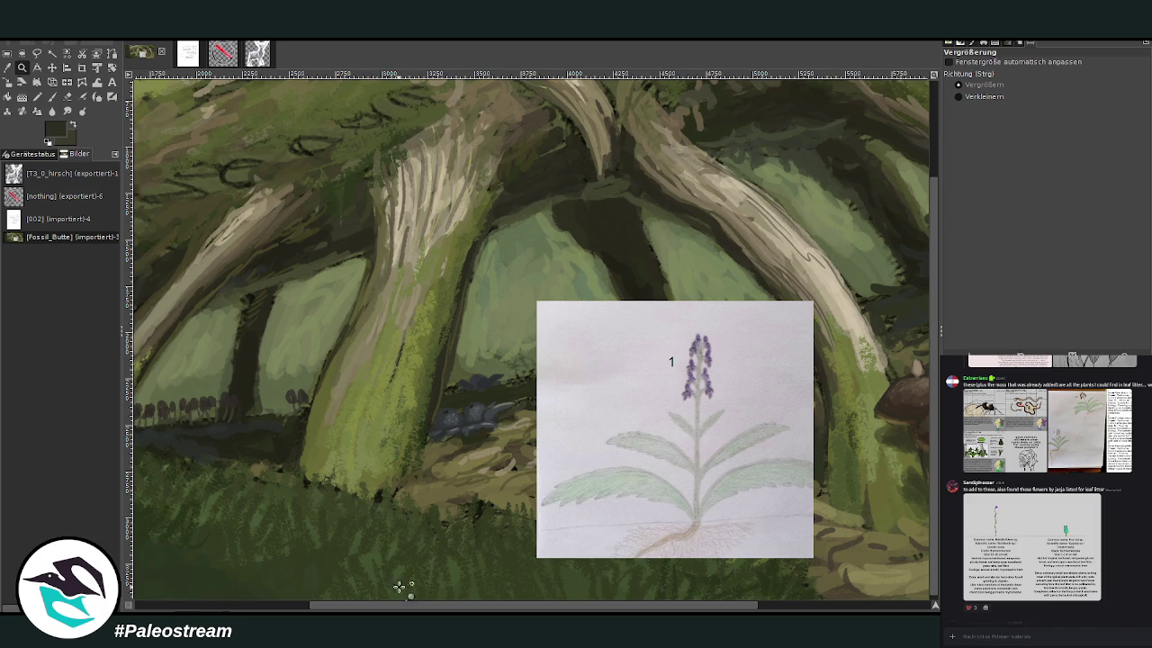
{"action": "scroll", "coordinate": [415, 573], "scroll_direction": "left", "scroll_amount": 2}
{"action": "scroll", "coordinate": [416, 572], "scroll_direction": "left", "scroll_amount": 2}
- Pick a dark green from the painting and set the brush to size 127, 79.8 opacity
{"action": "key", "text": "o"}
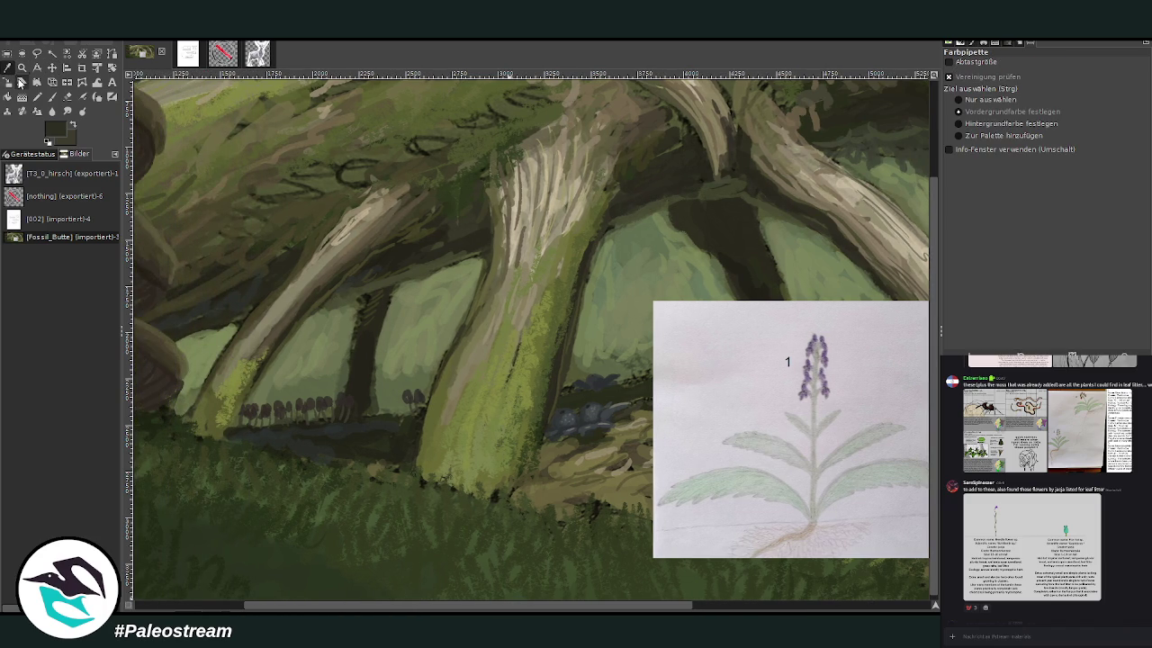
{"action": "key", "text": "p"}
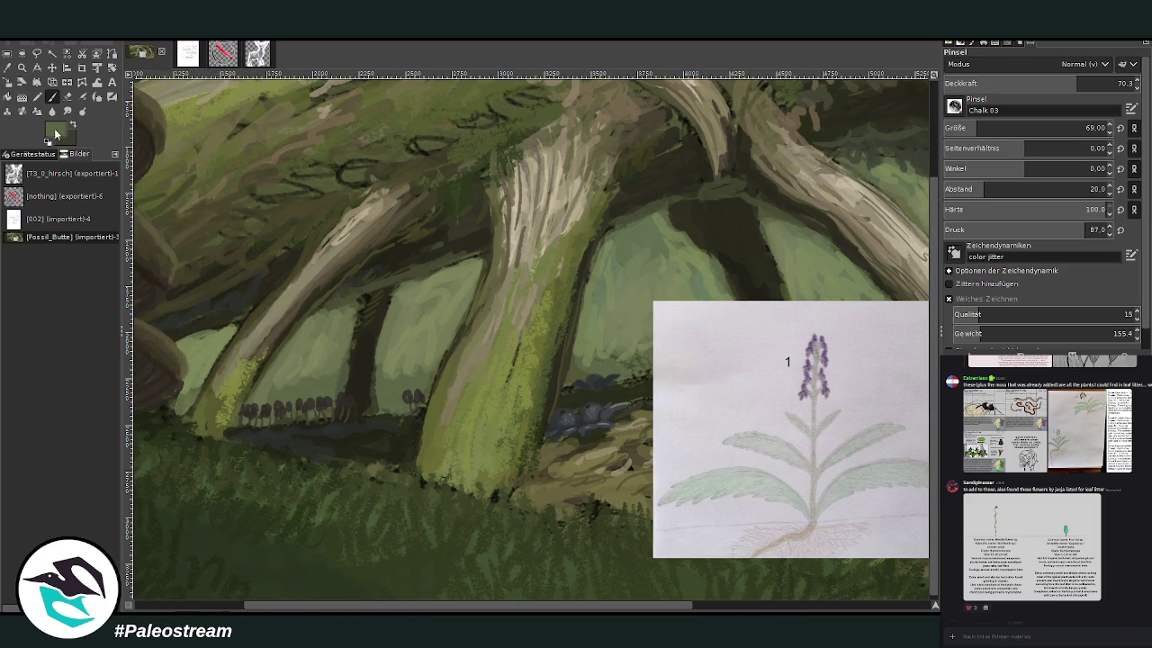
{"action": "left_click", "coordinate": [924, 422], "text": "ctrl"}
{"action": "left_click_drag", "start_coordinate": [977, 126], "coordinate": [988, 126]}
{"action": "left_click_drag", "start_coordinate": [1080, 82], "coordinate": [1065, 47]}
{"action": "left_click_drag", "start_coordinate": [985, 127], "coordinate": [1081, 127]}
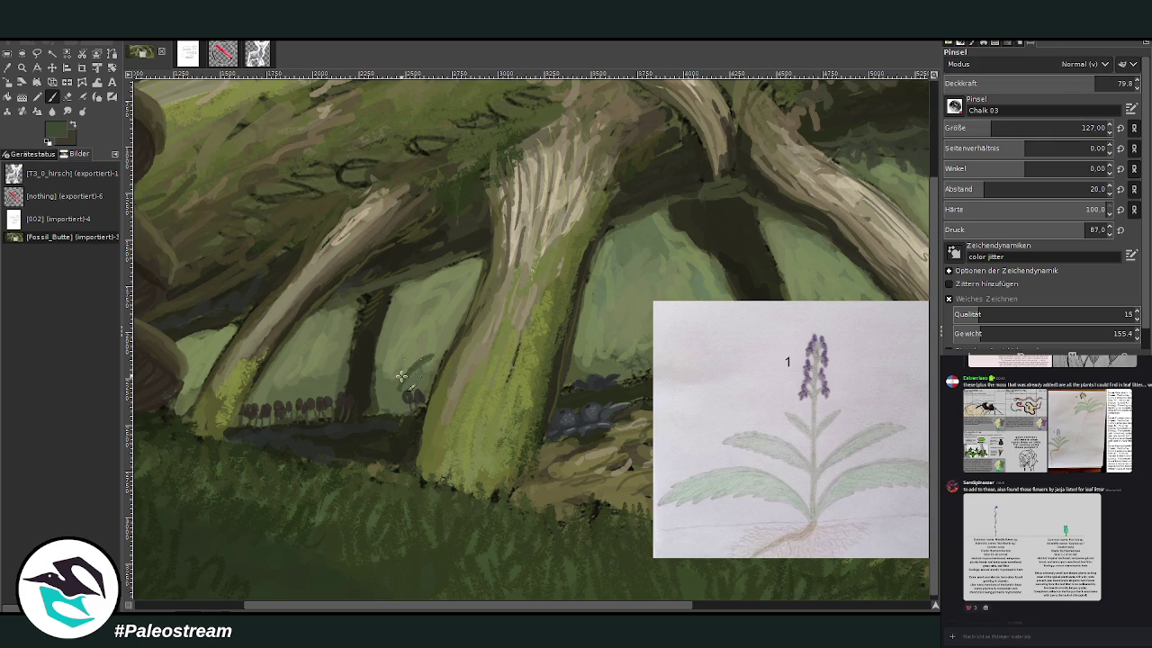
- Paint green fern leaf blades between the left roots, touching up with a low-opacity eraser
{"action": "mouse_move", "coordinate": [396, 407]}
{"action": "left_mouse_down"}
{"action": "mouse_move", "coordinate": [403, 387]}
{"action": "mouse_move", "coordinate": [378, 367]}
{"action": "mouse_move", "coordinate": [439, 350]}
{"action": "mouse_move", "coordinate": [416, 331]}
{"action": "mouse_move", "coordinate": [393, 333]}
{"action": "mouse_move", "coordinate": [400, 373]}
{"action": "mouse_move", "coordinate": [389, 387]}
{"action": "left_mouse_up"}
{"action": "mouse_move", "coordinate": [382, 366]}
{"action": "left_mouse_down"}
{"action": "mouse_move", "coordinate": [382, 404]}
{"action": "mouse_move", "coordinate": [438, 369]}
{"action": "left_mouse_up"}
{"action": "mouse_move", "coordinate": [403, 416]}
{"action": "left_mouse_down"}
{"action": "mouse_move", "coordinate": [386, 396]}
{"action": "mouse_move", "coordinate": [439, 371]}
{"action": "mouse_move", "coordinate": [381, 403]}
{"action": "mouse_move", "coordinate": [407, 373]}
{"action": "mouse_move", "coordinate": [398, 296]}
{"action": "mouse_move", "coordinate": [400, 373]}
{"action": "mouse_move", "coordinate": [441, 311]}
{"action": "left_mouse_up"}
{"action": "mouse_move", "coordinate": [391, 396]}
{"action": "left_mouse_down"}
{"action": "mouse_move", "coordinate": [373, 385]}
{"action": "mouse_move", "coordinate": [417, 357]}
{"action": "mouse_move", "coordinate": [400, 349]}
{"action": "mouse_move", "coordinate": [381, 354]}
{"action": "mouse_move", "coordinate": [416, 364]}
{"action": "mouse_move", "coordinate": [340, 383]}
{"action": "mouse_move", "coordinate": [346, 358]}
{"action": "mouse_move", "coordinate": [388, 401]}
{"action": "mouse_move", "coordinate": [324, 370]}
{"action": "mouse_move", "coordinate": [384, 384]}
{"action": "left_mouse_up"}
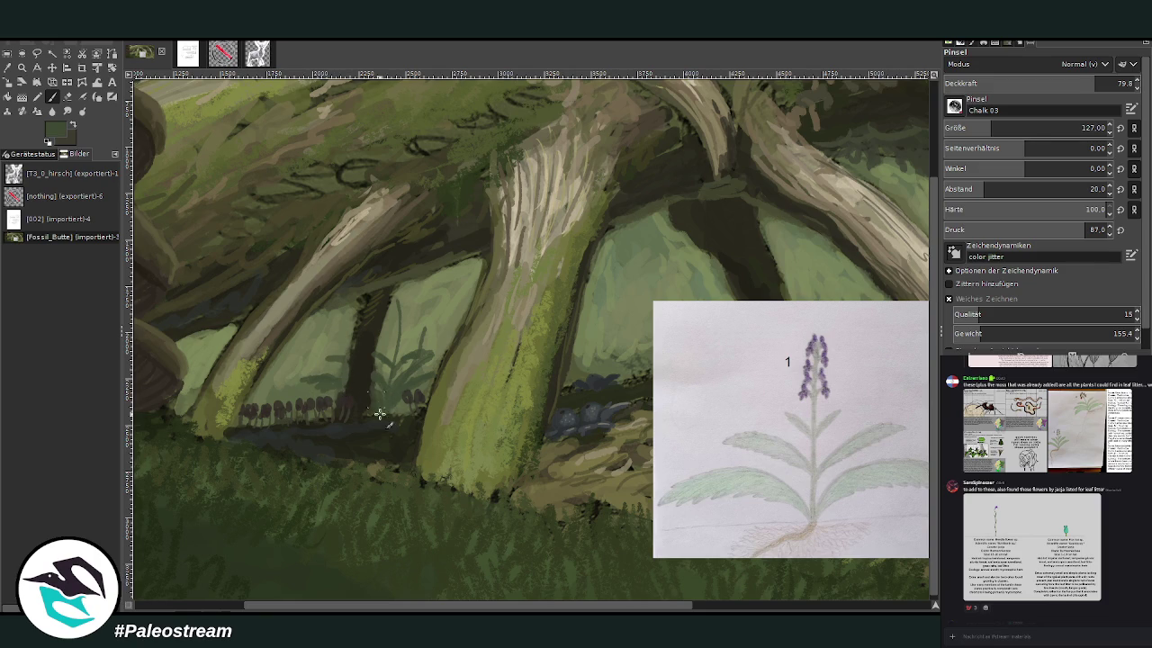
{"action": "left_click", "coordinate": [68, 96]}
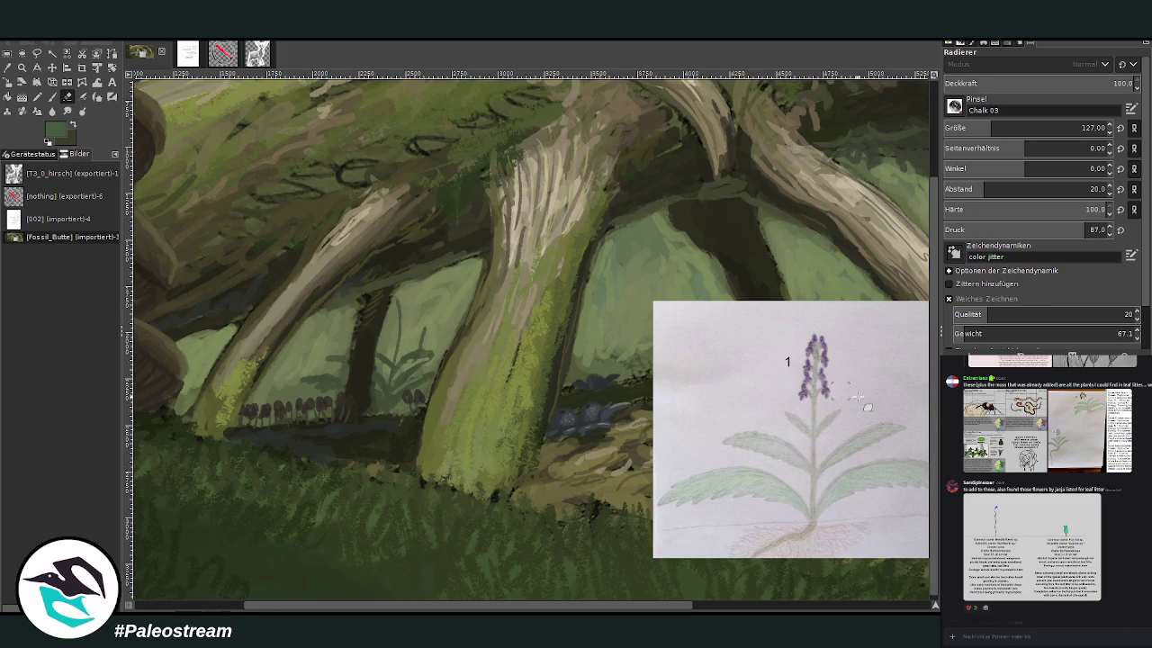
{"action": "left_click", "coordinate": [1065, 83]}
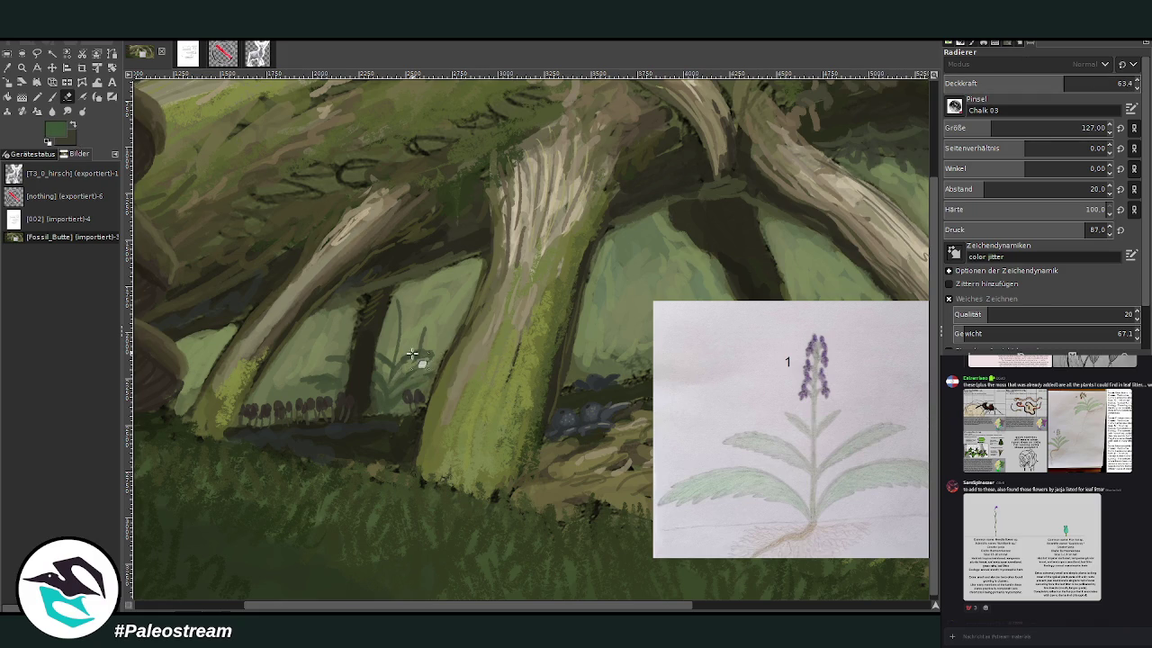
{"action": "left_click", "coordinate": [53, 96]}
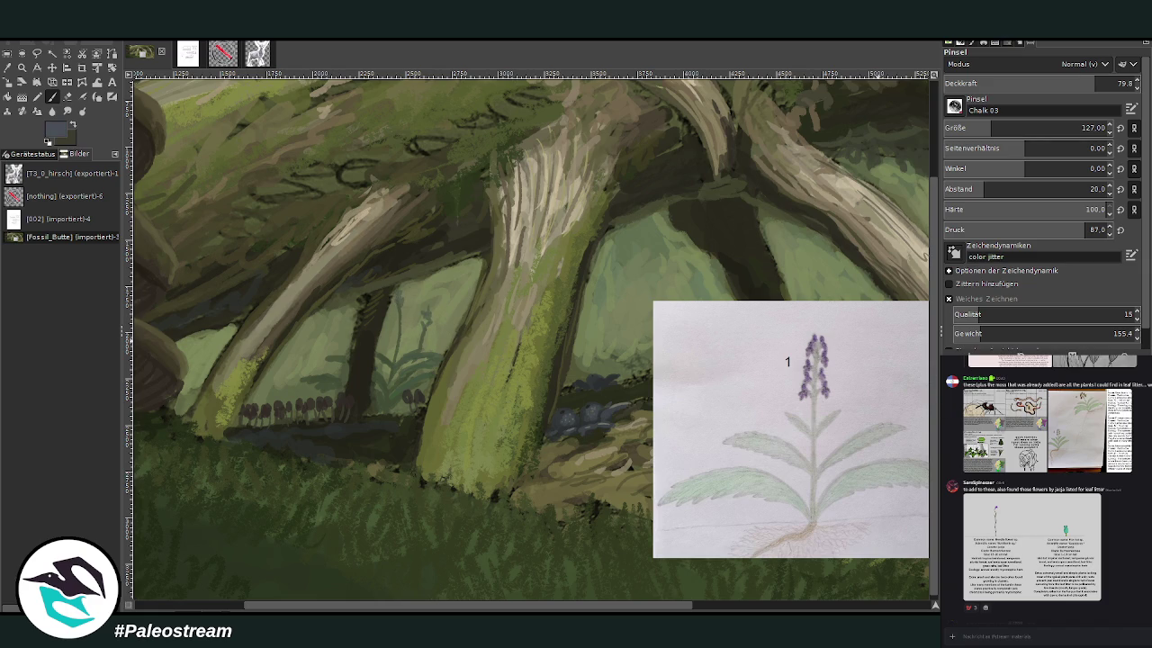
- Paint a purple flower spike on the new plant, then set the brush to size 151, 66.2 opacity
{"action": "left_click", "coordinate": [1118, 83]}
{"action": "mouse_move", "coordinate": [420, 326]}
{"action": "left_mouse_down"}
{"action": "mouse_move", "coordinate": [424, 300]}
{"action": "mouse_move", "coordinate": [425, 317]}
{"action": "mouse_move", "coordinate": [401, 300]}
{"action": "left_mouse_up"}
{"action": "left_click", "coordinate": [999, 126]}
{"action": "left_click", "coordinate": [1036, 81]}
{"action": "type", "text": "56.2"}
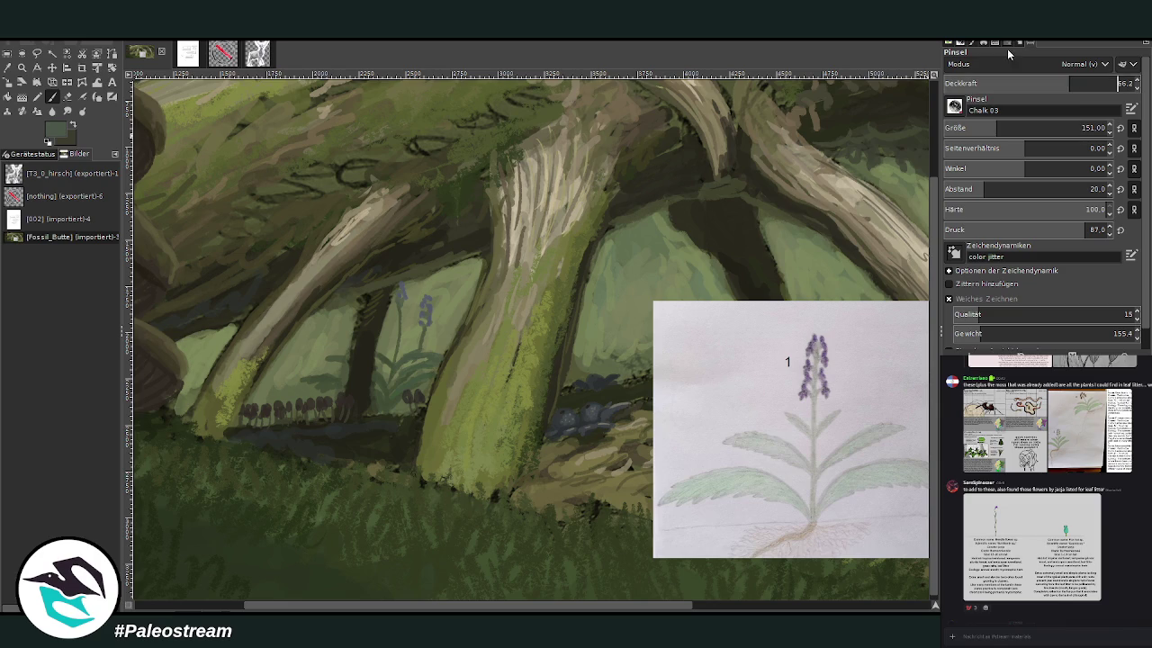
{"action": "key", "text": "Return"}
- Paint fern leaves and bluish flowers for a second plant left of the dark trunk
{"action": "left_click_drag", "start_coordinate": [333, 374], "coordinate": [304, 363]}
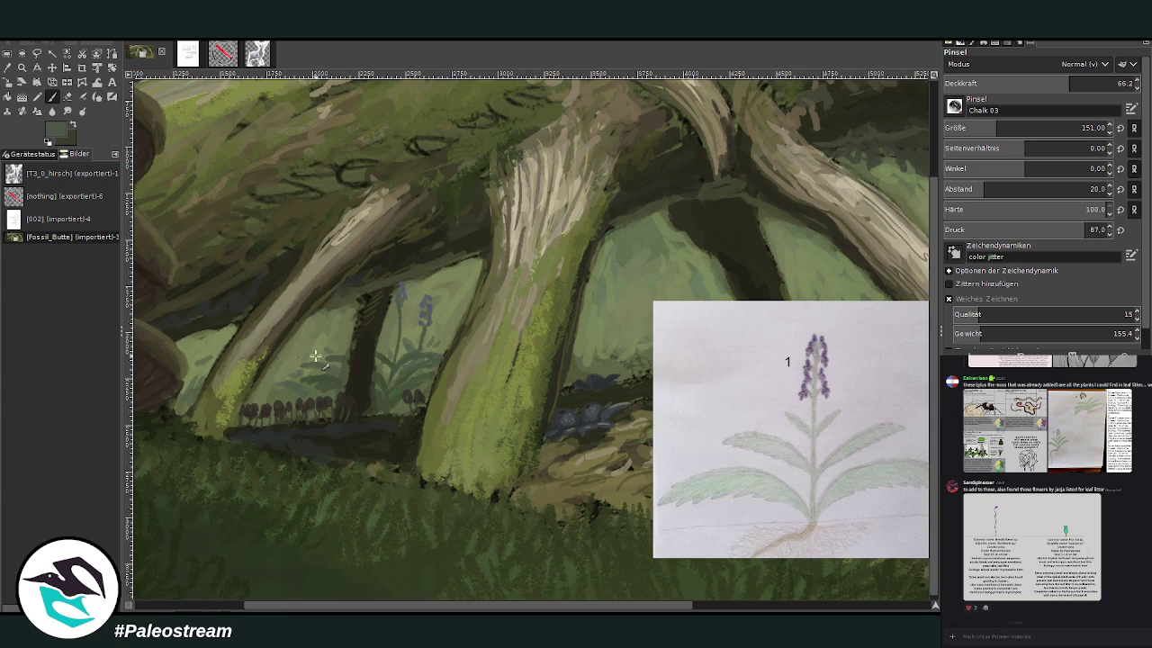
{"action": "left_click_drag", "start_coordinate": [310, 365], "coordinate": [273, 385]}
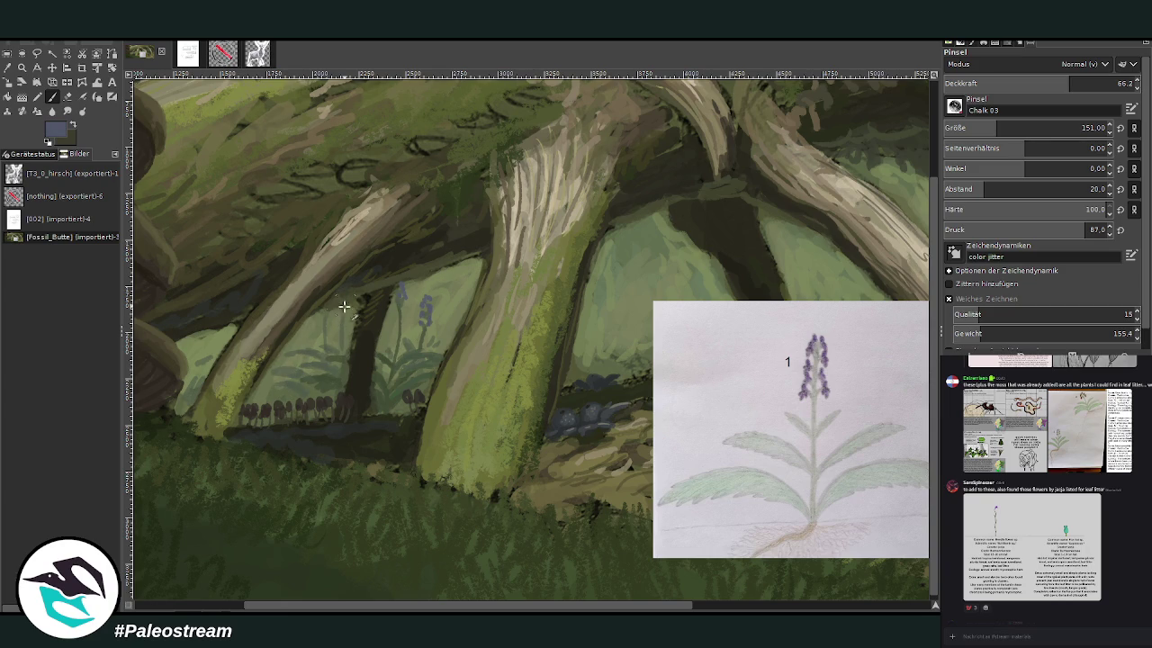
{"action": "mouse_move", "coordinate": [347, 306]}
{"action": "left_mouse_down"}
{"action": "mouse_move", "coordinate": [339, 326]}
{"action": "mouse_move", "coordinate": [388, 348]}
{"action": "left_mouse_up"}
{"action": "key", "text": "minus"}
{"action": "key", "text": "minus"}
{"action": "key", "text": "minus"}
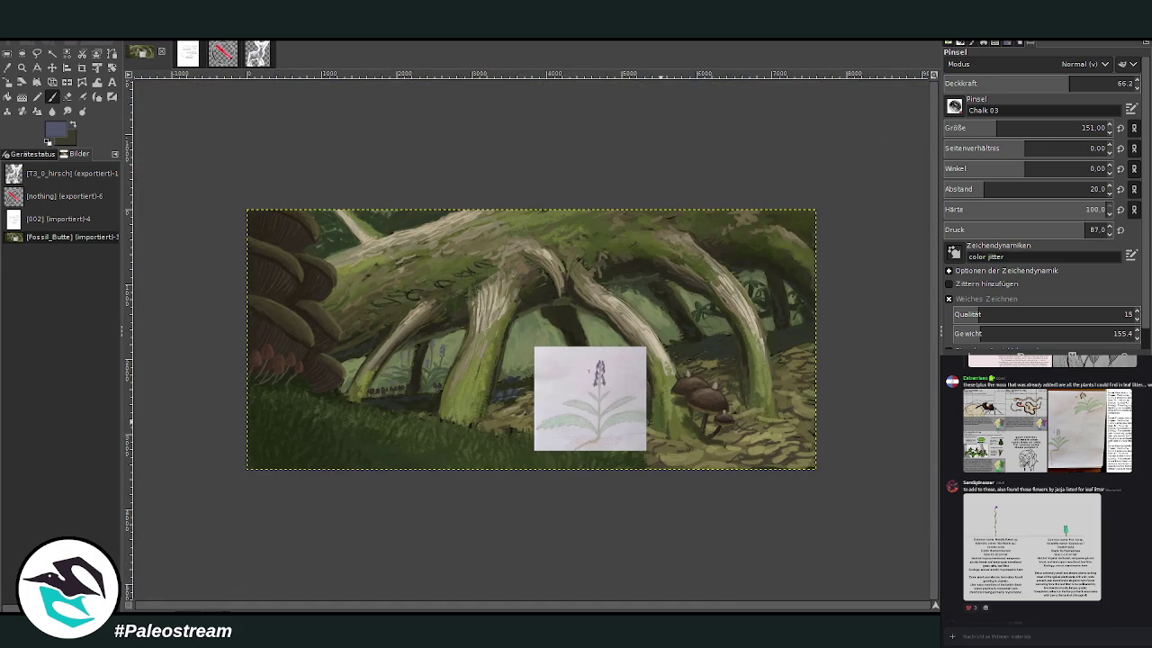
{"action": "left_click", "coordinate": [21, 68]}
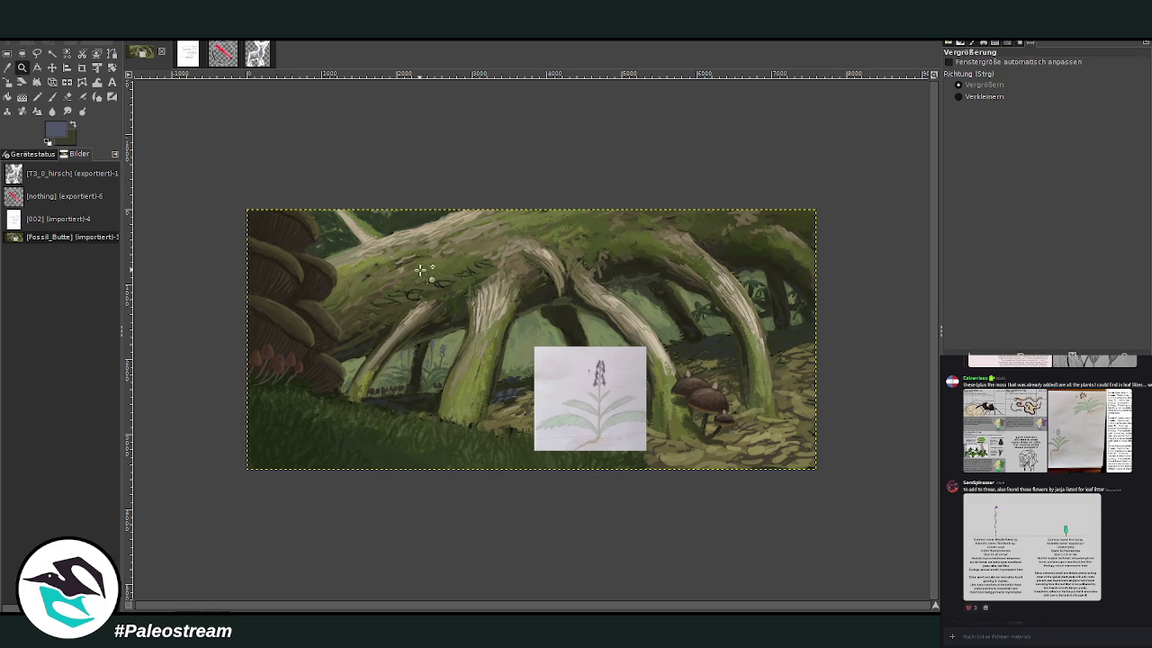
{"action": "left_click_drag", "start_coordinate": [435, 185], "coordinate": [751, 476]}
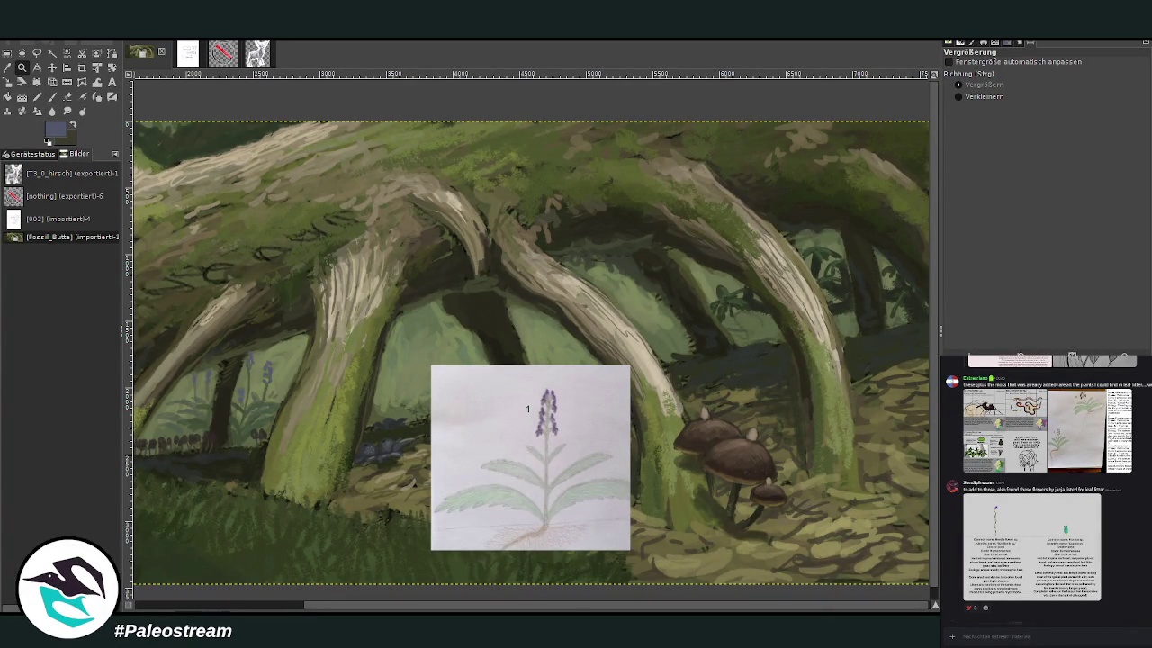
{"action": "left_click_drag", "start_coordinate": [432, 365], "coordinate": [630, 549]}
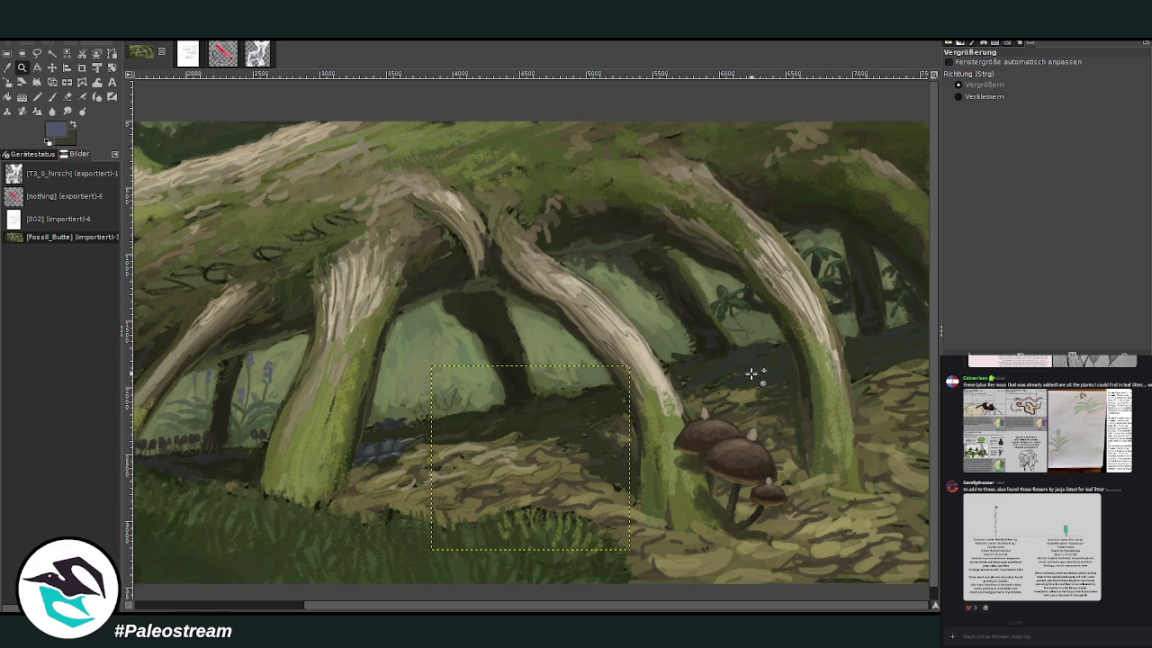
{"action": "key", "text": "ctrl+a"}
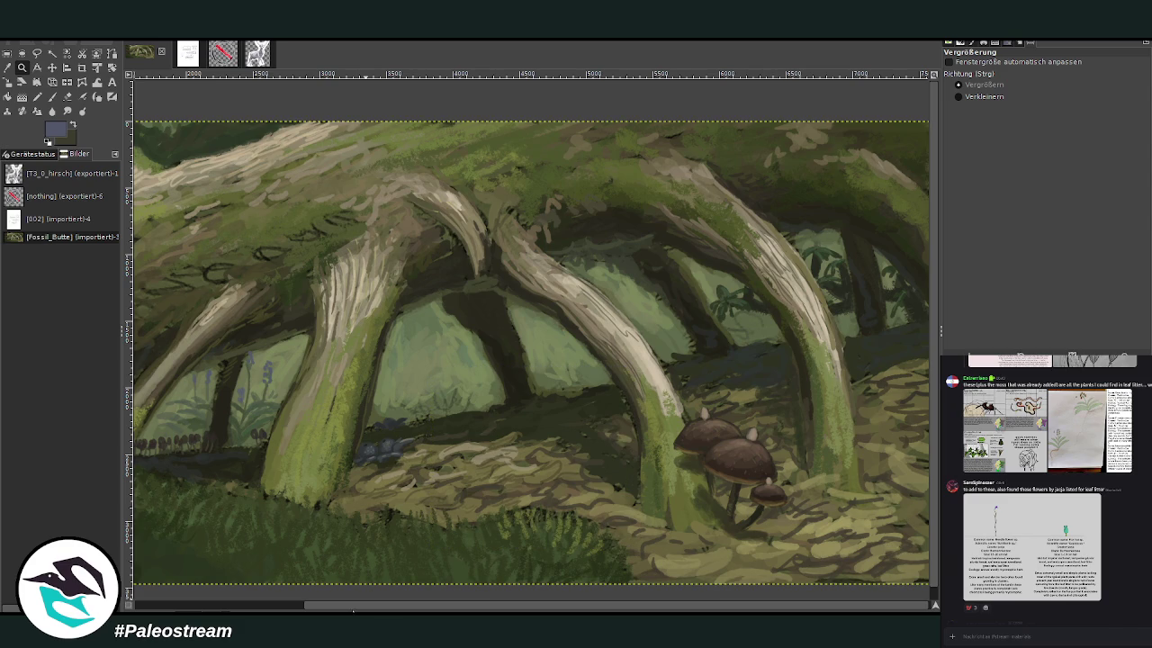
{"action": "left_click_drag", "start_coordinate": [352, 610], "coordinate": [409, 605]}
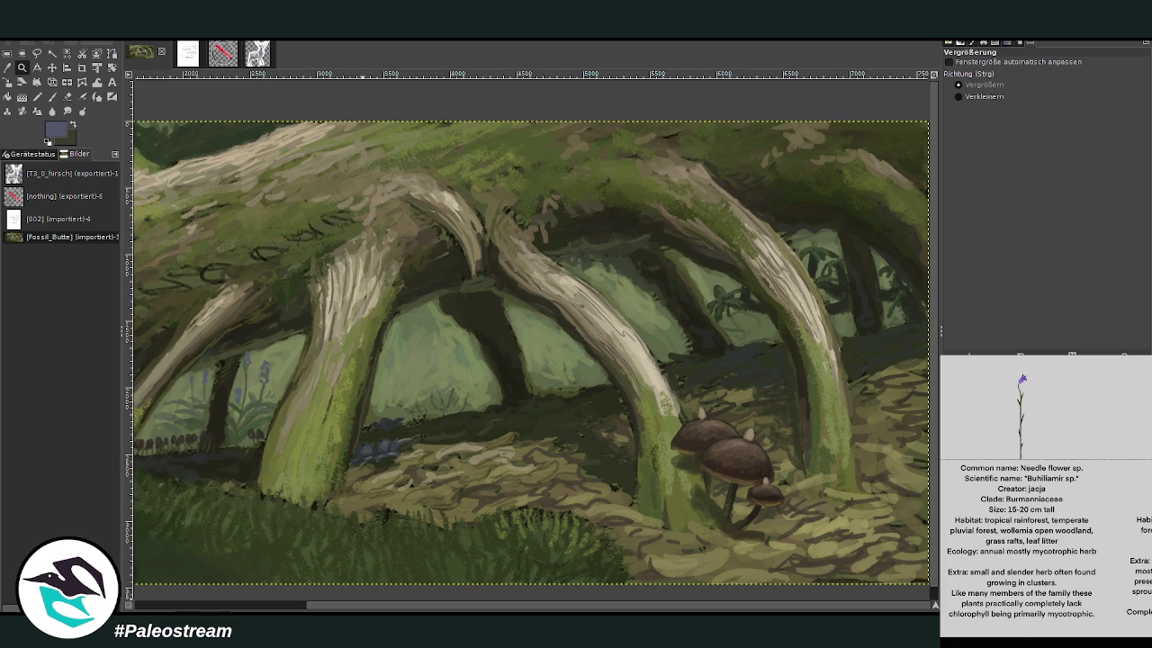
{"action": "left_click", "coordinate": [1136, 549]}
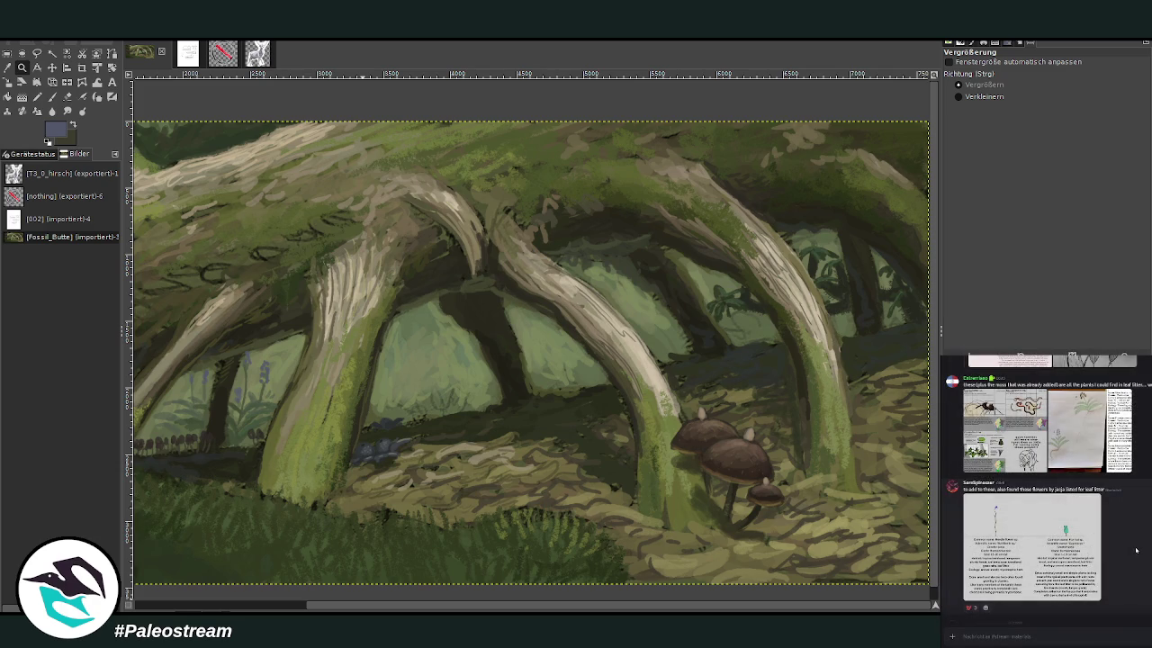
{"action": "scroll", "coordinate": [1136, 550], "scroll_direction": "down", "scroll_amount": 3}
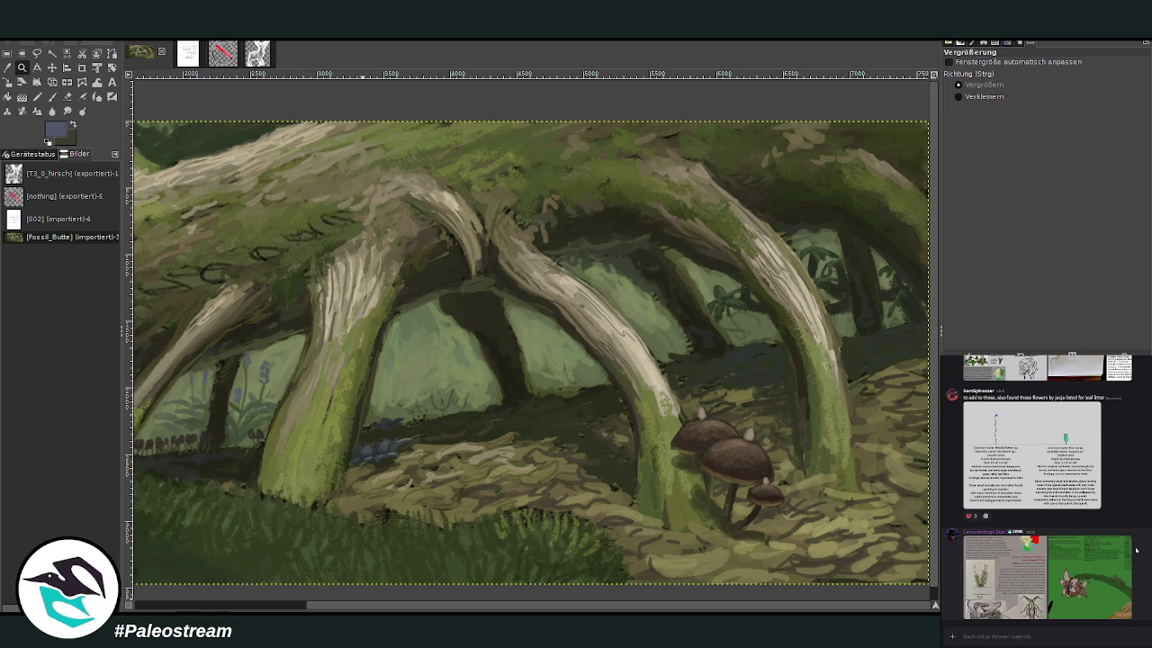
{"action": "scroll", "coordinate": [1136, 550], "scroll_direction": "up", "scroll_amount": 4}
{"action": "scroll", "coordinate": [1047, 488], "scroll_direction": "up", "scroll_amount": 2}
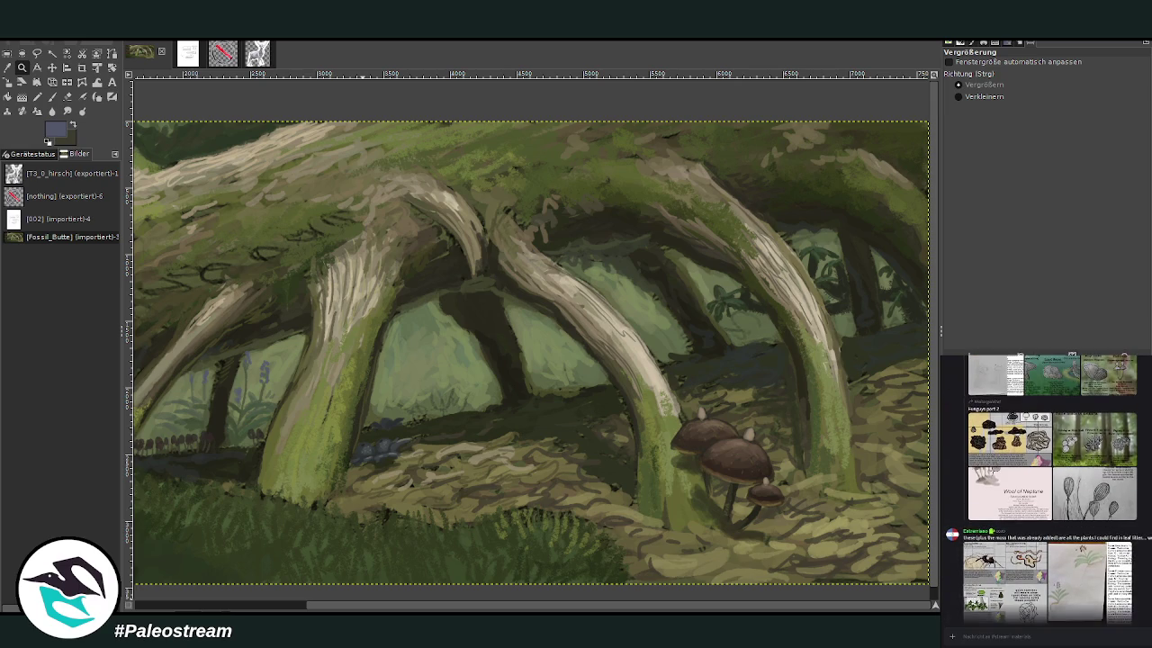
{"action": "scroll", "coordinate": [1047, 489], "scroll_direction": "up", "scroll_amount": 2}
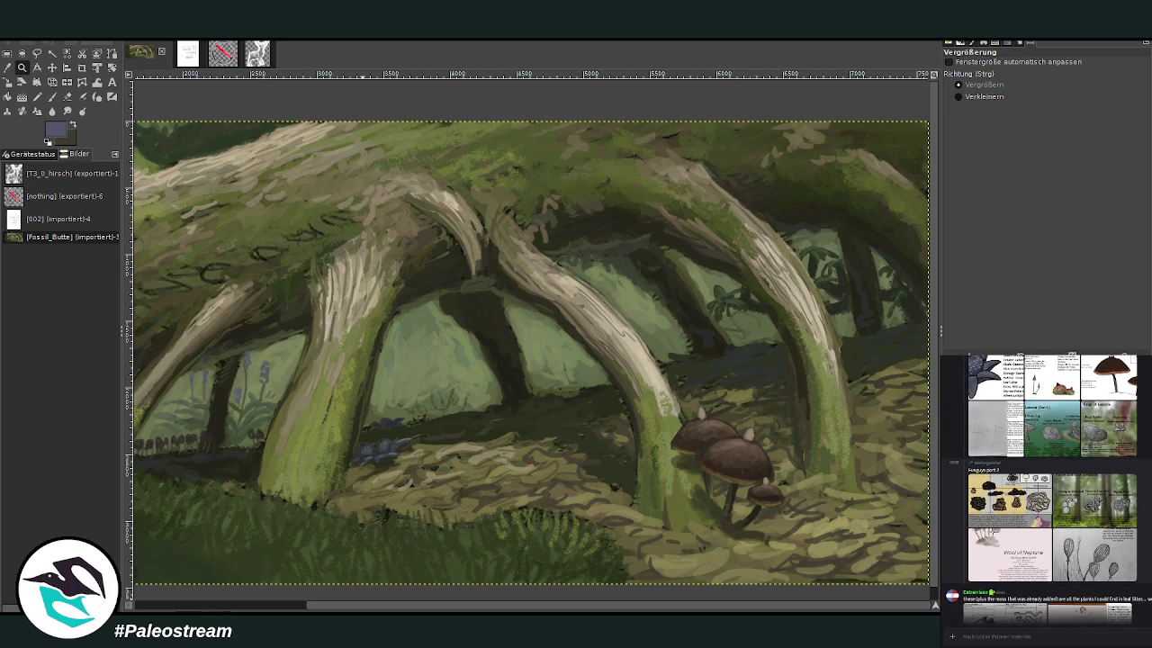
{"action": "scroll", "coordinate": [1047, 489], "scroll_direction": "up", "scroll_amount": 2}
{"action": "scroll", "coordinate": [1047, 489], "scroll_direction": "up", "scroll_amount": 2}
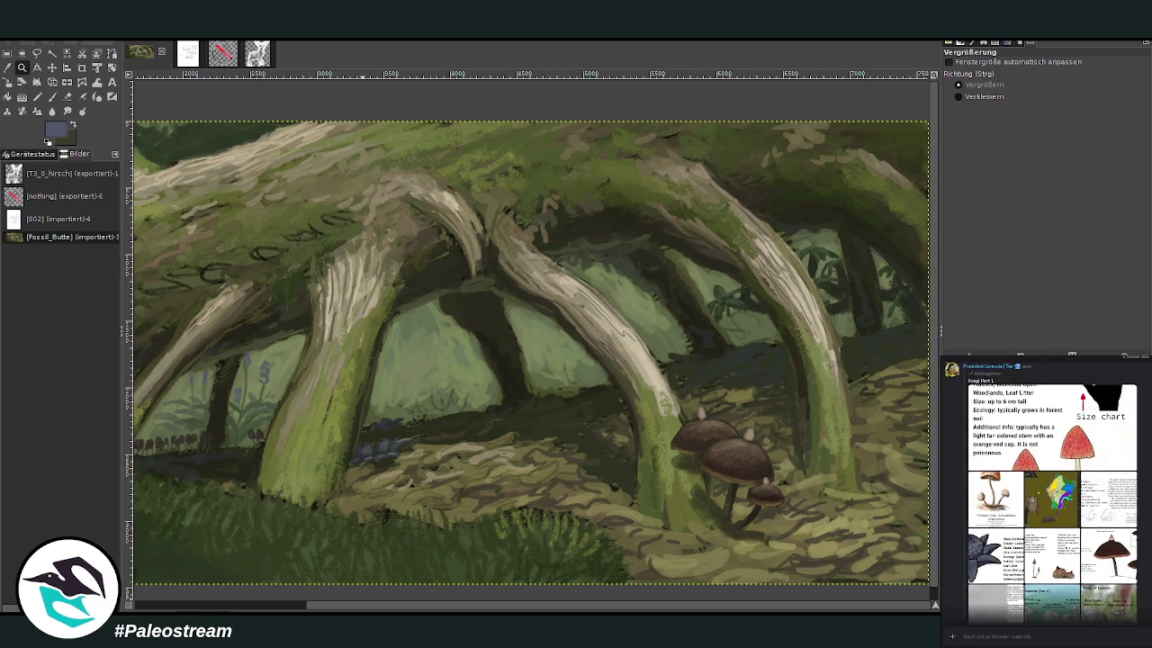
{"action": "scroll", "coordinate": [1047, 489], "scroll_direction": "down", "scroll_amount": 5}
{"action": "key", "text": "m"}
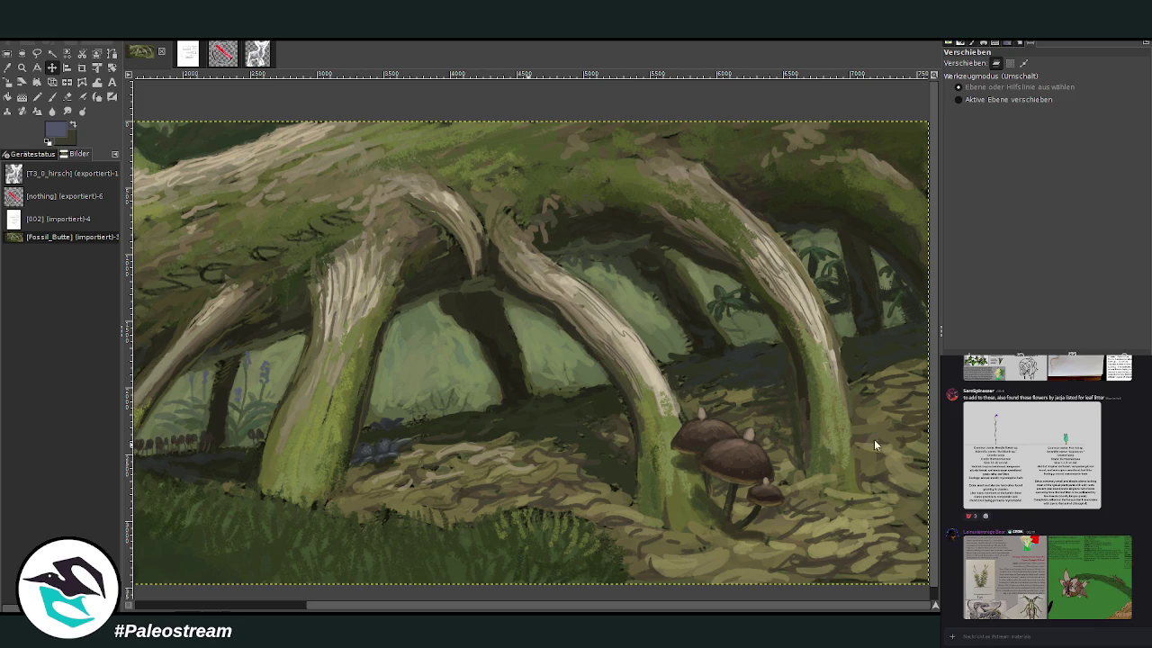
{"action": "key", "text": "ctrl+v"}
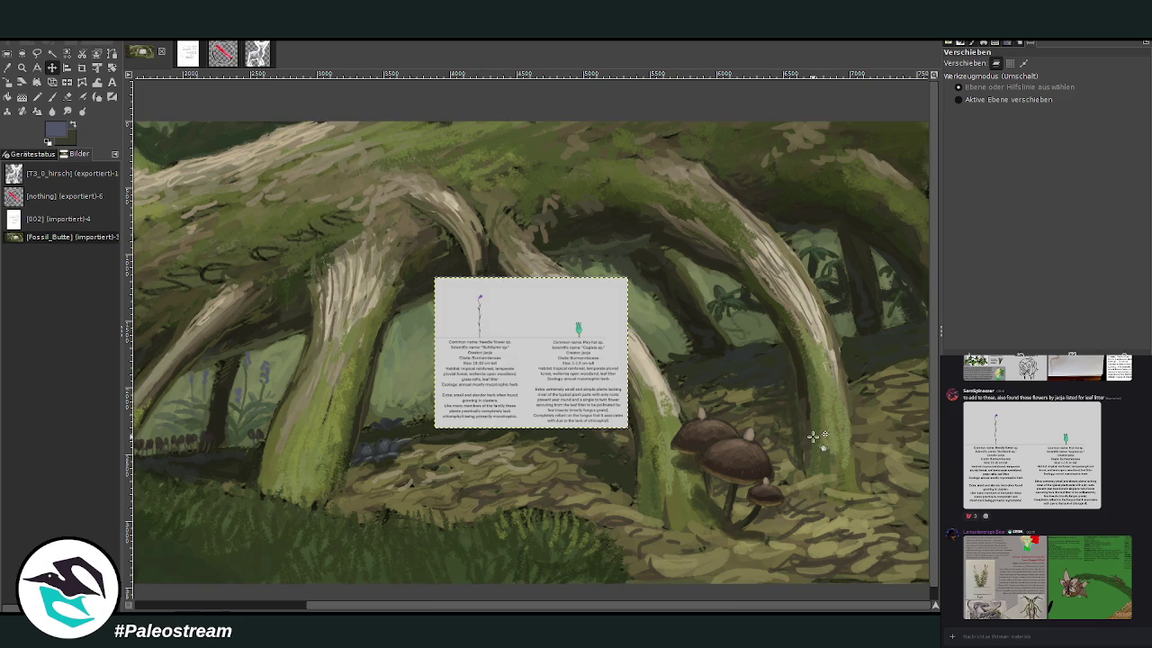
- Zoom in, crop the pasted card to its left Needle flower panel, and zoom back out
{"action": "key", "text": "z"}
{"action": "mouse_move", "coordinate": [427, 271]}
{"action": "left_mouse_down"}
{"action": "mouse_move", "coordinate": [570, 452]}
{"action": "mouse_move", "coordinate": [593, 448]}
{"action": "left_mouse_up"}
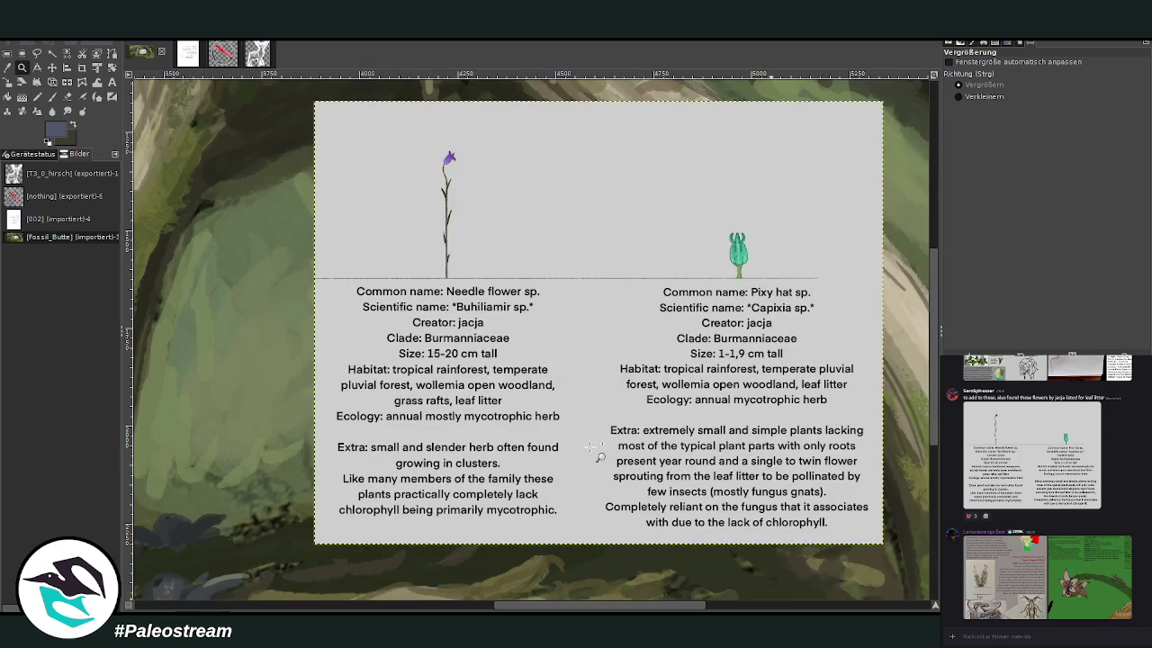
{"action": "left_click", "coordinate": [82, 67]}
{"action": "left_click_drag", "start_coordinate": [322, 135], "coordinate": [581, 533]}
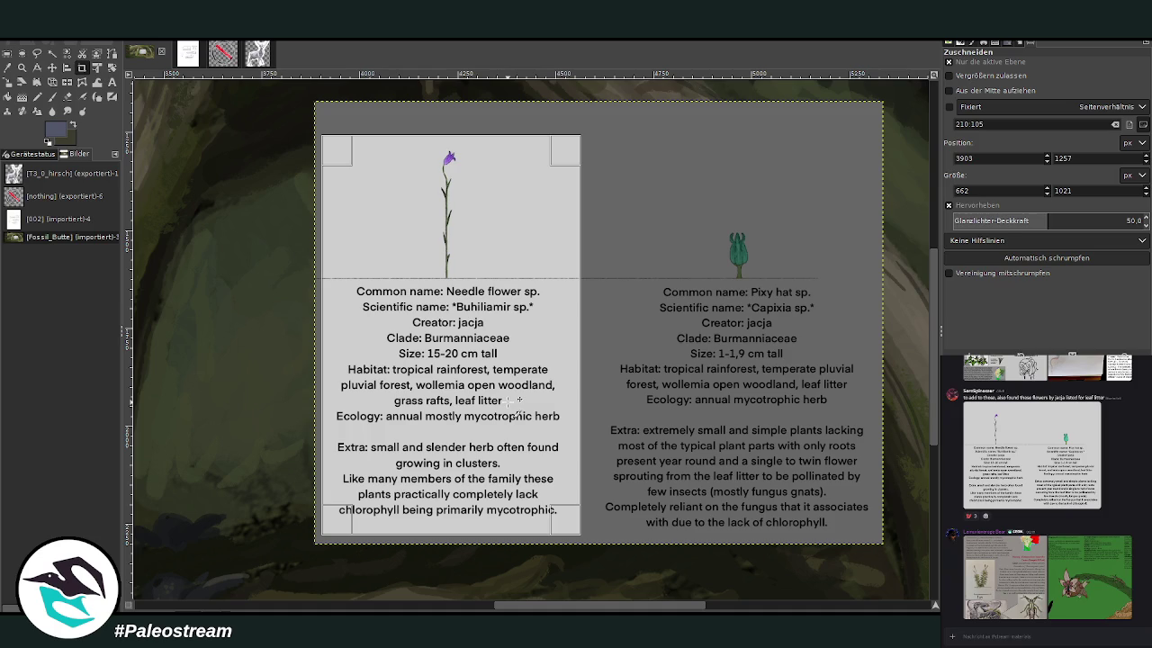
{"action": "double_click", "coordinate": [497, 296]}
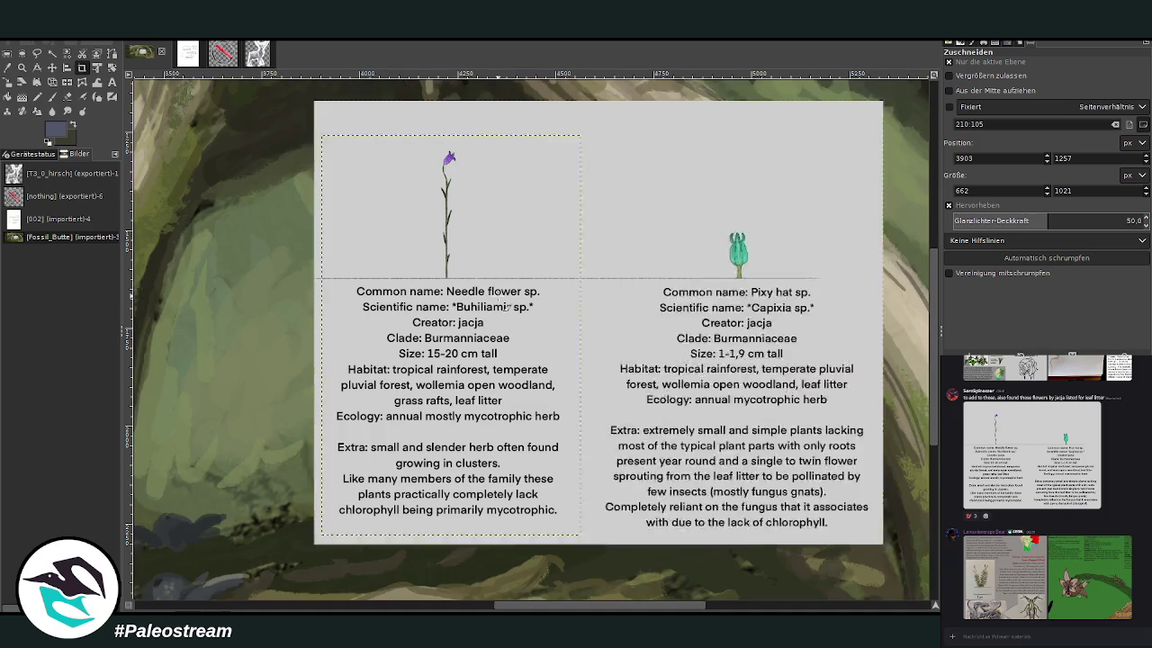
{"action": "key", "text": "z"}
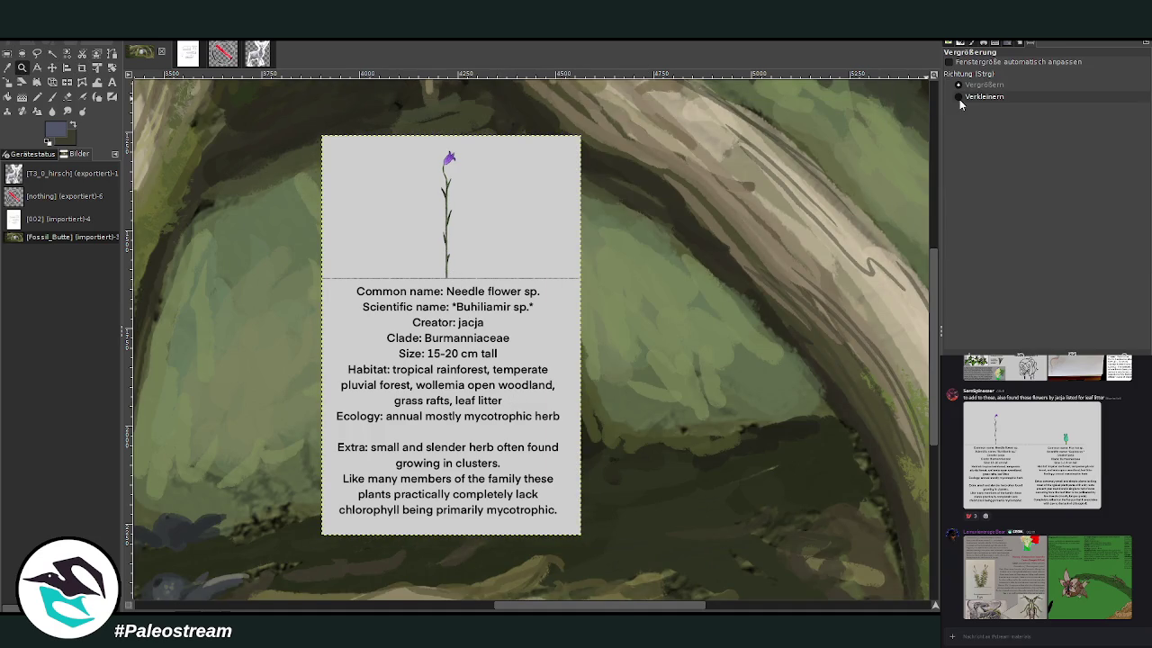
{"action": "left_click", "coordinate": [893, 132]}
{"action": "left_click", "coordinate": [894, 133]}
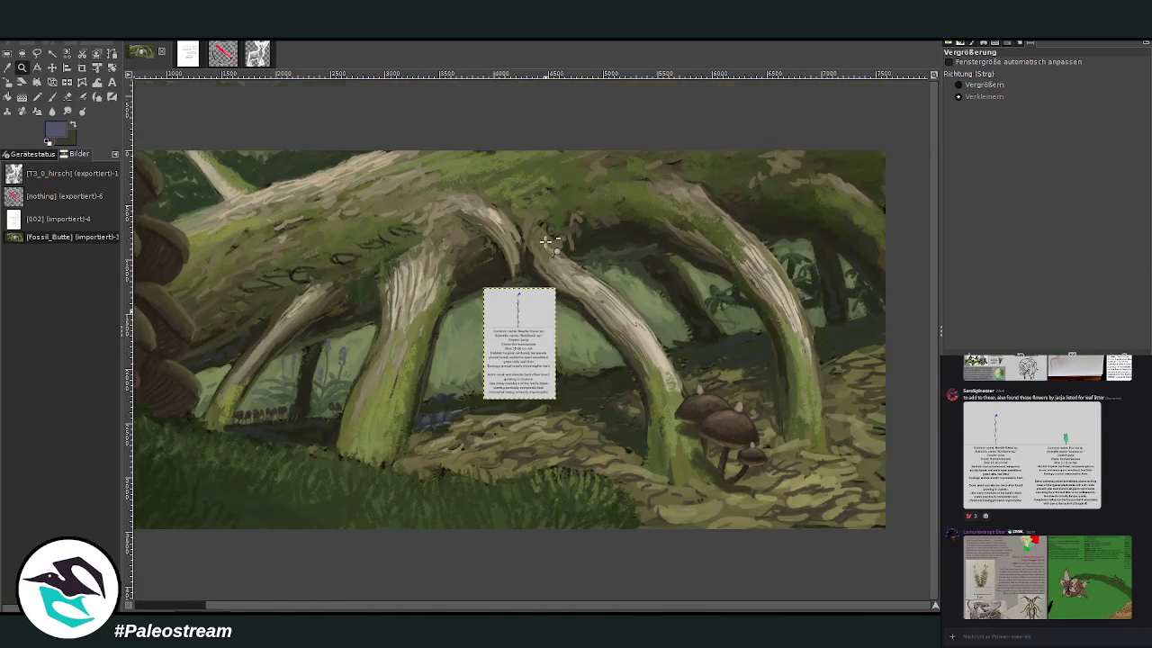
- Zoom in on the root arches and move the Needle flower card toward the right
{"action": "left_click", "coordinate": [972, 85]}
{"action": "left_click_drag", "start_coordinate": [299, 131], "coordinate": [904, 533]}
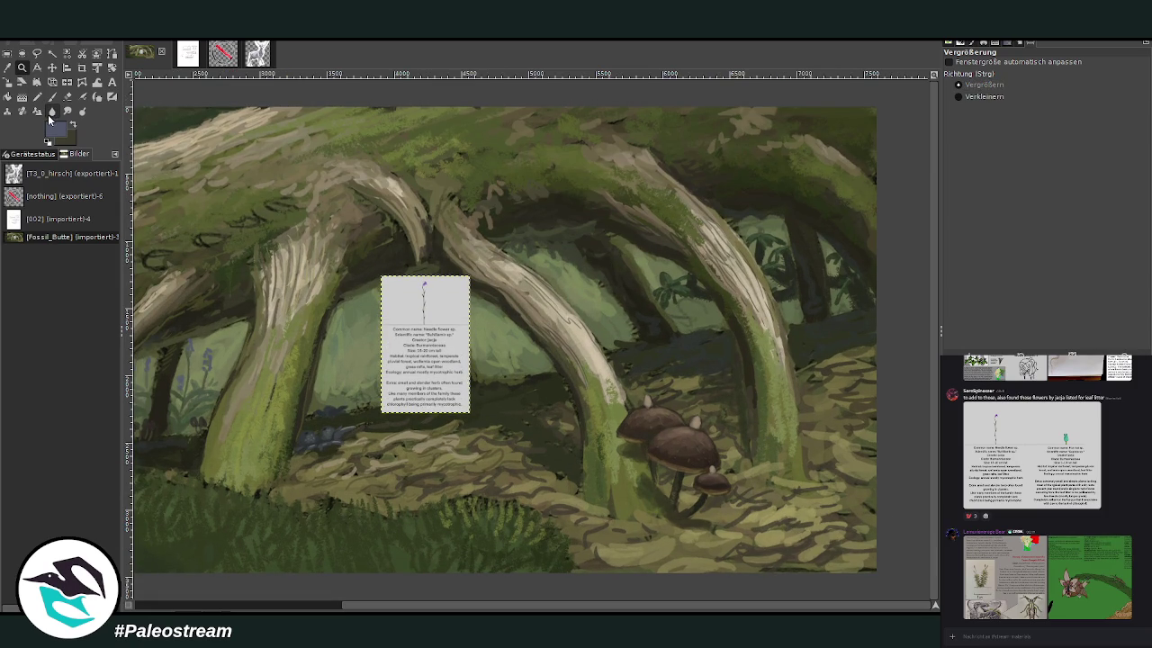
{"action": "mouse_move", "coordinate": [354, 146]}
{"action": "left_mouse_down"}
{"action": "mouse_move", "coordinate": [873, 555]}
{"action": "mouse_move", "coordinate": [870, 586]}
{"action": "left_mouse_up"}
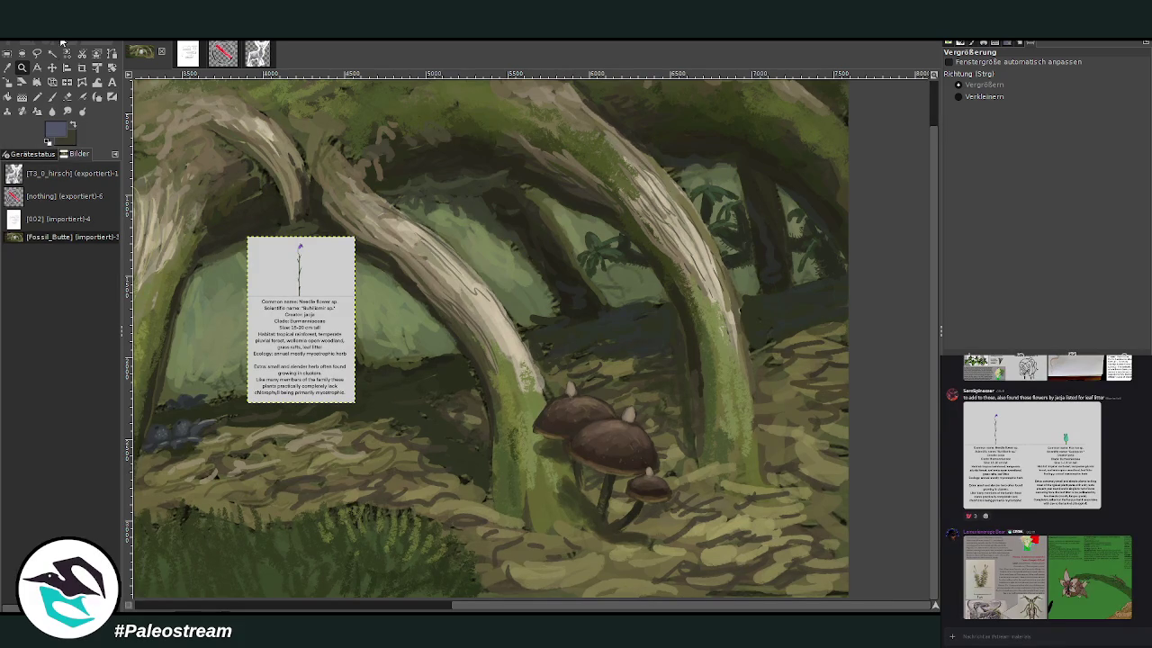
{"action": "left_click", "coordinate": [52, 67]}
{"action": "left_click_drag", "start_coordinate": [282, 283], "coordinate": [736, 345]}
- Zoom in on the mushrooms and drop the Needle flower card just right of them
{"action": "key", "text": "z"}
{"action": "left_click_drag", "start_coordinate": [585, 222], "coordinate": [785, 498]}
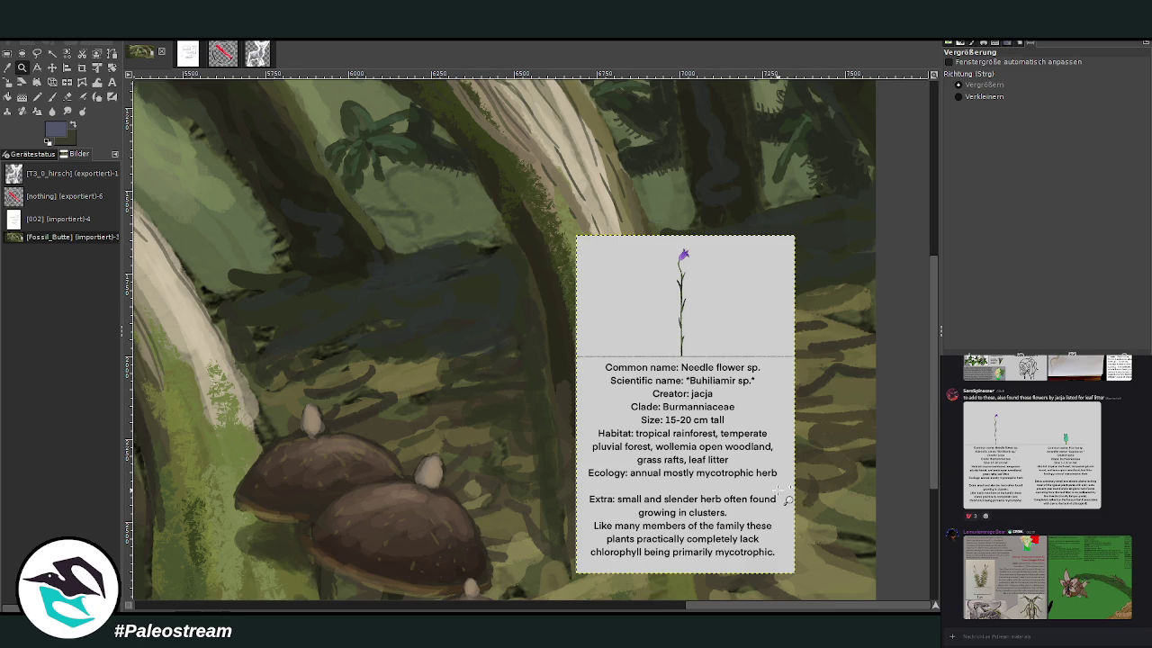
{"action": "scroll", "coordinate": [781, 492], "scroll_direction": "down", "scroll_amount": 1, "text": "ctrl"}
{"action": "scroll", "coordinate": [779, 488], "scroll_direction": "down", "scroll_amount": 2, "text": "ctrl"}
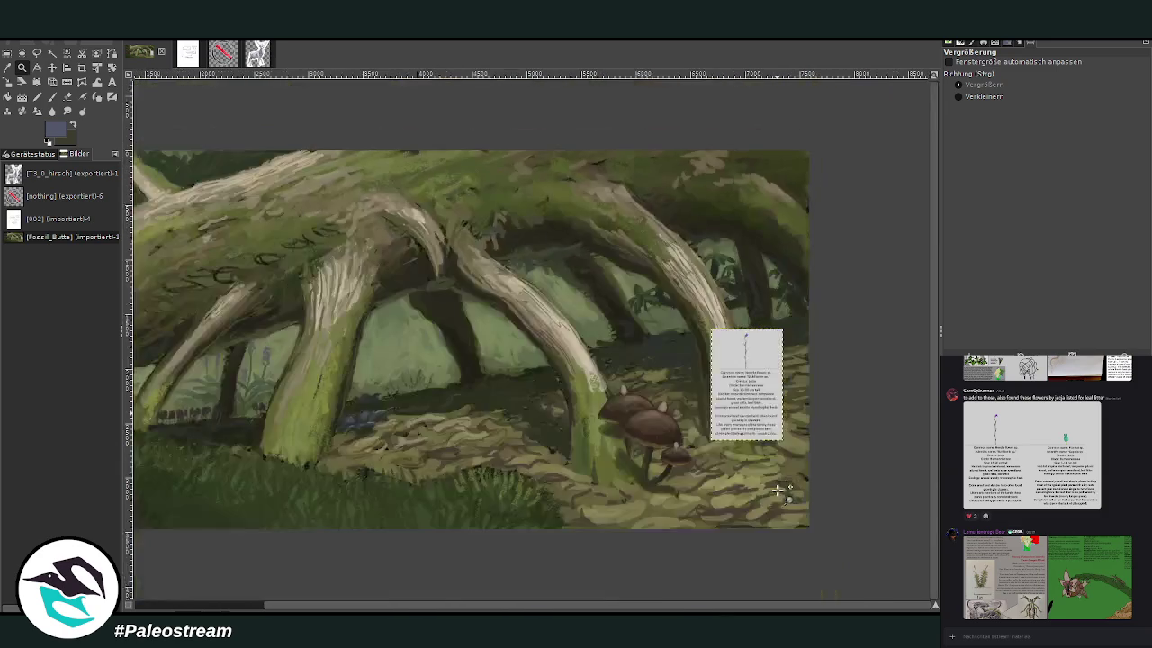
{"action": "left_click_drag", "start_coordinate": [515, 218], "coordinate": [764, 536]}
{"action": "key", "text": "m"}
{"action": "left_click_drag", "start_coordinate": [689, 386], "coordinate": [730, 490]}
{"action": "key", "text": "p"}
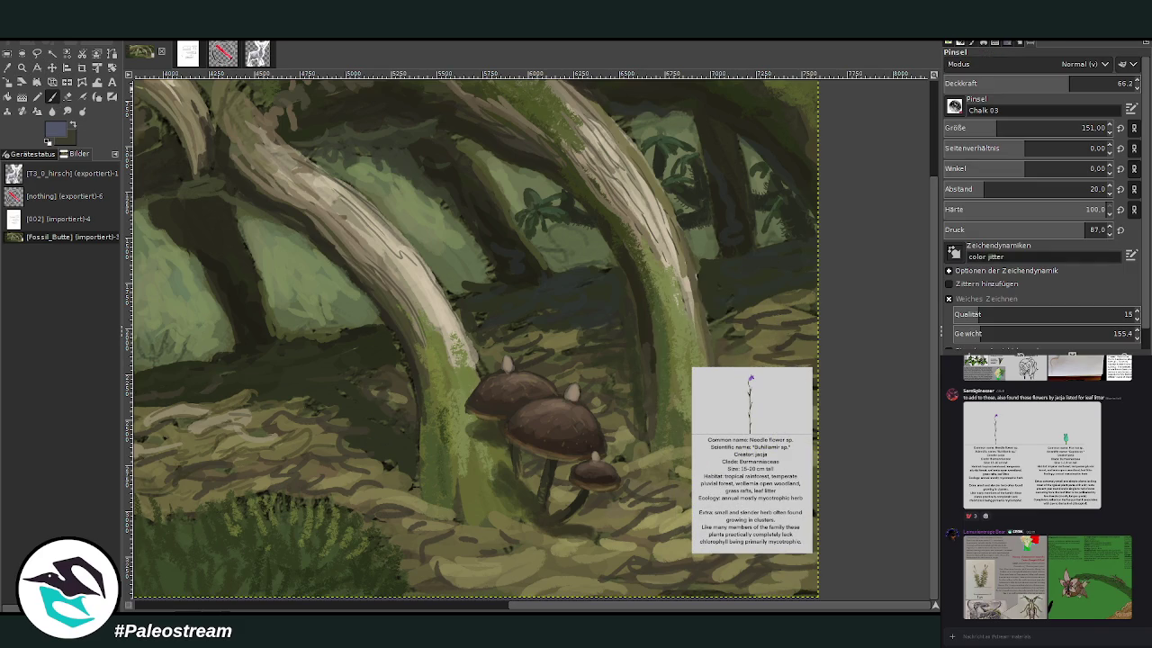
- Sample a dark green from the painting and set the brush to size 82 and opacity 89.6
{"action": "key", "text": "o"}
{"action": "left_click", "coordinate": [444, 455]}
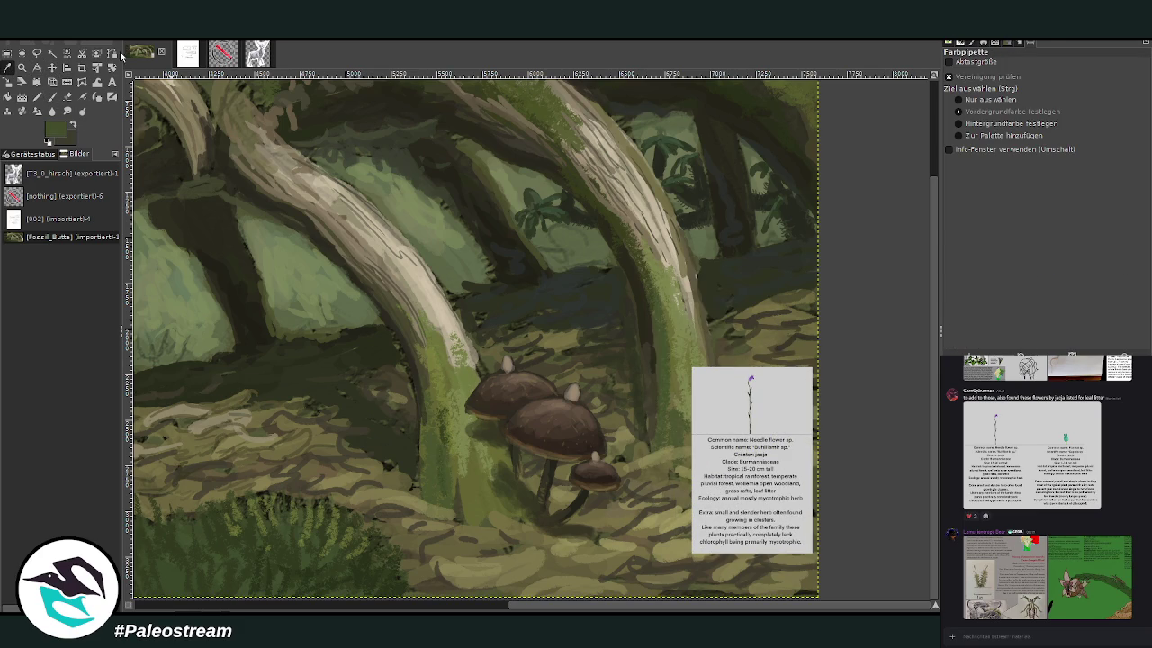
{"action": "key", "text": "p"}
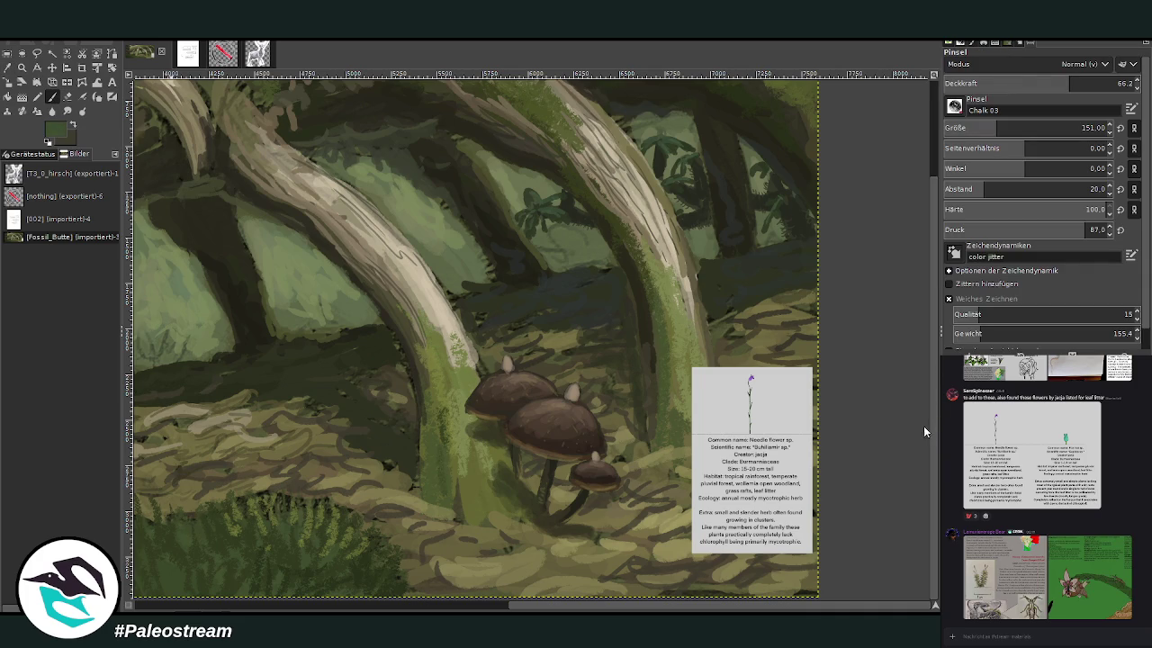
{"action": "left_click", "coordinate": [1086, 83]}
{"action": "left_click", "coordinate": [981, 127]}
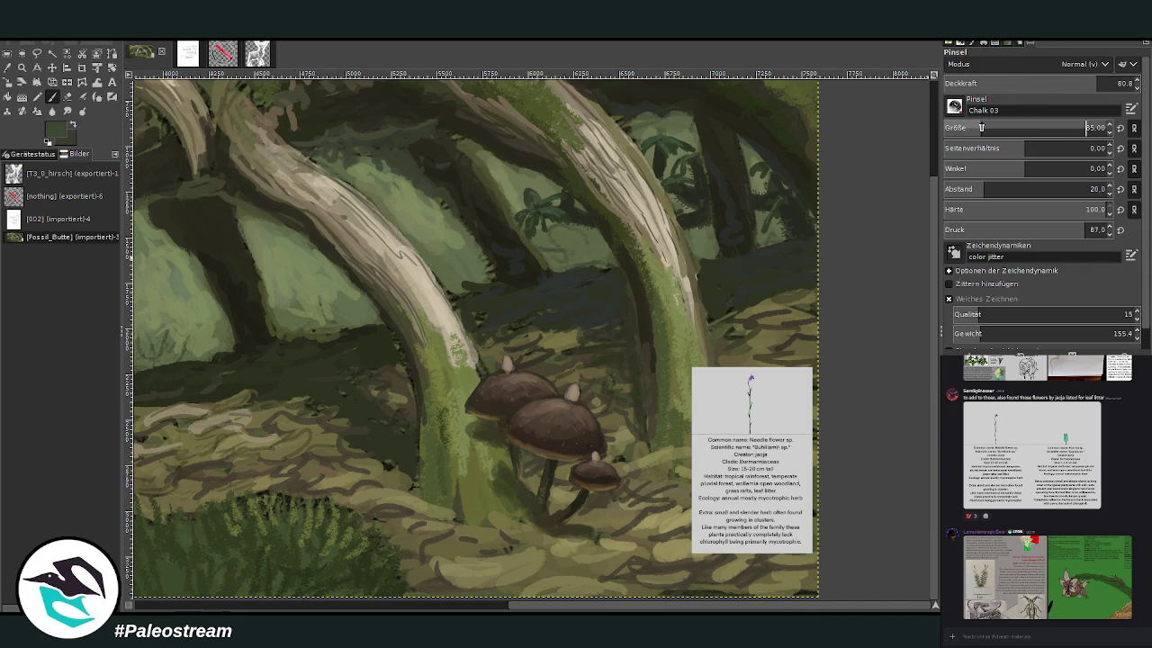
{"action": "left_click_drag", "start_coordinate": [1086, 85], "coordinate": [1105, 83]}
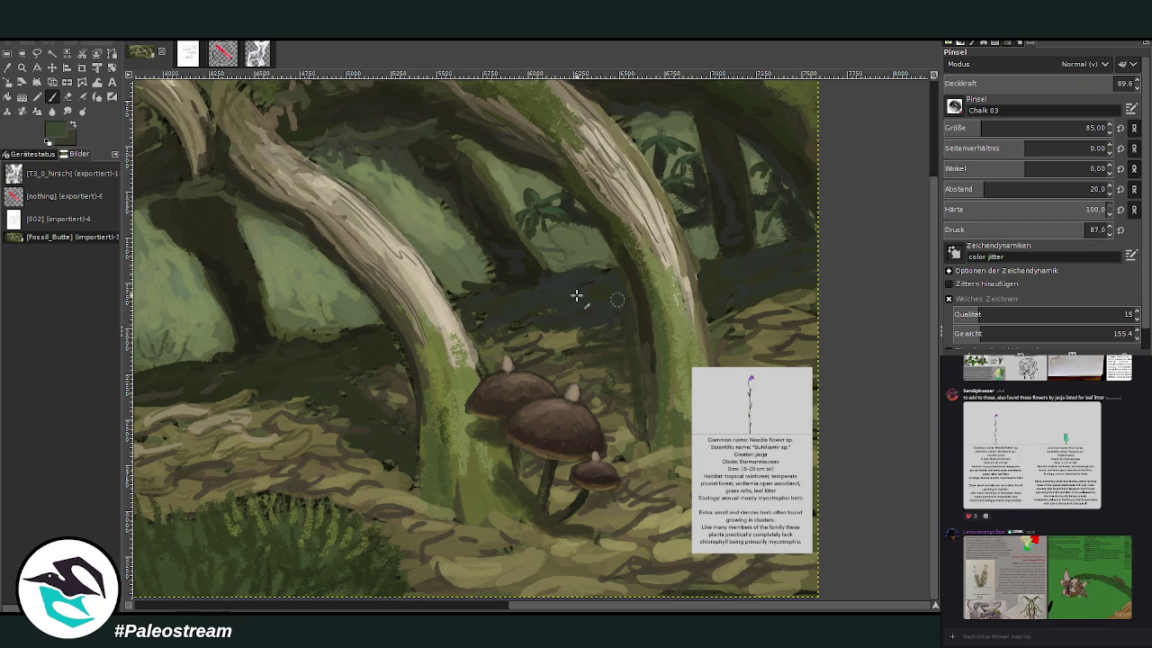
{"action": "key", "text": "Return"}
- Paint a thin light-green blade on the trunk and move the reference card into the lower-right corner
{"action": "scroll", "coordinate": [1035, 128], "scroll_direction": "down", "scroll_amount": 3}
{"action": "left_click_drag", "start_coordinate": [663, 334], "coordinate": [668, 261]}
{"action": "left_click", "coordinate": [51, 68]}
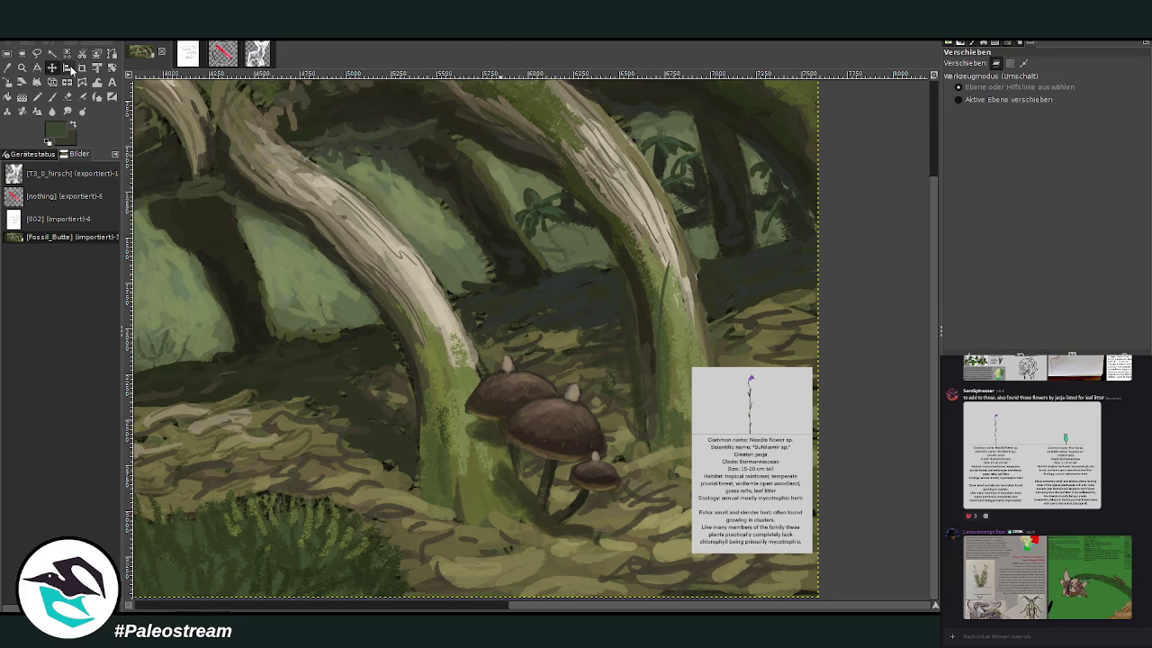
{"action": "left_click_drag", "start_coordinate": [716, 440], "coordinate": [736, 531]}
{"action": "key", "text": "p"}
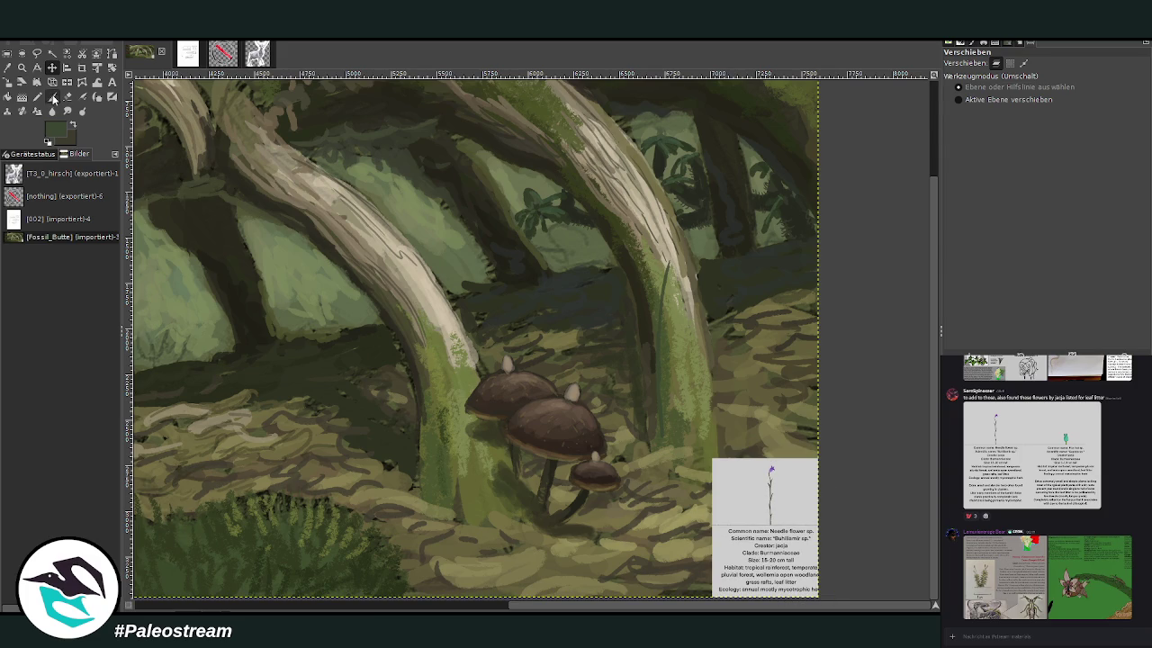
- Paint several grass blades around the bases of both trunks
{"action": "left_click_drag", "start_coordinate": [688, 453], "coordinate": [687, 371]}
{"action": "left_click_drag", "start_coordinate": [633, 416], "coordinate": [619, 300]}
{"action": "left_click_drag", "start_coordinate": [639, 376], "coordinate": [635, 328]}
{"action": "left_click_drag", "start_coordinate": [717, 438], "coordinate": [721, 382]}
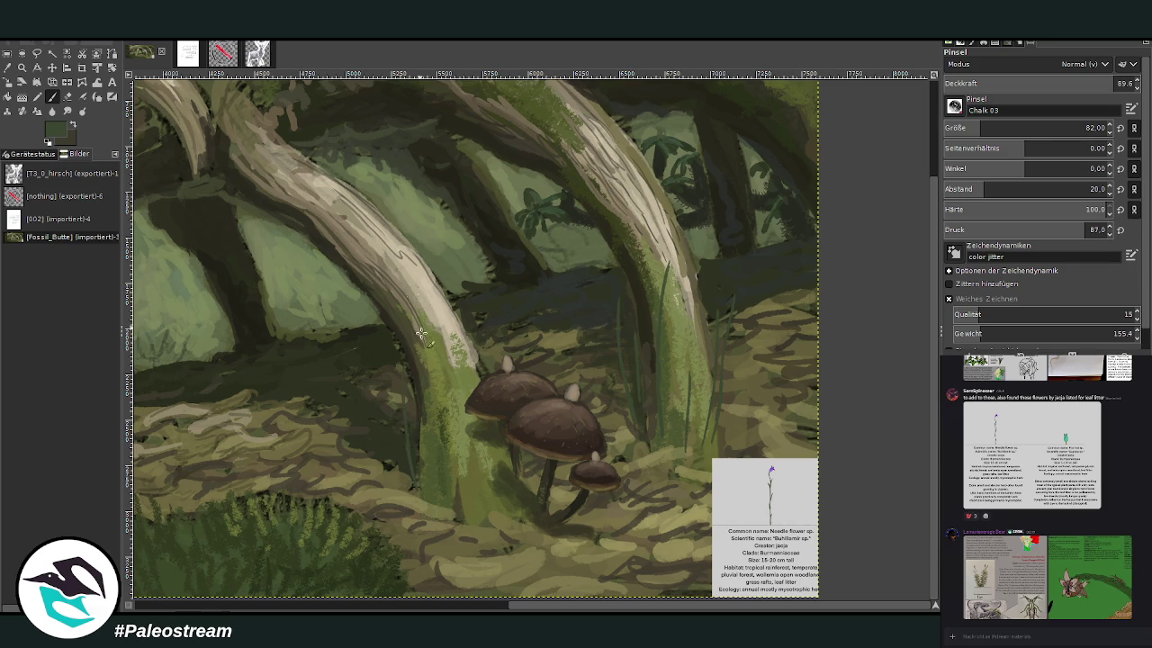
{"action": "left_click_drag", "start_coordinate": [421, 454], "coordinate": [419, 316]}
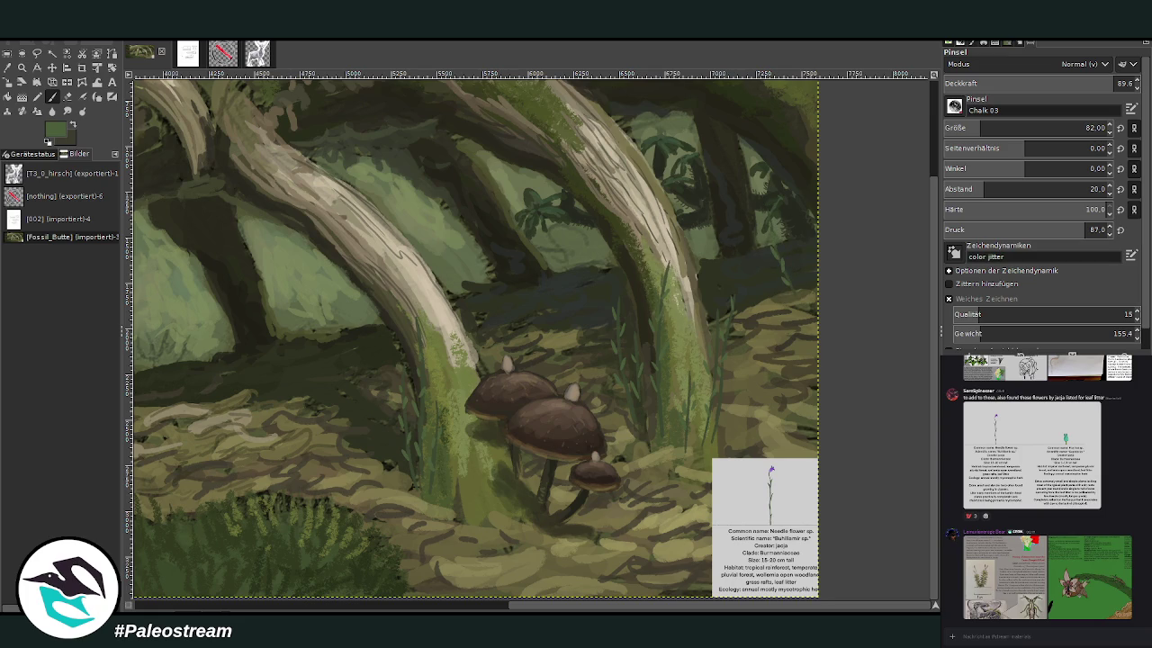
- Paint dark and light green blades beside the right trunk and streaks along the left root arch
{"action": "left_click", "coordinate": [74, 125]}
{"action": "left_click_drag", "start_coordinate": [798, 275], "coordinate": [784, 190]}
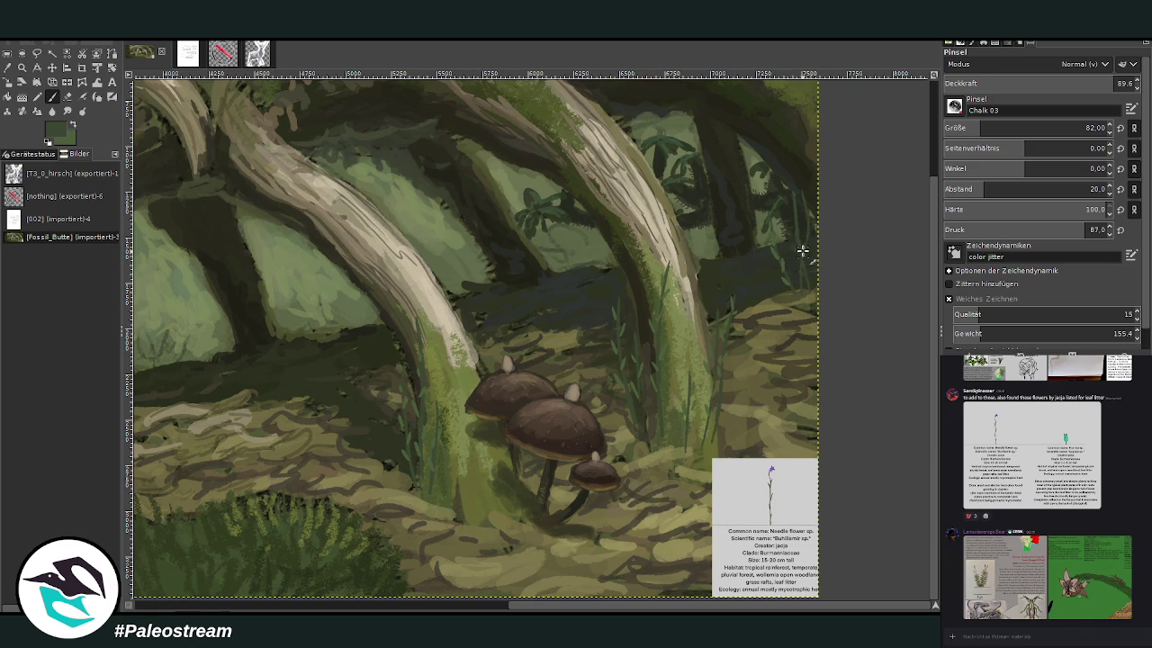
{"action": "left_click", "coordinate": [75, 125]}
{"action": "left_click_drag", "start_coordinate": [800, 268], "coordinate": [795, 212]}
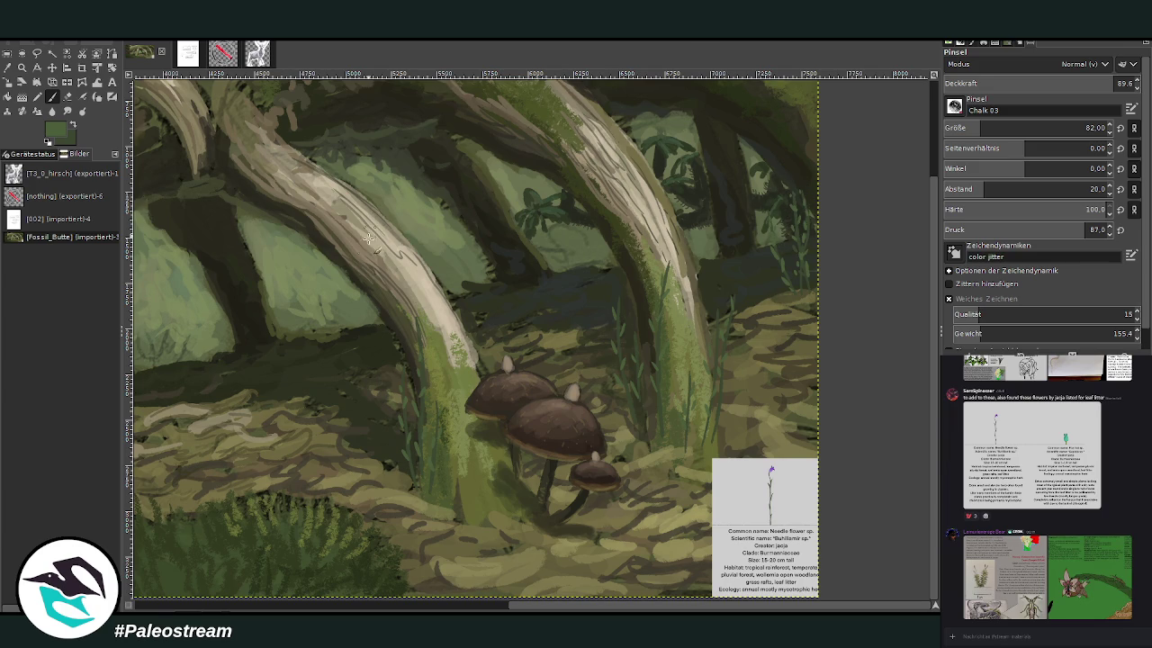
{"action": "left_click_drag", "start_coordinate": [360, 261], "coordinate": [374, 290]}
{"action": "left_click", "coordinate": [771, 470], "text": "ctrl"}
- Dab lavender flower heads onto the stems around the right arch and upper right
{"action": "mouse_move", "coordinate": [671, 256]}
{"action": "left_mouse_down"}
{"action": "mouse_move", "coordinate": [677, 243]}
{"action": "mouse_move", "coordinate": [672, 261]}
{"action": "left_mouse_up"}
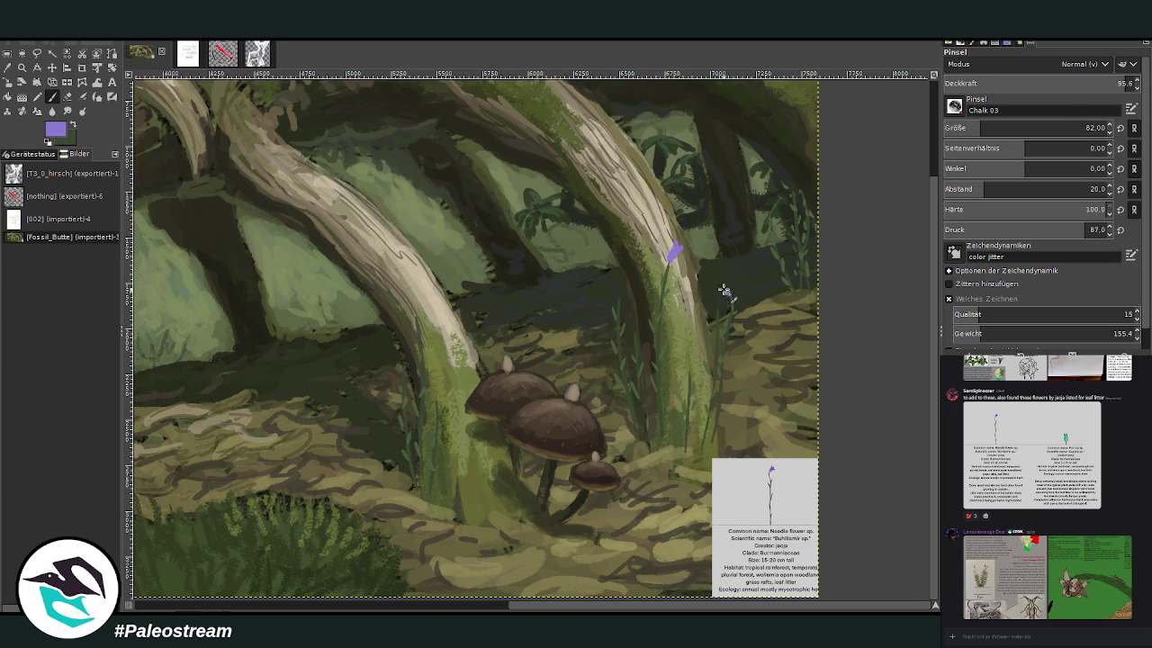
{"action": "mouse_move", "coordinate": [729, 297]}
{"action": "left_mouse_down"}
{"action": "mouse_move", "coordinate": [725, 281]}
{"action": "mouse_move", "coordinate": [712, 306]}
{"action": "left_mouse_up"}
{"action": "left_click", "coordinate": [691, 365]}
{"action": "left_click_drag", "start_coordinate": [697, 358], "coordinate": [695, 364]}
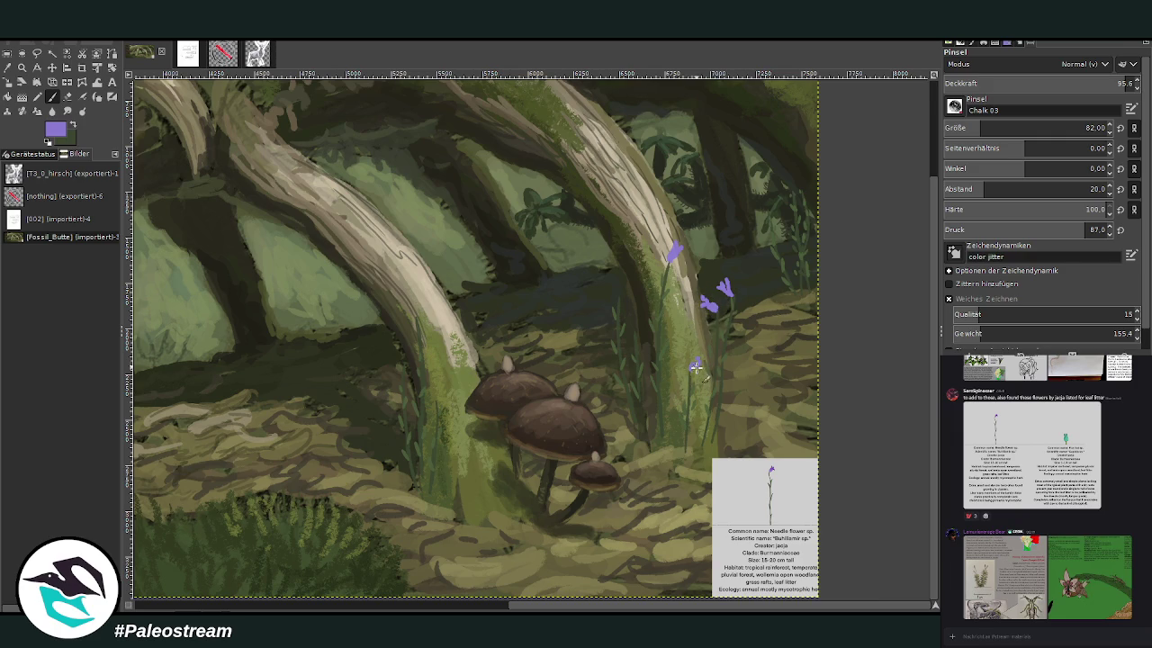
{"action": "left_click", "coordinate": [614, 286]}
{"action": "left_click_drag", "start_coordinate": [777, 197], "coordinate": [798, 182]}
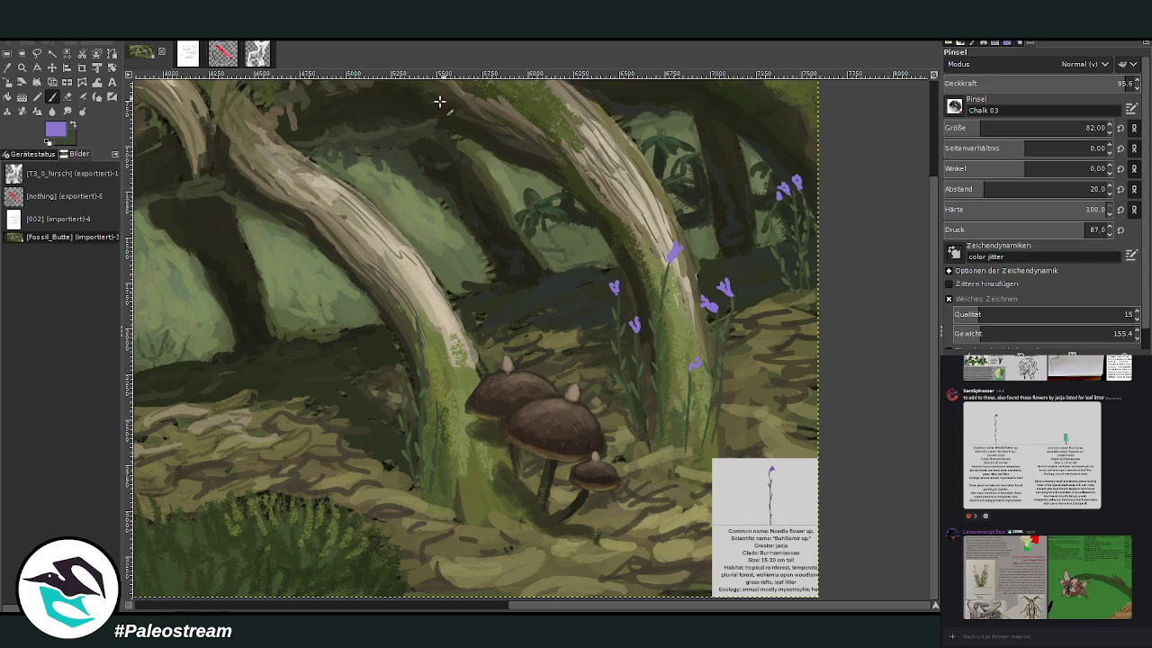
- Paint purple flower heads along the left arch and lower the brush opacity to 59
{"action": "left_click_drag", "start_coordinate": [407, 313], "coordinate": [411, 304]}
{"action": "left_click_drag", "start_coordinate": [402, 357], "coordinate": [408, 347]}
{"action": "left_click_drag", "start_coordinate": [423, 395], "coordinate": [431, 388]}
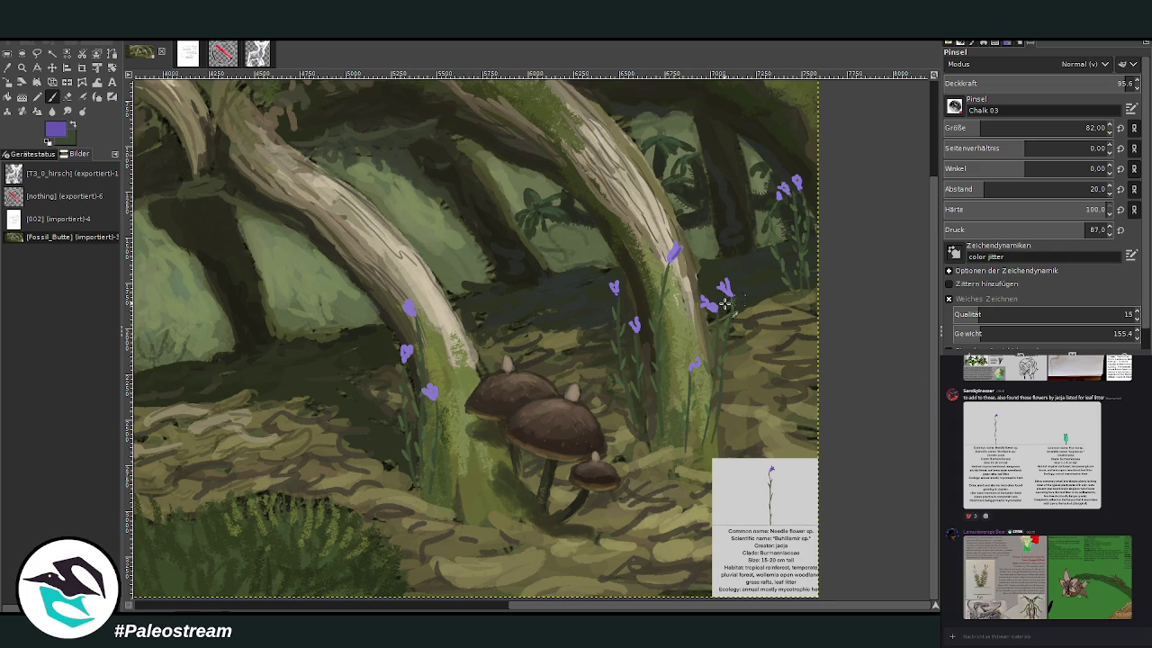
{"action": "left_click", "coordinate": [1054, 83]}
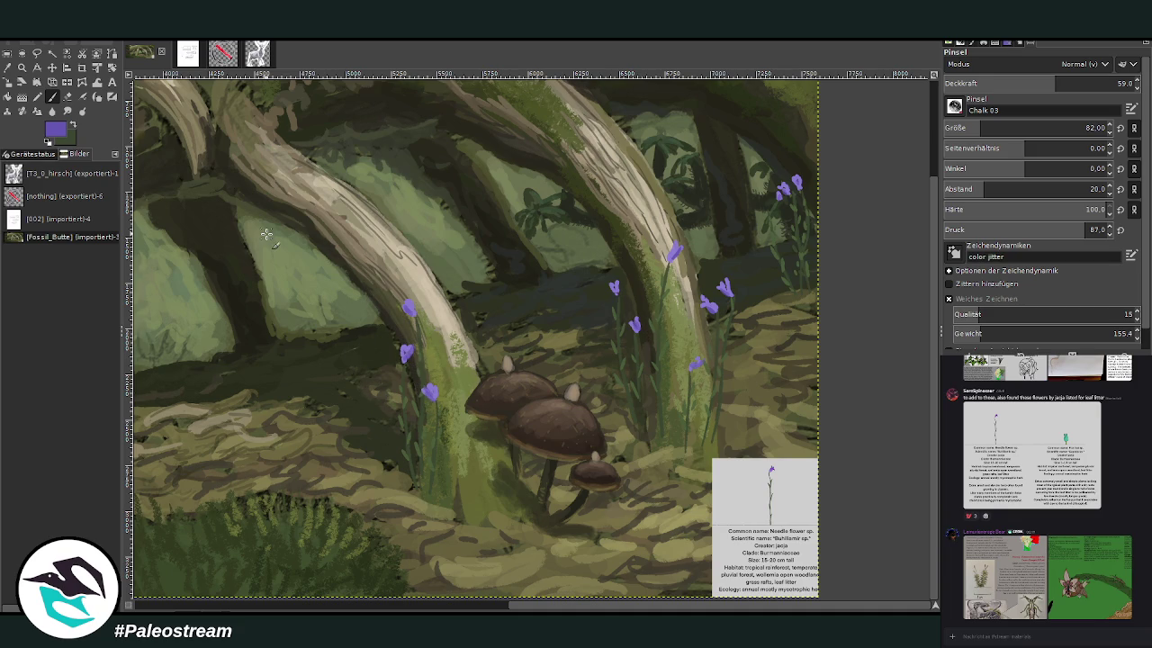
- Sample a dark green, make the brush more opaque, and paint shadow strokes between the root arches
{"action": "key", "text": "o"}
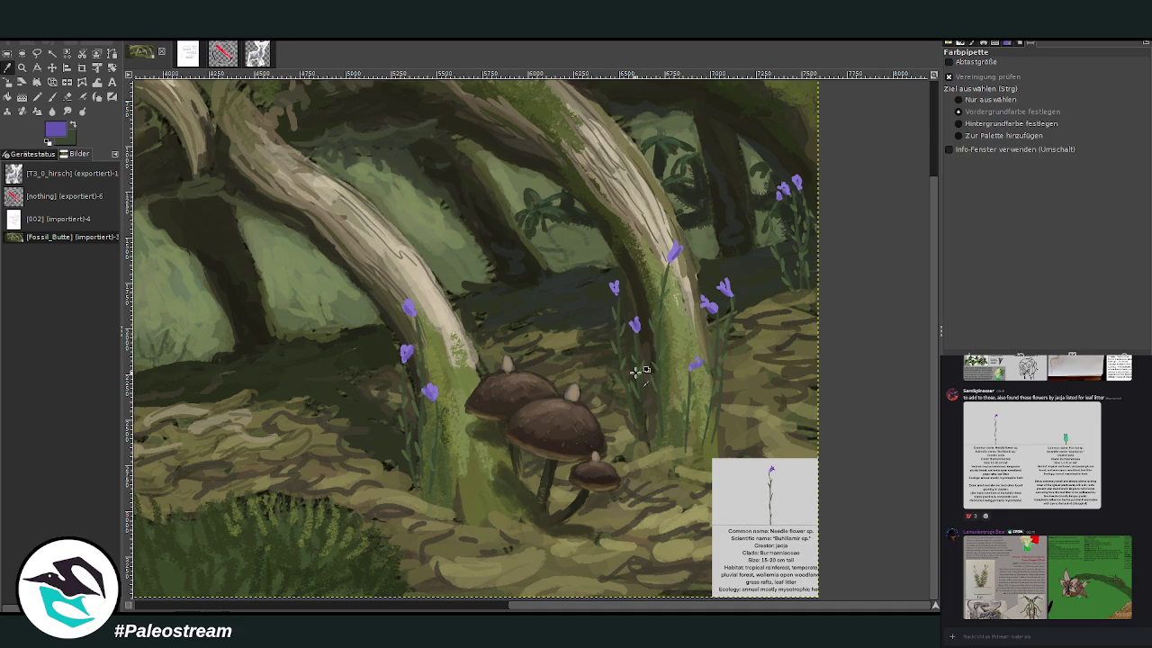
{"action": "left_click", "coordinate": [546, 288]}
{"action": "key", "text": "p"}
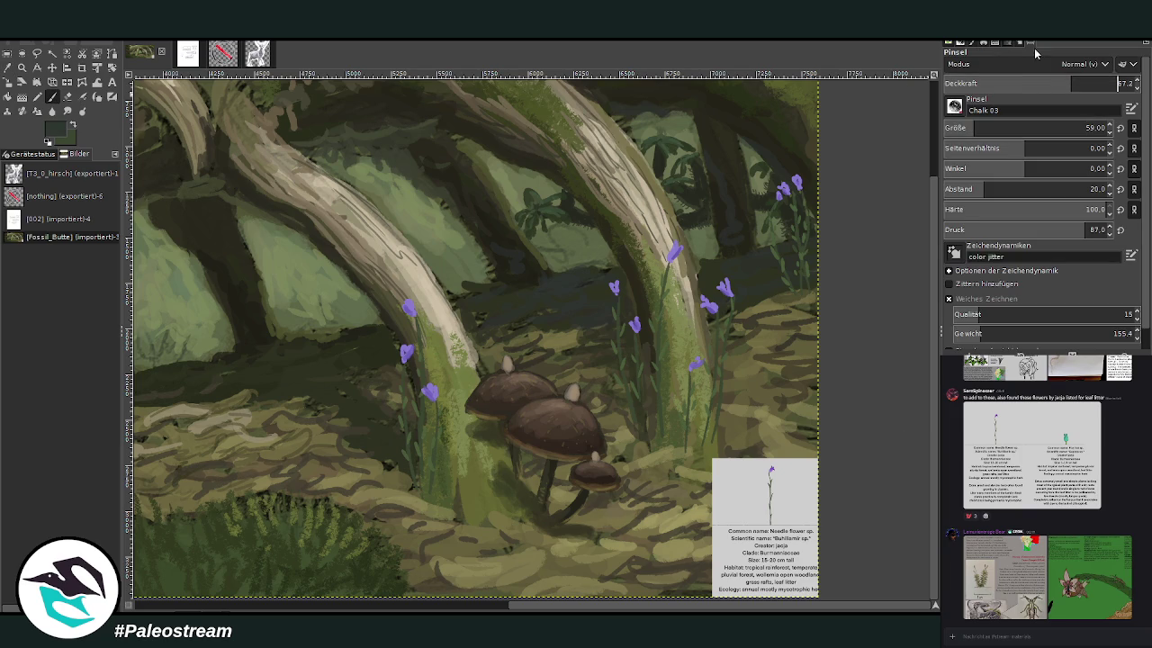
{"action": "left_click", "coordinate": [1086, 127]}
{"action": "left_click", "coordinate": [1109, 83]}
{"action": "mouse_move", "coordinate": [495, 246]}
{"action": "left_mouse_down"}
{"action": "mouse_move", "coordinate": [477, 270]}
{"action": "mouse_move", "coordinate": [455, 230]}
{"action": "mouse_move", "coordinate": [484, 278]}
{"action": "mouse_move", "coordinate": [441, 213]}
{"action": "left_mouse_up"}
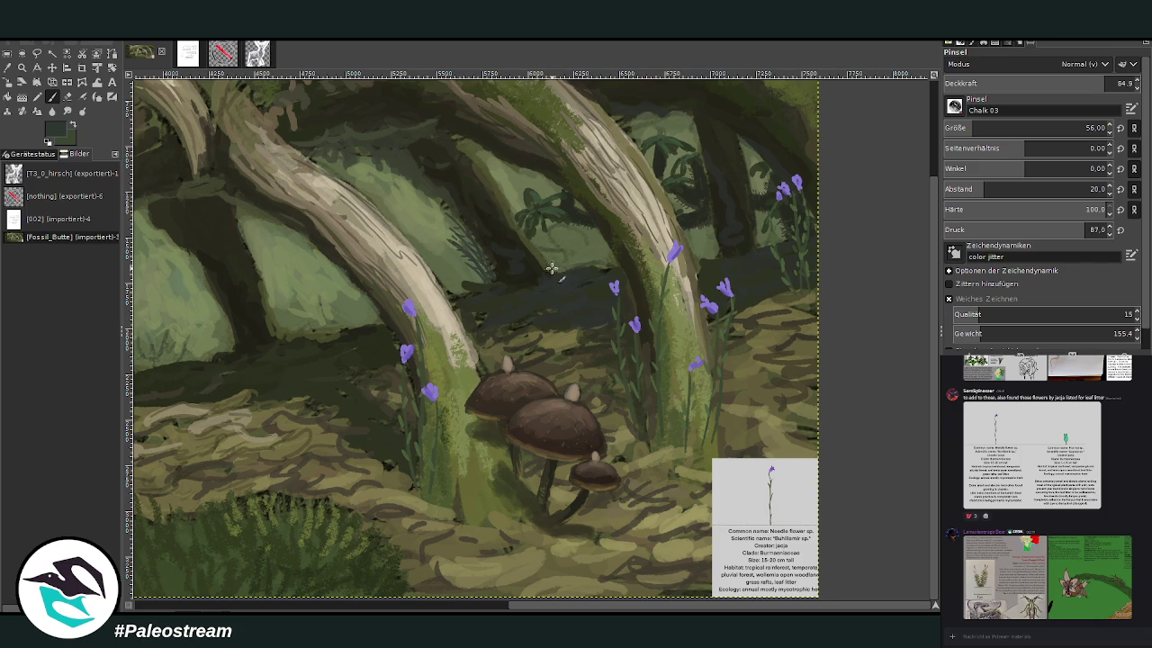
{"action": "left_click_drag", "start_coordinate": [558, 270], "coordinate": [525, 229]}
{"action": "left_click_drag", "start_coordinate": [658, 610], "coordinate": [629, 531]}
- Paint clumps of thin dark grass stems between the left trunks
{"action": "left_click_drag", "start_coordinate": [410, 339], "coordinate": [407, 272]}
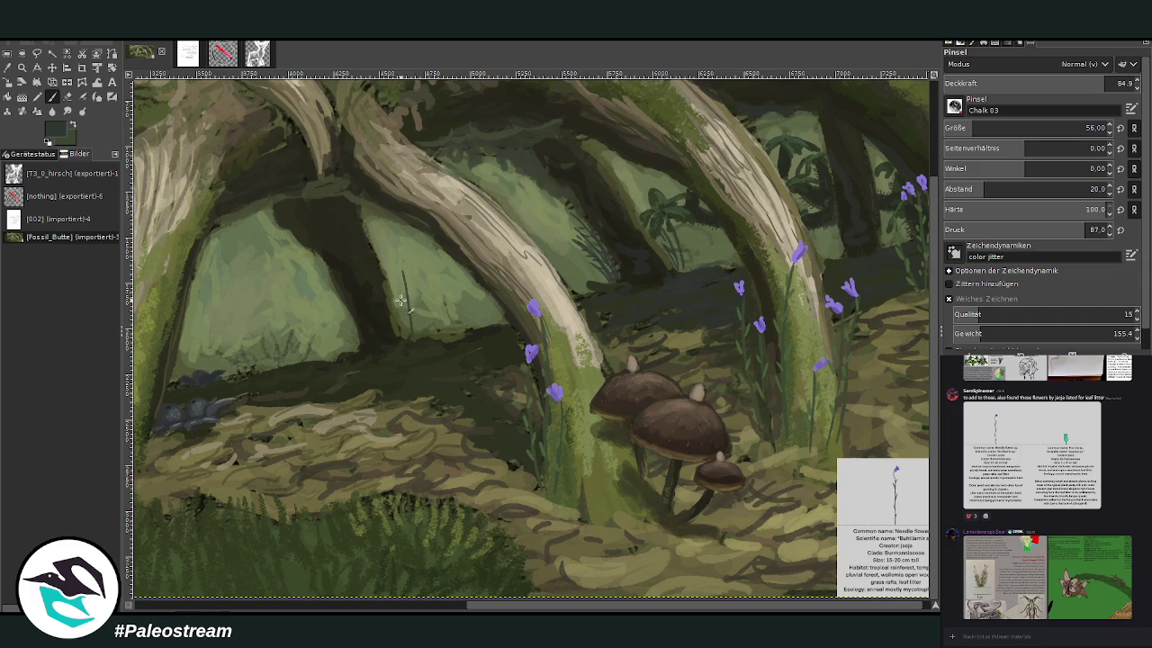
{"action": "left_click_drag", "start_coordinate": [405, 328], "coordinate": [387, 263]}
{"action": "left_click_drag", "start_coordinate": [405, 306], "coordinate": [398, 284]}
{"action": "left_click_drag", "start_coordinate": [415, 331], "coordinate": [410, 287]}
{"action": "left_click_drag", "start_coordinate": [335, 339], "coordinate": [318, 284]}
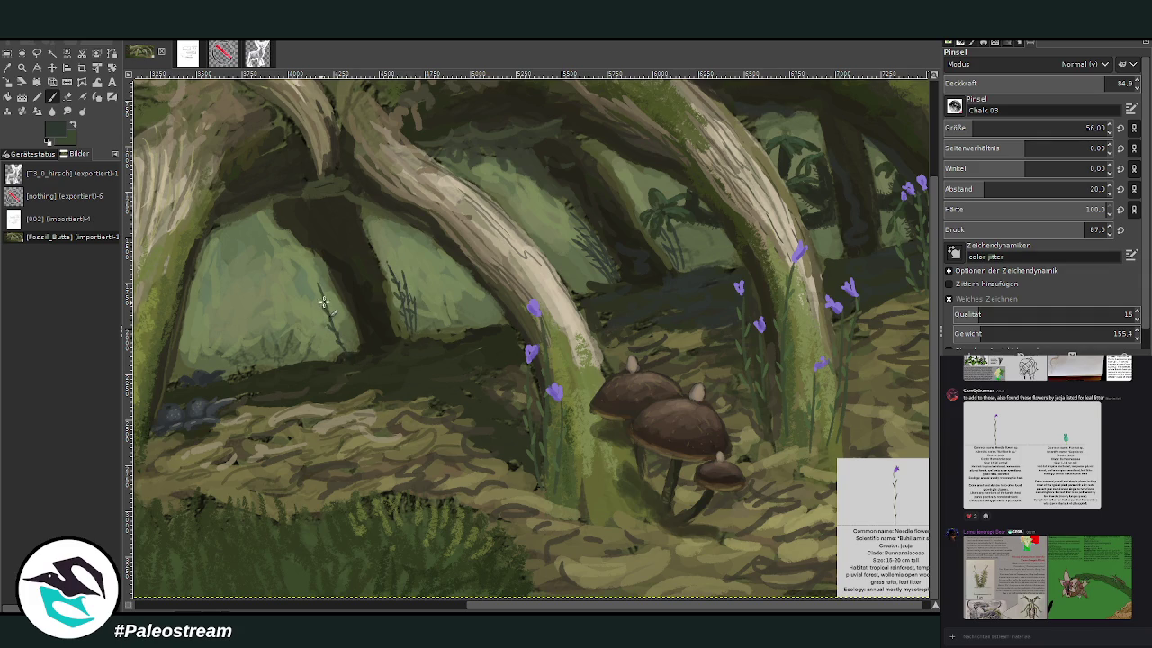
{"action": "left_click_drag", "start_coordinate": [353, 351], "coordinate": [333, 286]}
{"action": "left_click_drag", "start_coordinate": [353, 345], "coordinate": [338, 311]}
{"action": "left_click_drag", "start_coordinate": [445, 320], "coordinate": [443, 279]}
- Switch to purple, enlarge the brush to 76, and dab blossoms on the stems and right plants
{"action": "scroll", "coordinate": [621, 607], "scroll_direction": "right", "scroll_amount": 1}
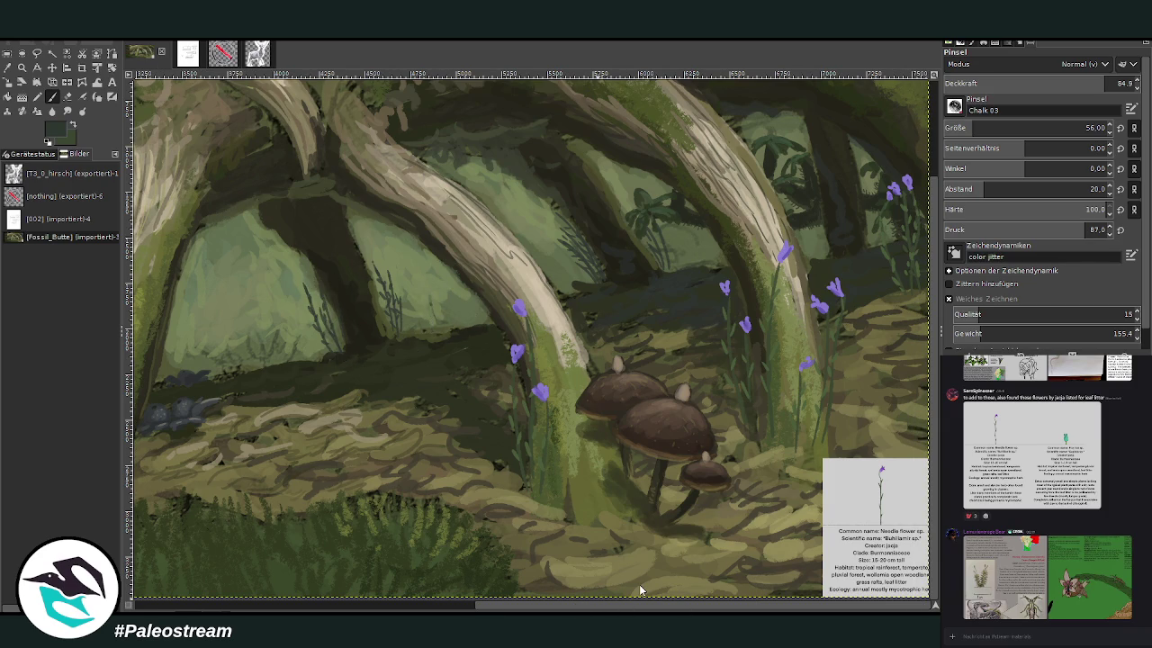
{"action": "key", "text": "x"}
{"action": "left_click_drag", "start_coordinate": [962, 128], "coordinate": [980, 128]}
{"action": "mouse_move", "coordinate": [385, 282]}
{"action": "left_mouse_down"}
{"action": "mouse_move", "coordinate": [378, 266]}
{"action": "mouse_move", "coordinate": [392, 288]}
{"action": "left_mouse_up"}
{"action": "left_click", "coordinate": [304, 281]}
{"action": "left_click_drag", "start_coordinate": [558, 231], "coordinate": [562, 222]}
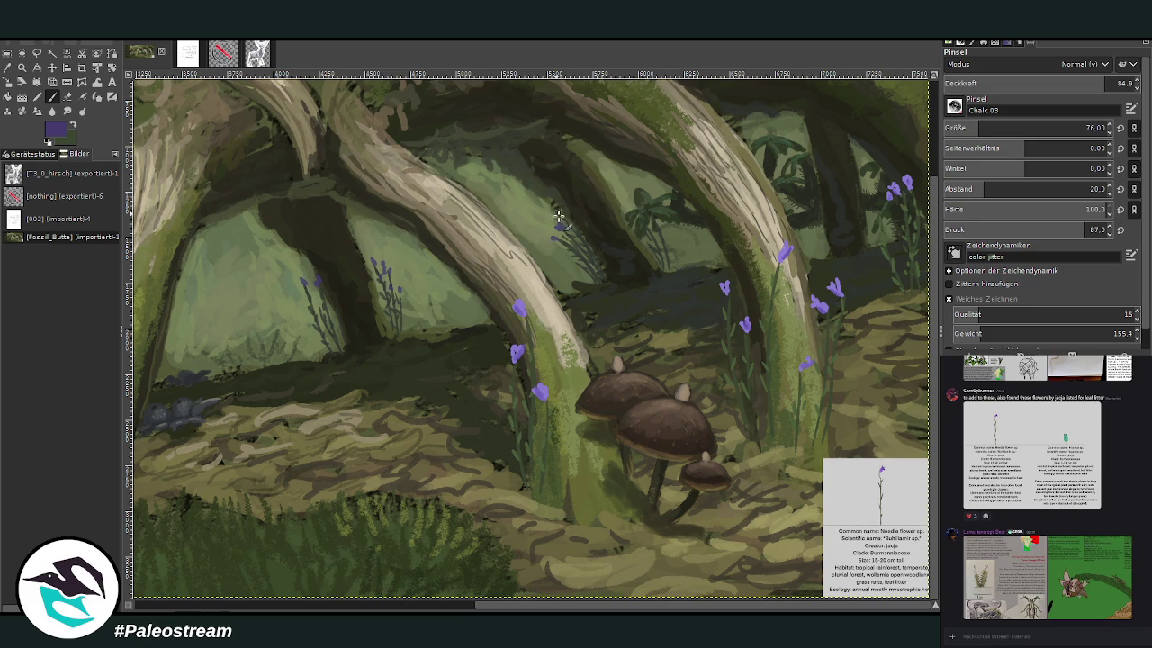
{"action": "left_click_drag", "start_coordinate": [633, 218], "coordinate": [642, 211]}
{"action": "key", "text": "minus"}
{"action": "key", "text": "minus"}
{"action": "key", "text": "minus"}
{"action": "key", "text": "minus"}
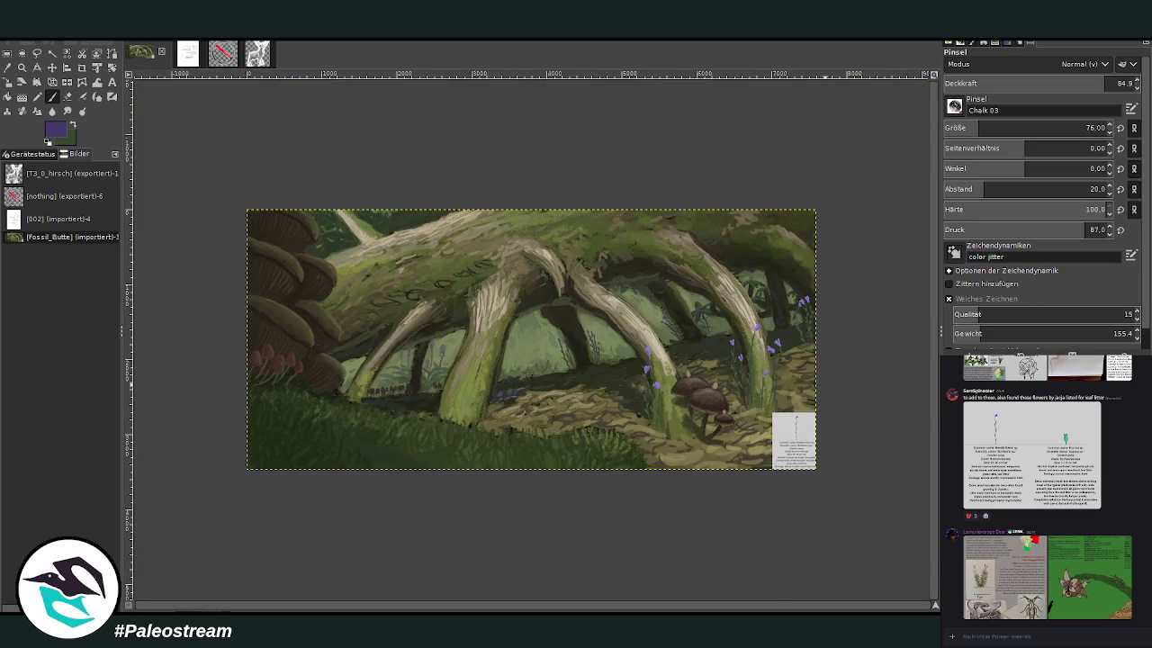
- Zoom into the middle and erase the dark shadow patch between the trunks with a reset Eraser
{"action": "key", "text": "z"}
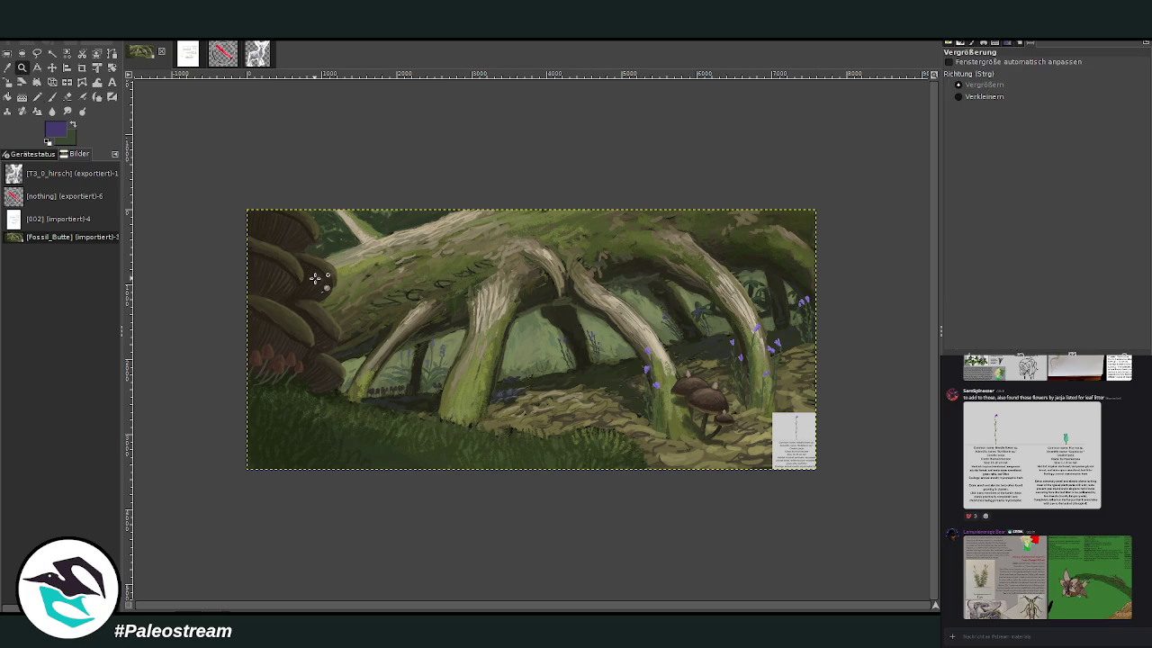
{"action": "left_click_drag", "start_coordinate": [389, 159], "coordinate": [566, 288]}
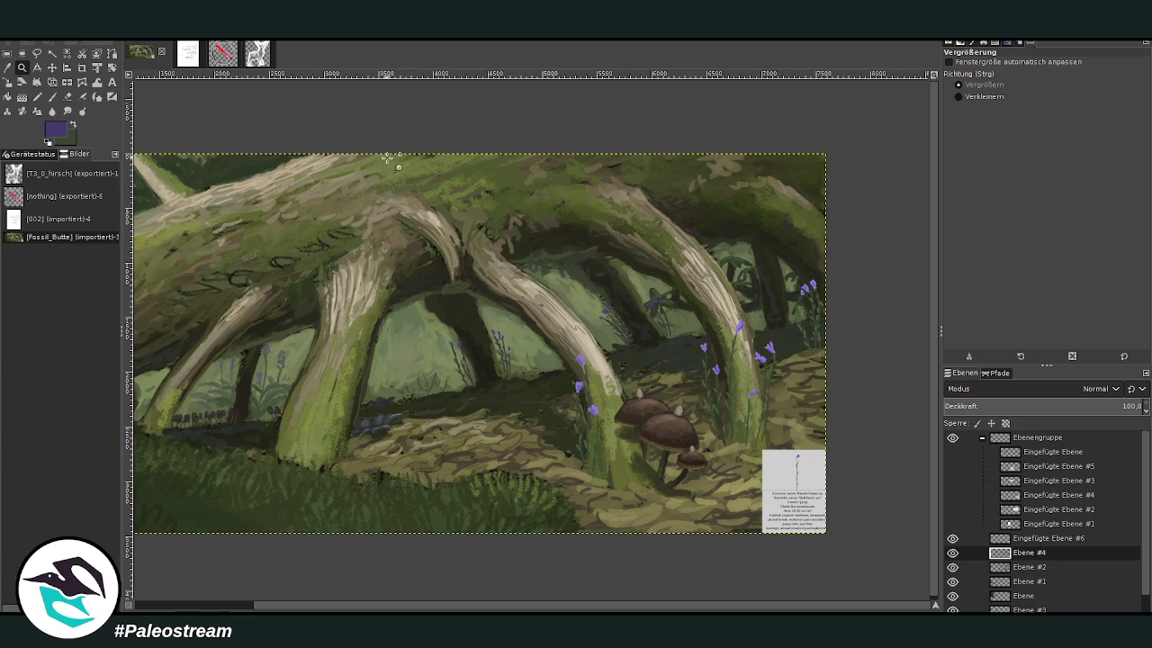
{"action": "key", "text": "shift+e"}
{"action": "left_click", "coordinate": [1122, 66]}
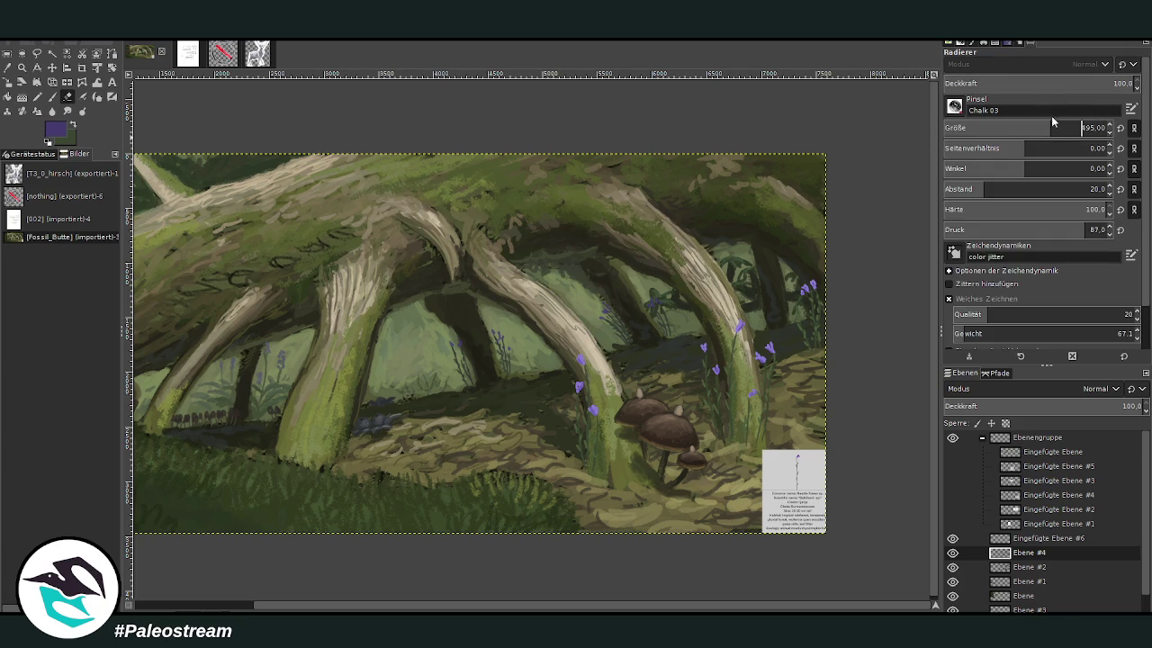
{"action": "left_click_drag", "start_coordinate": [490, 324], "coordinate": [454, 356]}
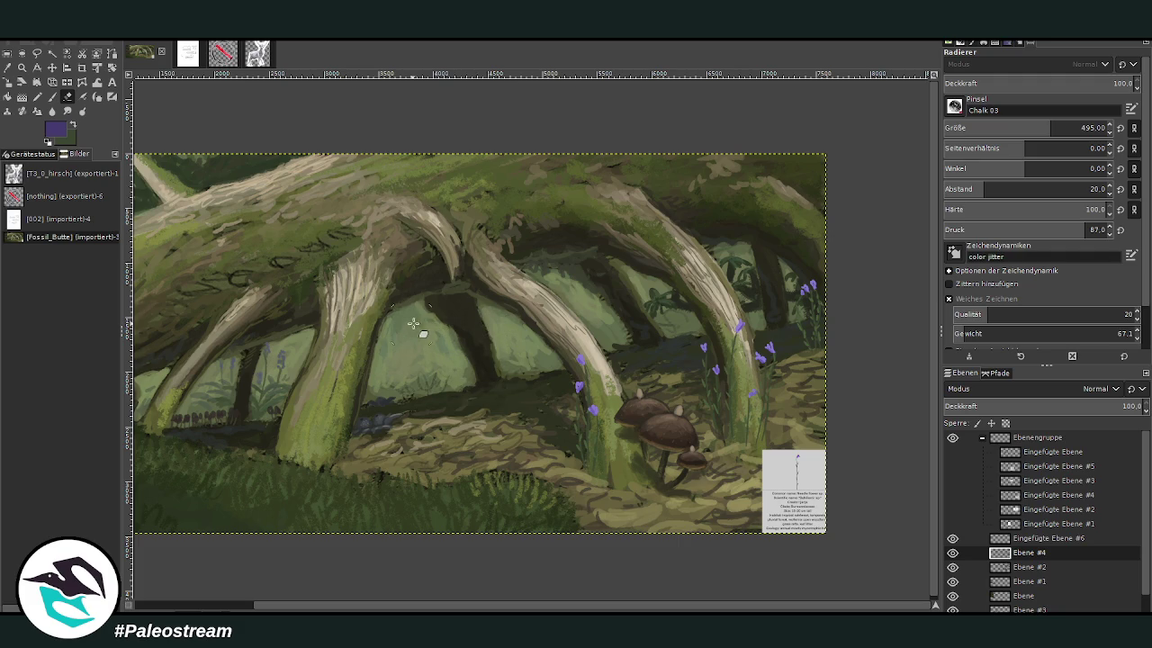
- Hide the reference card layer Eingefügte Ebene #6 and re-zoom on the painting's middle
{"action": "key", "text": "z"}
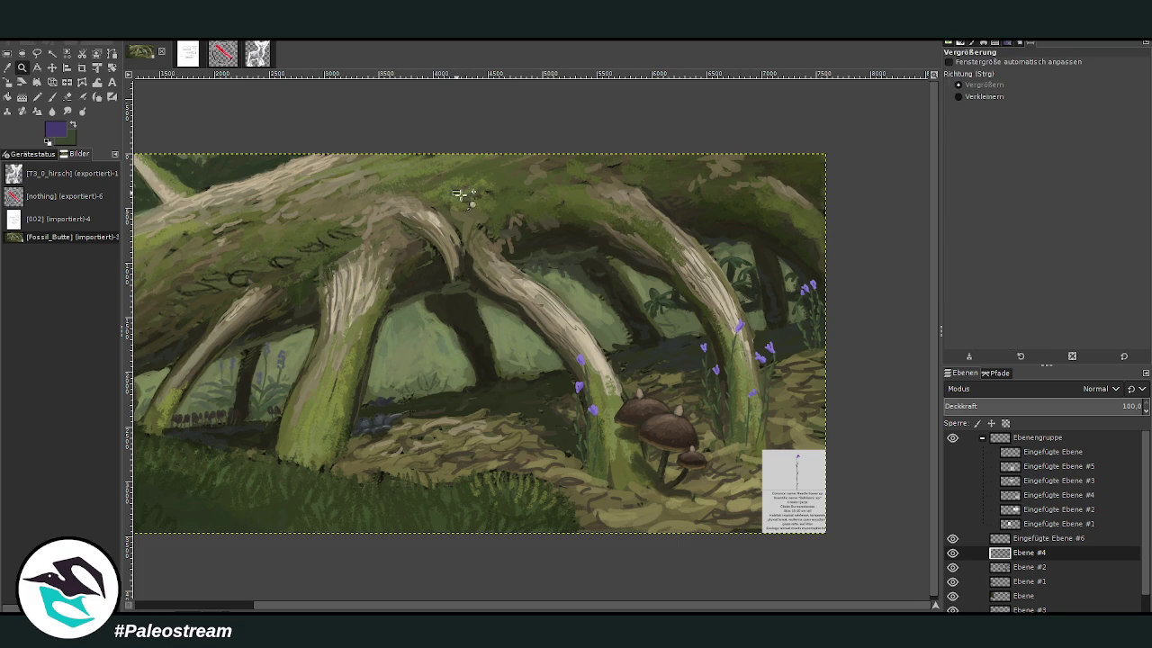
{"action": "left_click", "coordinate": [819, 522]}
{"action": "left_click", "coordinate": [951, 538]}
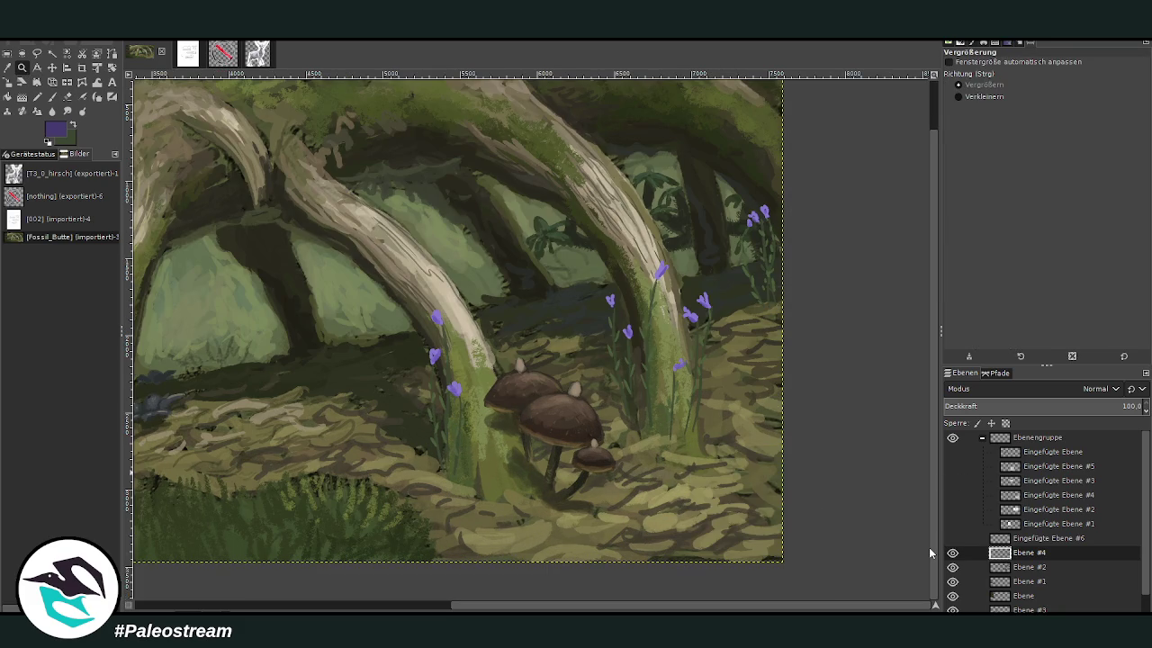
{"action": "left_click", "coordinate": [258, 483], "text": "ctrl"}
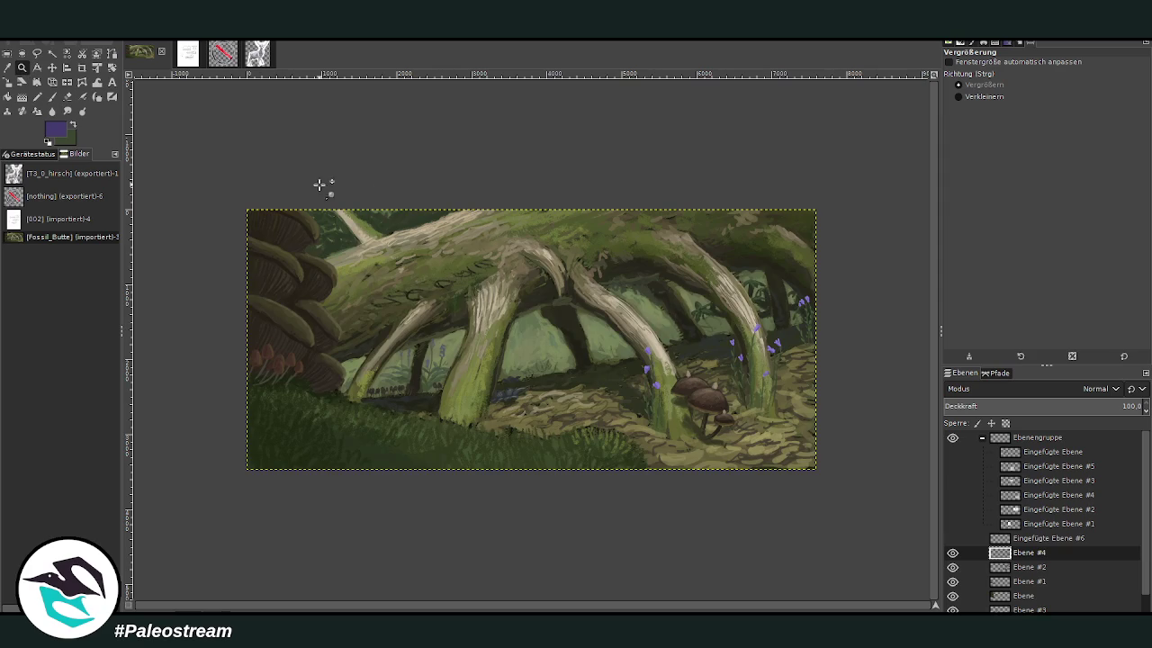
{"action": "left_click_drag", "start_coordinate": [328, 201], "coordinate": [707, 484]}
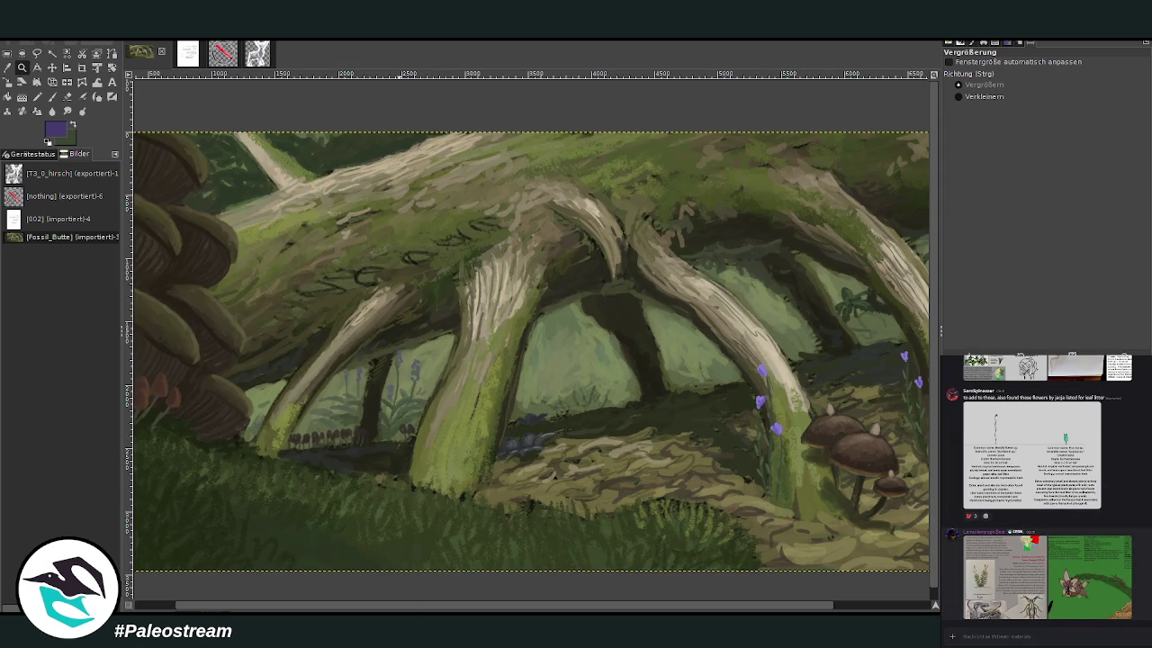
{"action": "scroll", "coordinate": [1044, 485], "scroll_direction": "up", "scroll_amount": 2}
{"action": "scroll", "coordinate": [1044, 486], "scroll_direction": "up", "scroll_amount": 2}
{"action": "scroll", "coordinate": [1044, 486], "scroll_direction": "up", "scroll_amount": 2}
{"action": "scroll", "coordinate": [1051, 486], "scroll_direction": "up", "scroll_amount": 1}
{"action": "scroll", "coordinate": [1044, 486], "scroll_direction": "up", "scroll_amount": 2}
{"action": "scroll", "coordinate": [1044, 486], "scroll_direction": "up", "scroll_amount": 2}
{"action": "scroll", "coordinate": [1044, 486], "scroll_direction": "up", "scroll_amount": 2}
{"action": "scroll", "coordinate": [1044, 486], "scroll_direction": "up", "scroll_amount": 2}
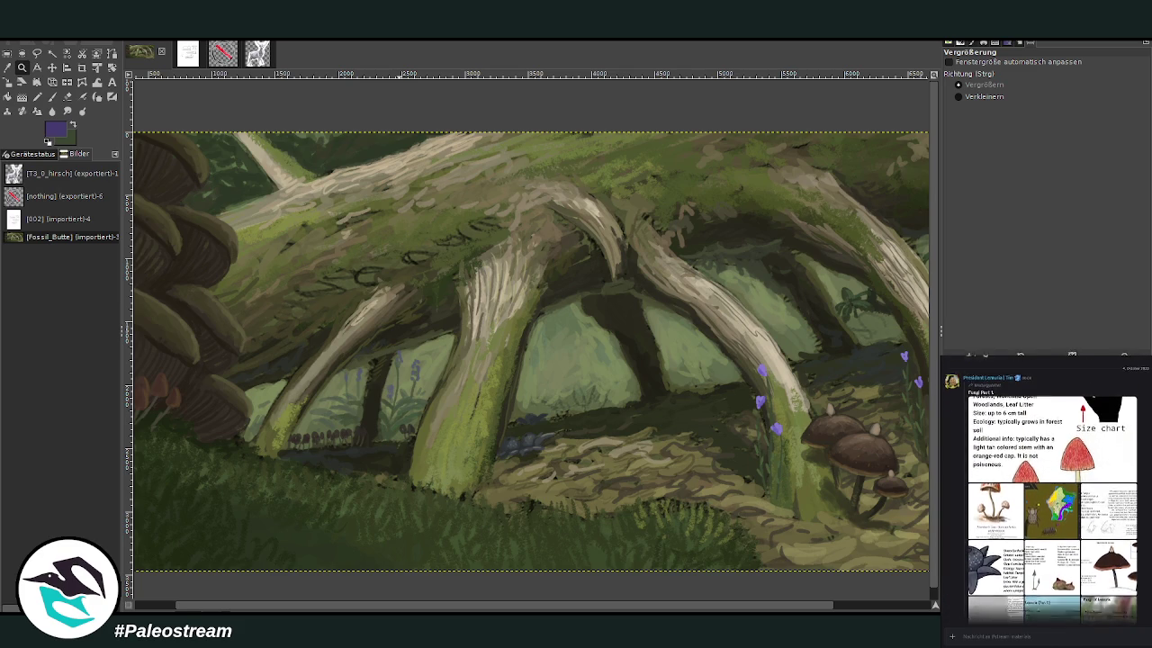
{"action": "scroll", "coordinate": [1044, 486], "scroll_direction": "up", "scroll_amount": 2}
{"action": "scroll", "coordinate": [1044, 486], "scroll_direction": "up", "scroll_amount": 2}
{"action": "scroll", "coordinate": [1044, 486], "scroll_direction": "up", "scroll_amount": 2}
{"action": "mouse_move", "coordinate": [1088, 577]}
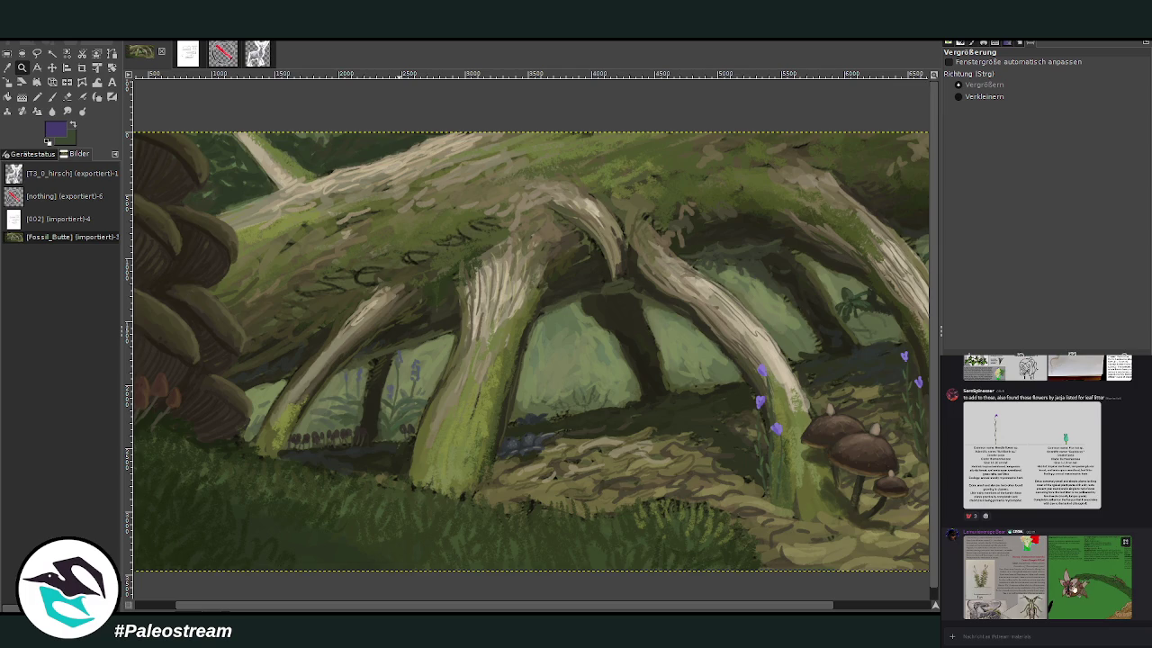
{"action": "left_click", "coordinate": [1087, 588]}
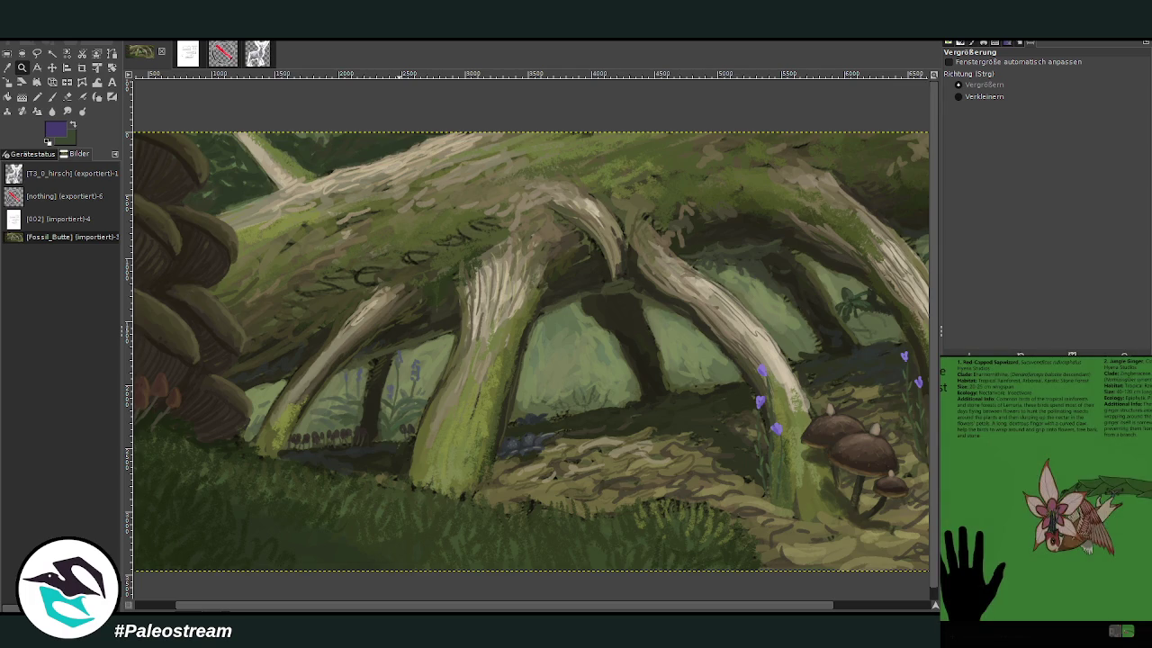
{"action": "key", "text": "Escape"}
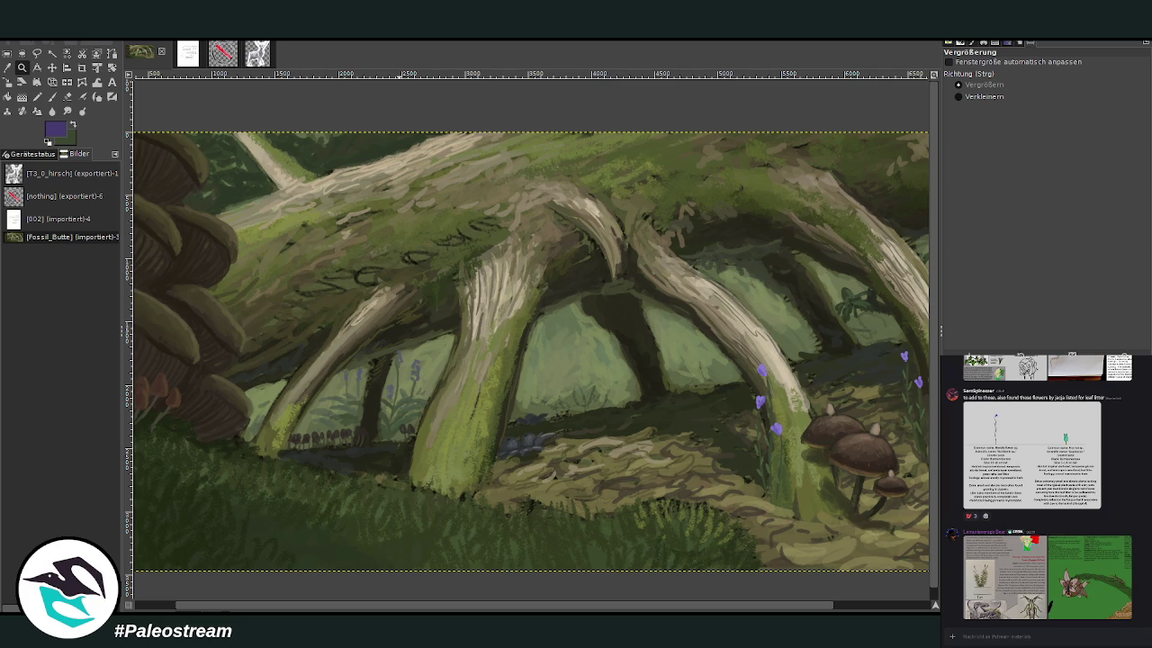
{"action": "scroll", "coordinate": [1135, 545], "scroll_direction": "up", "scroll_amount": 2}
{"action": "scroll", "coordinate": [1136, 545], "scroll_direction": "up", "scroll_amount": 1}
{"action": "scroll", "coordinate": [1136, 545], "scroll_direction": "up", "scroll_amount": 1}
{"action": "scroll", "coordinate": [1136, 547], "scroll_direction": "up", "scroll_amount": 2}
{"action": "scroll", "coordinate": [1136, 547], "scroll_direction": "up", "scroll_amount": 1}
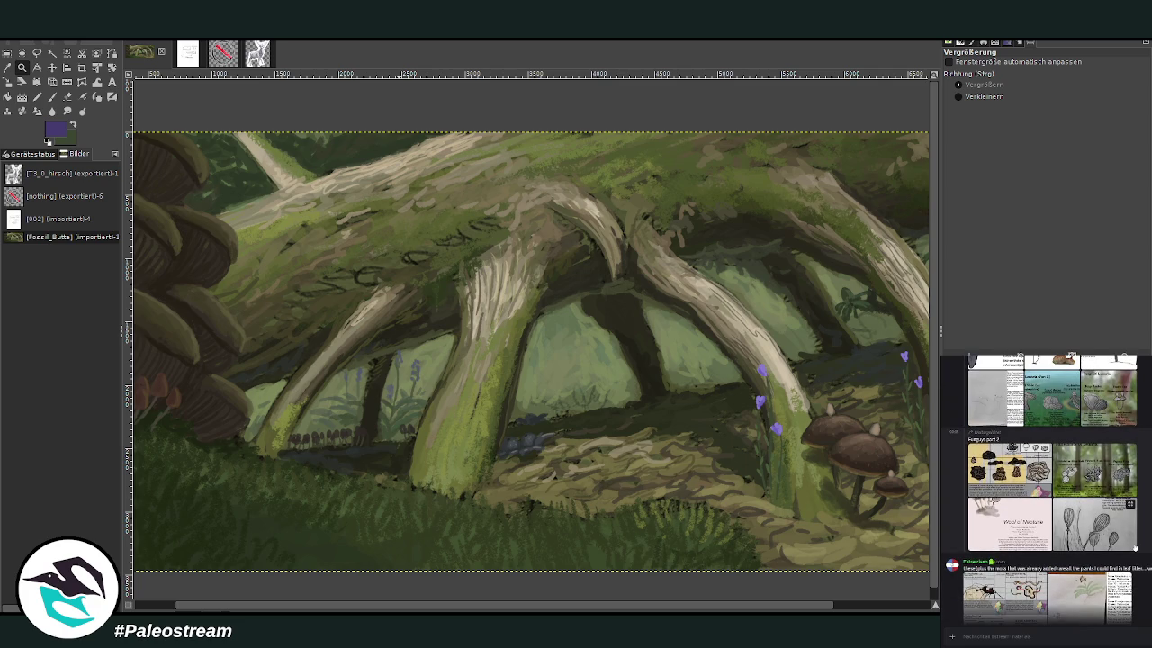
{"action": "scroll", "coordinate": [1052, 490], "scroll_direction": "up", "scroll_amount": 2}
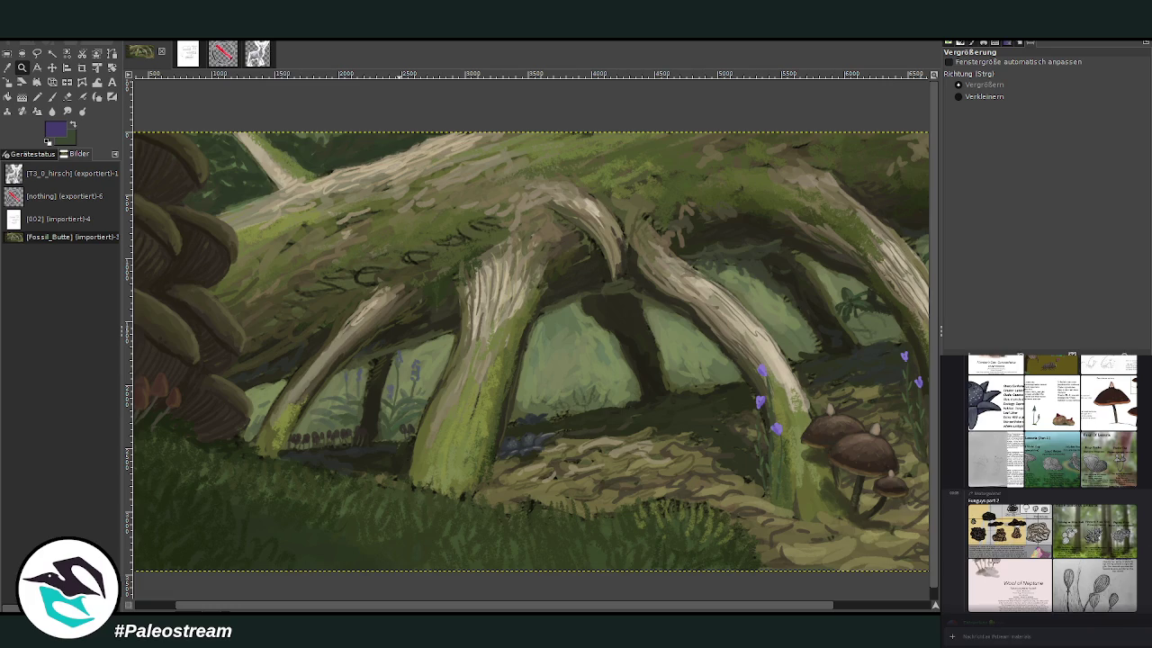
{"action": "left_click", "coordinate": [1081, 589]}
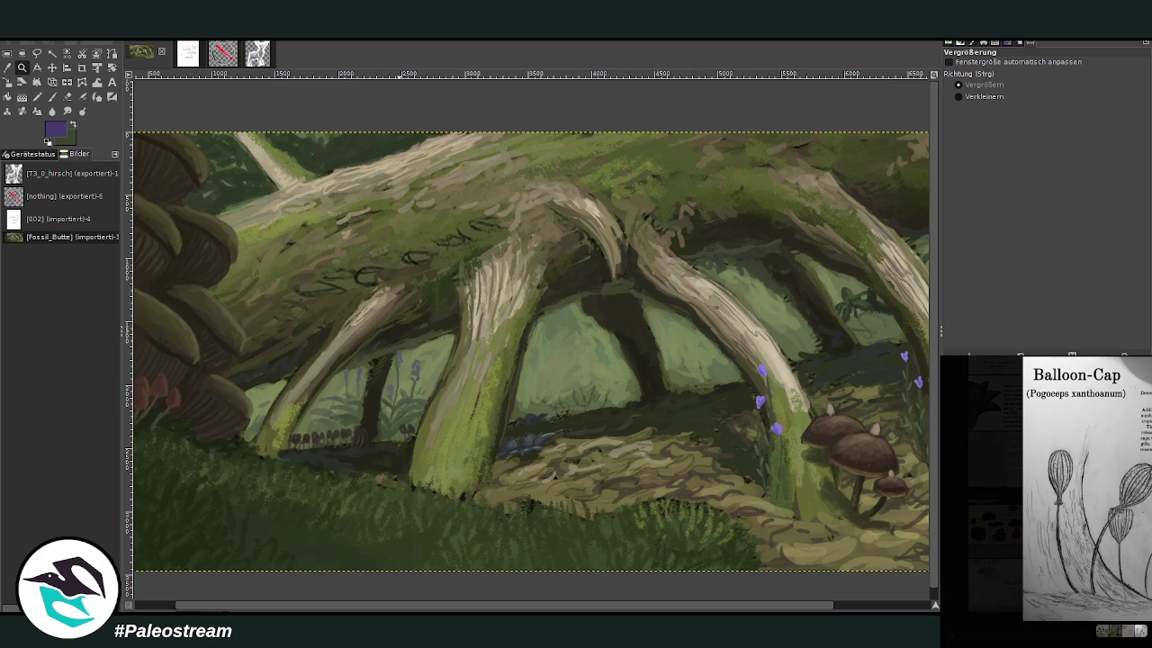
{"action": "left_click", "coordinate": [969, 641]}
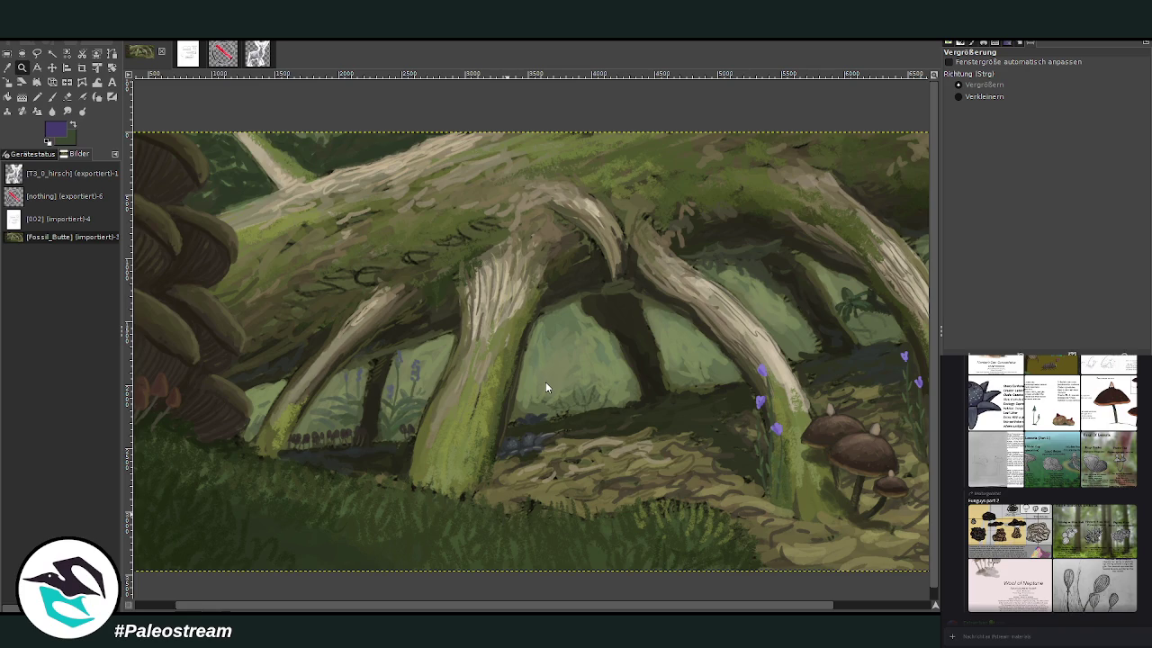
{"action": "key", "text": "ctrl+v"}
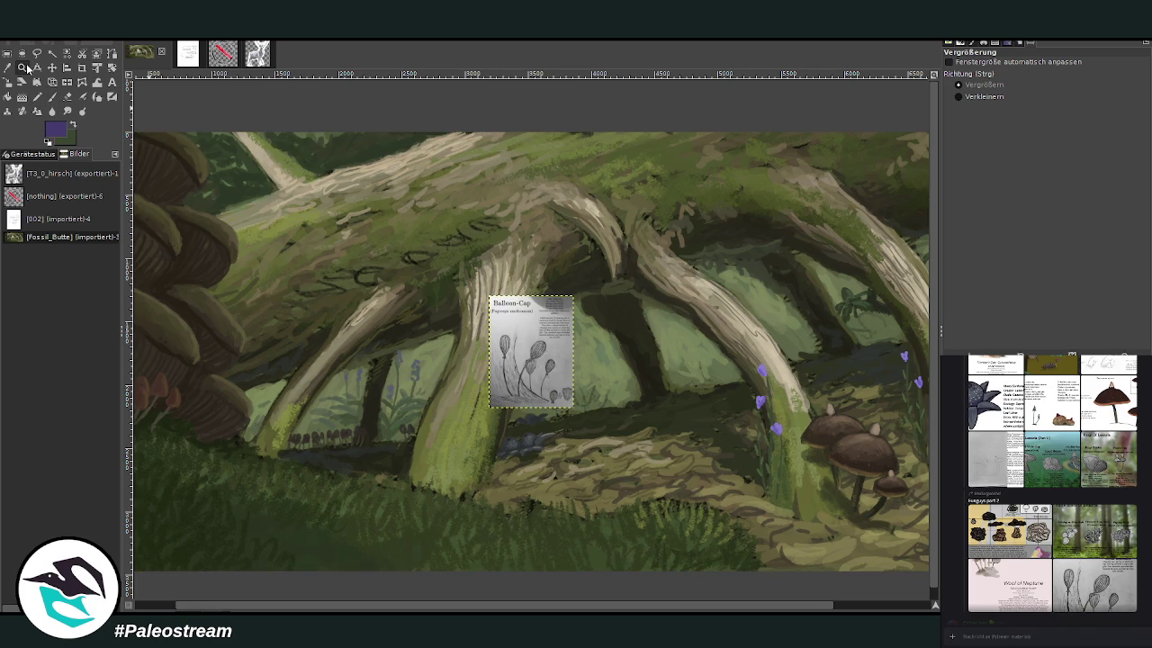
- Zoom in to inspect the pasted Balloon-Cap reference sheet, then zoom back out
{"action": "mouse_move", "coordinate": [416, 161]}
{"action": "left_mouse_down"}
{"action": "mouse_move", "coordinate": [721, 407]}
{"action": "mouse_move", "coordinate": [847, 448]}
{"action": "left_mouse_up"}
{"action": "left_click_drag", "start_coordinate": [496, 605], "coordinate": [298, 604]}
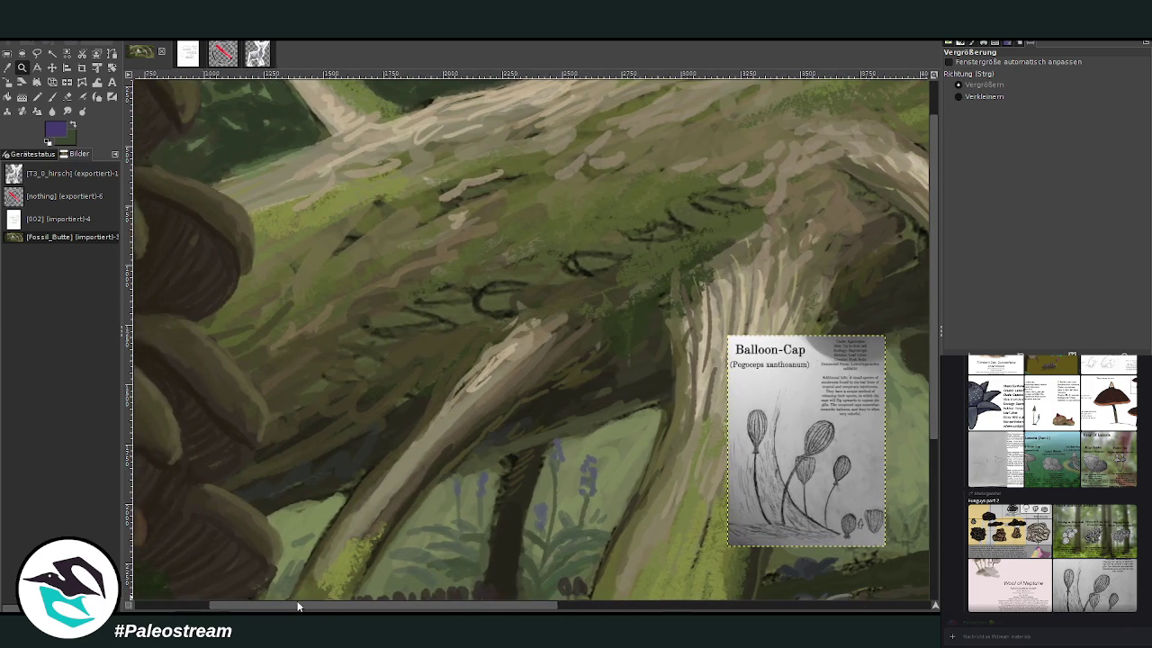
{"action": "left_click_drag", "start_coordinate": [668, 323], "coordinate": [931, 585]}
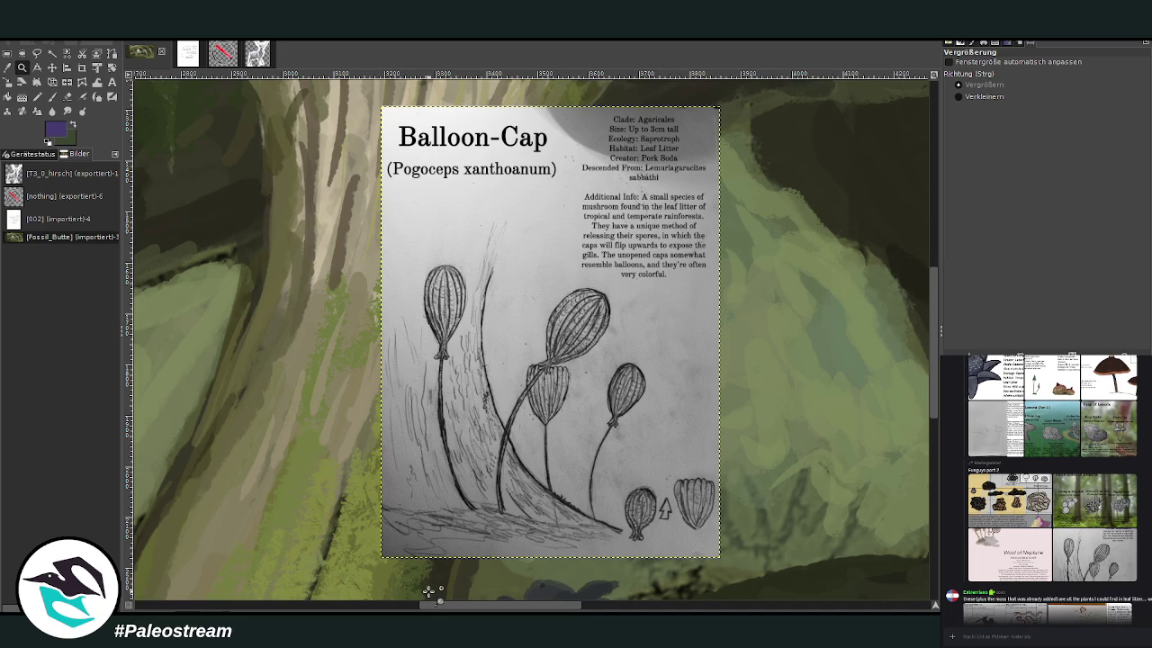
{"action": "key", "text": "minus"}
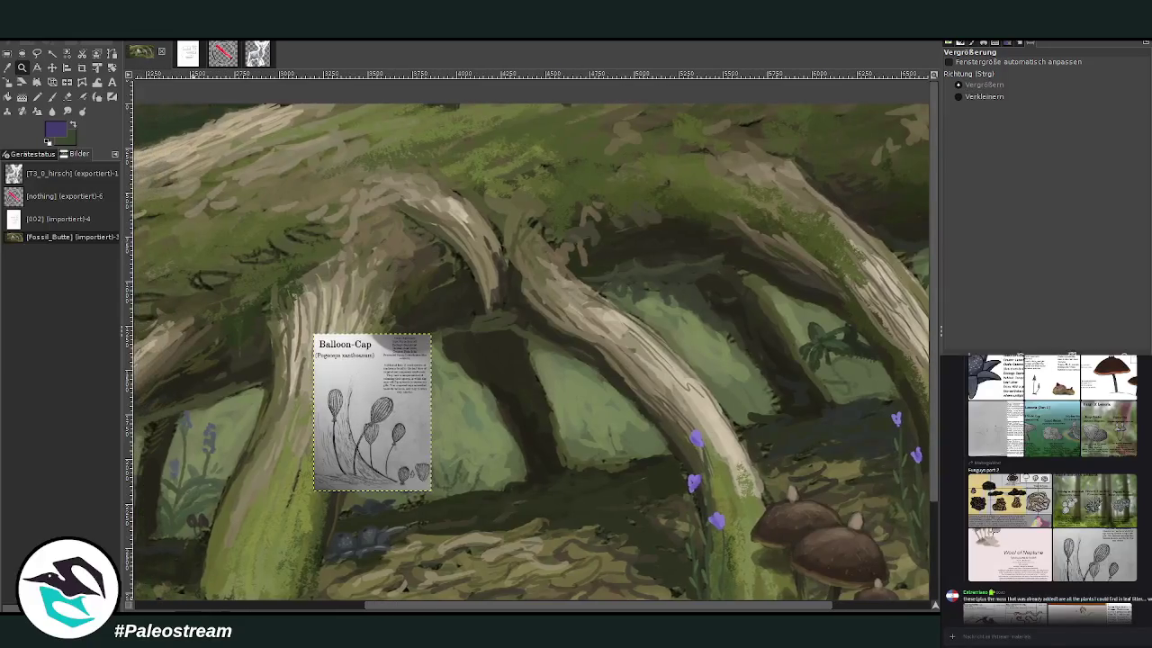
- Sample a dark colour from the painting and set the brush to size 350
{"action": "scroll", "coordinate": [925, 553], "scroll_direction": "down", "scroll_amount": 2}
{"action": "left_click_drag", "start_coordinate": [759, 608], "coordinate": [863, 609]}
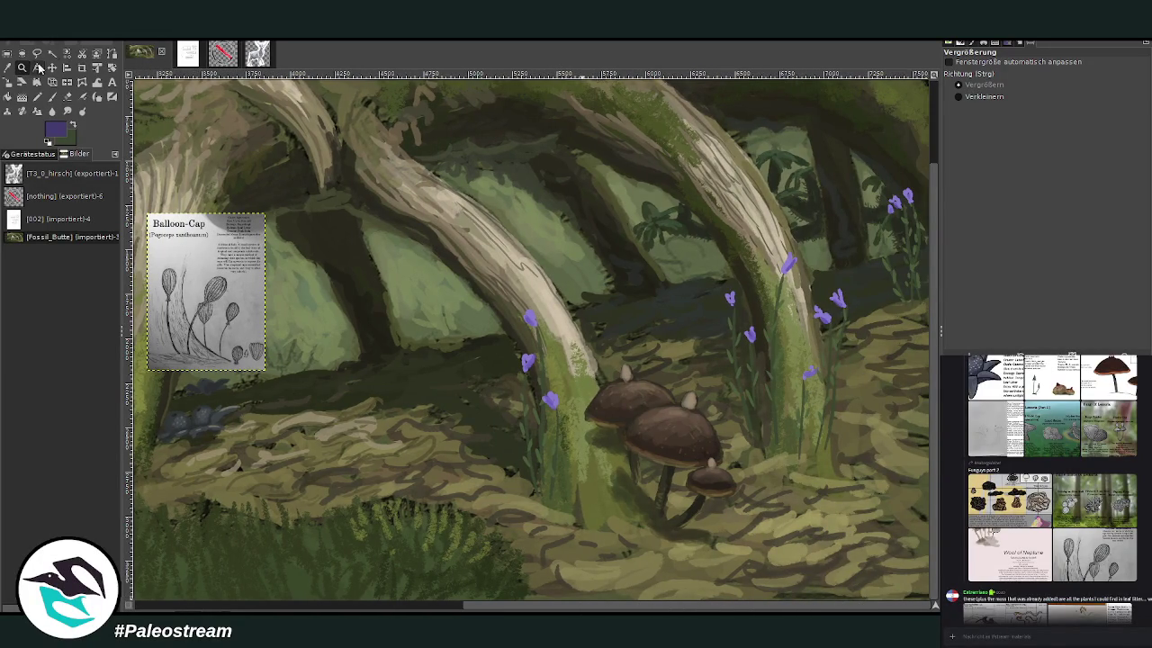
{"action": "scroll", "coordinate": [931, 246], "scroll_direction": "up", "scroll_amount": 2}
{"action": "mouse_move", "coordinate": [545, 607]}
{"action": "left_mouse_down"}
{"action": "mouse_move", "coordinate": [492, 610]}
{"action": "mouse_move", "coordinate": [501, 602]}
{"action": "left_mouse_up"}
{"action": "key", "text": "o"}
{"action": "left_click", "coordinate": [576, 171]}
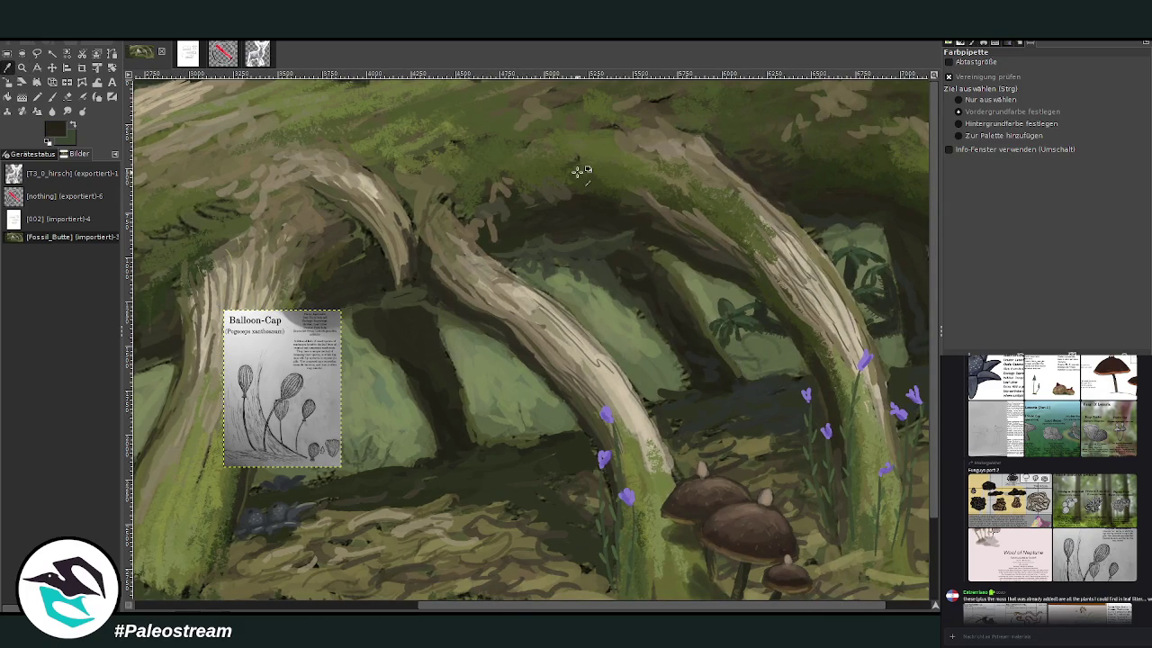
{"action": "key", "text": "p"}
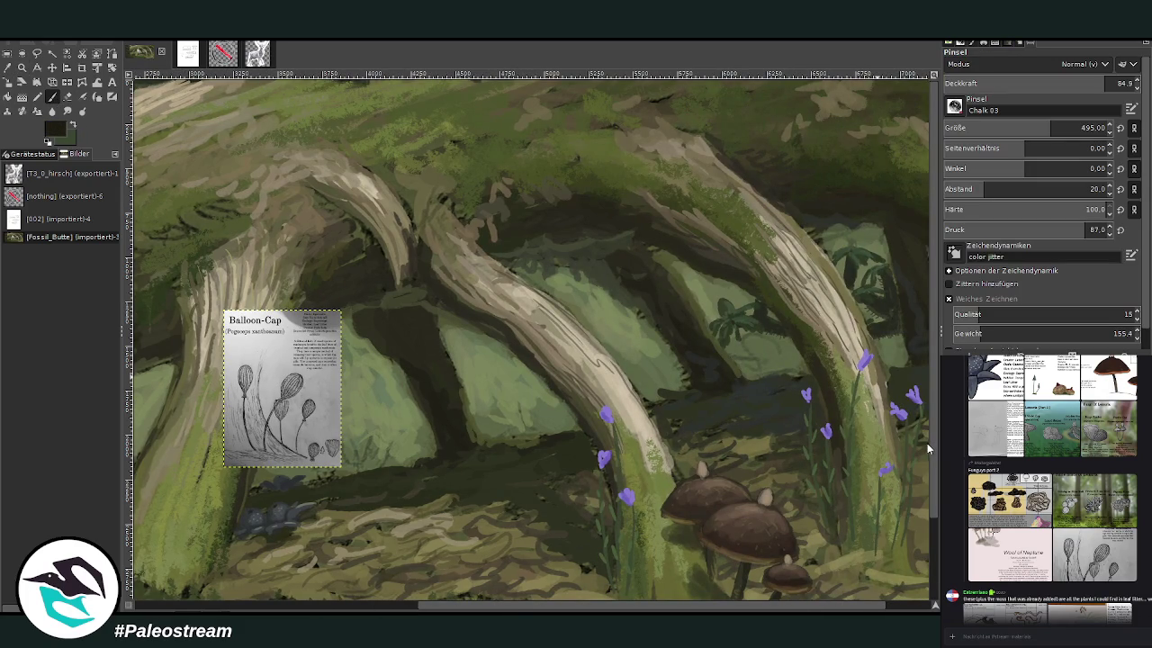
{"action": "left_click", "coordinate": [1090, 83]}
{"action": "left_click", "coordinate": [1082, 128]}
{"action": "type", "text": "350"}
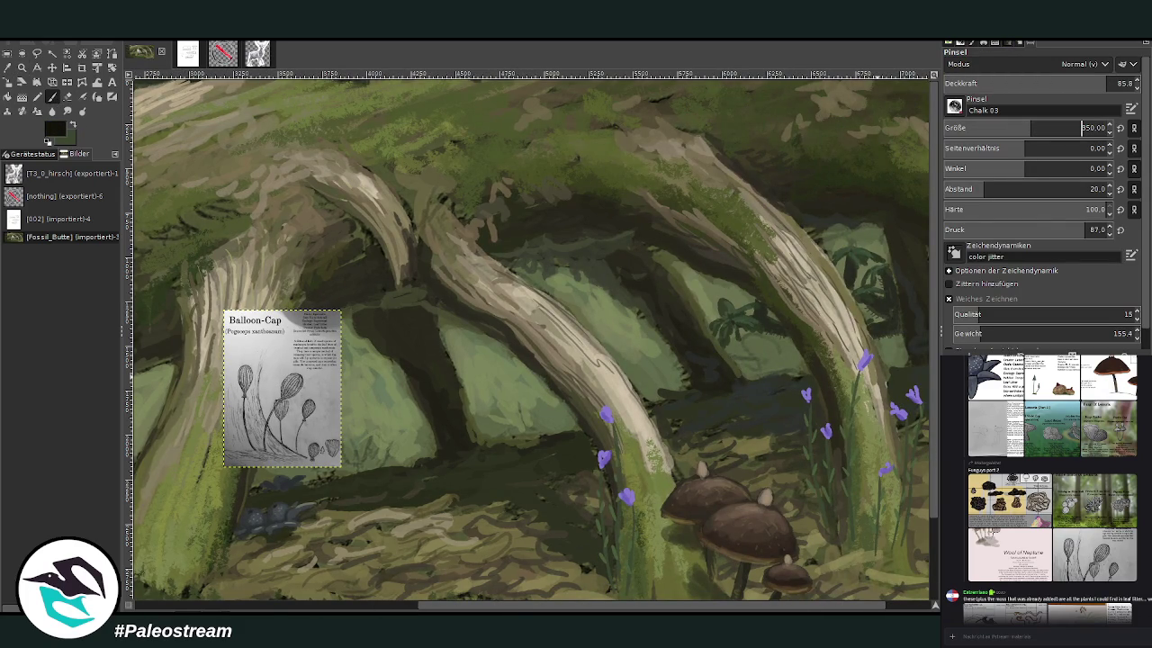
- Activate a painting layer and paint a dark patch high among the roots
{"action": "key", "text": "Page_Down"}
{"action": "left_click_drag", "start_coordinate": [747, 120], "coordinate": [754, 148]}
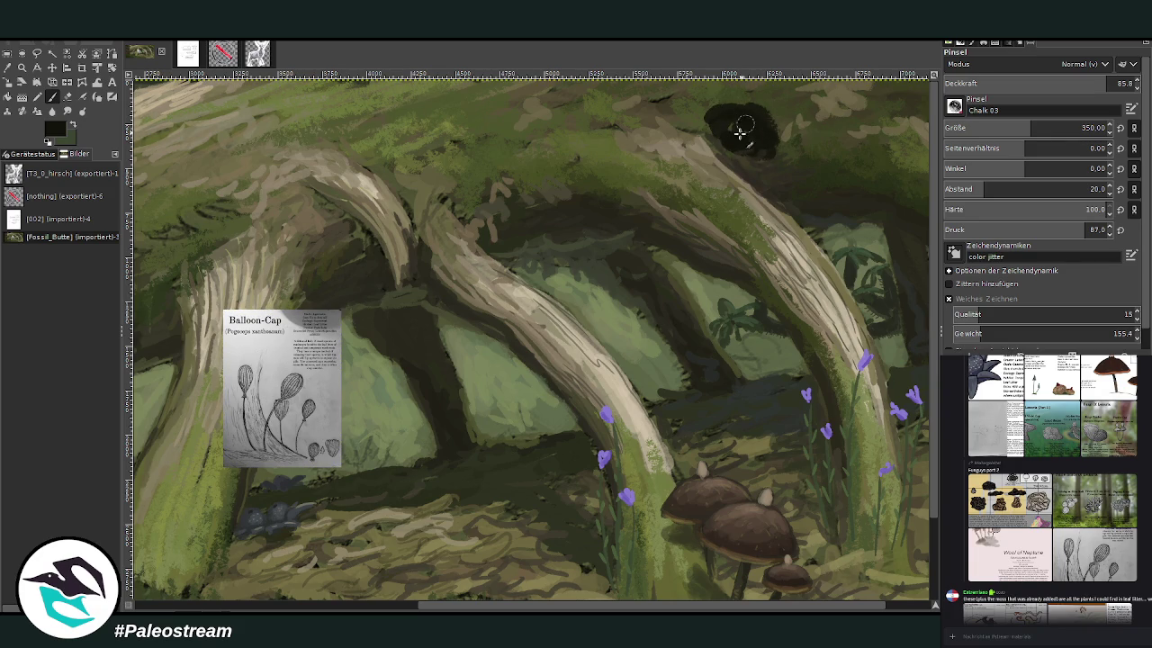
{"action": "left_click", "coordinate": [1107, 83]}
{"action": "mouse_move", "coordinate": [774, 155]}
{"action": "left_mouse_down"}
{"action": "mouse_move", "coordinate": [763, 111]}
{"action": "mouse_move", "coordinate": [707, 116]}
{"action": "mouse_move", "coordinate": [789, 118]}
{"action": "mouse_move", "coordinate": [736, 108]}
{"action": "left_mouse_up"}
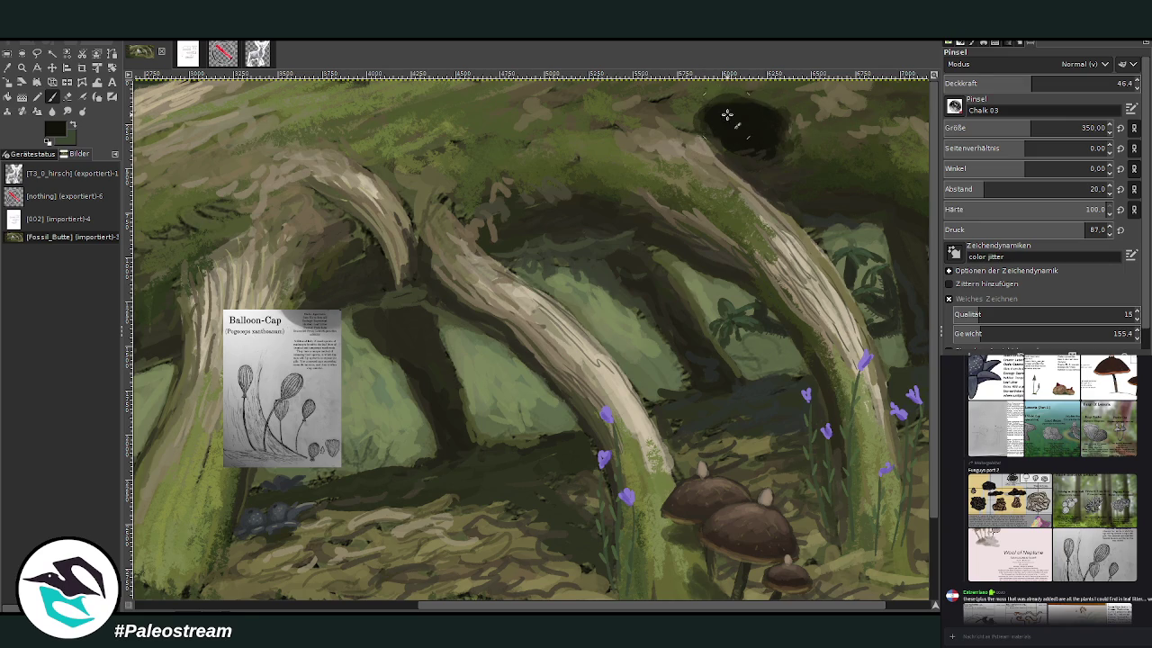
{"action": "scroll", "coordinate": [709, 177], "scroll_direction": "left", "scroll_amount": 3}
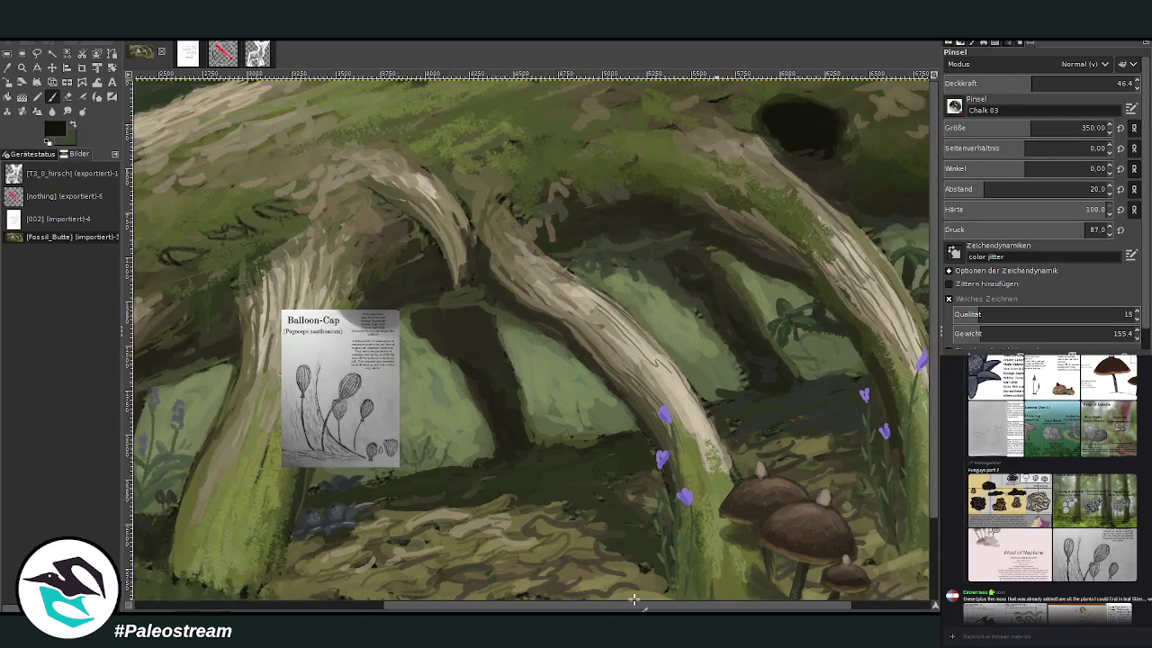
{"action": "scroll", "coordinate": [596, 593], "scroll_direction": "down", "scroll_amount": 5, "text": "ctrl"}
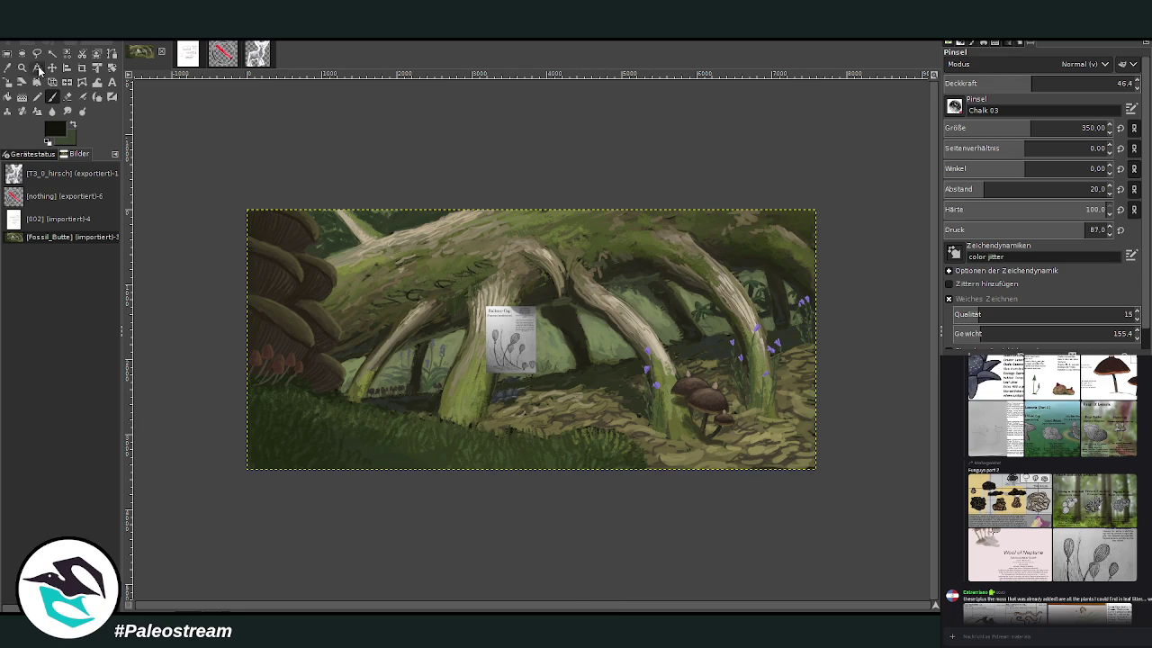
- Zoom in around the Balloon-Cap card and sample the pale beige bark tone from the trunk
{"action": "key", "text": "z"}
{"action": "left_click_drag", "start_coordinate": [306, 175], "coordinate": [597, 427]}
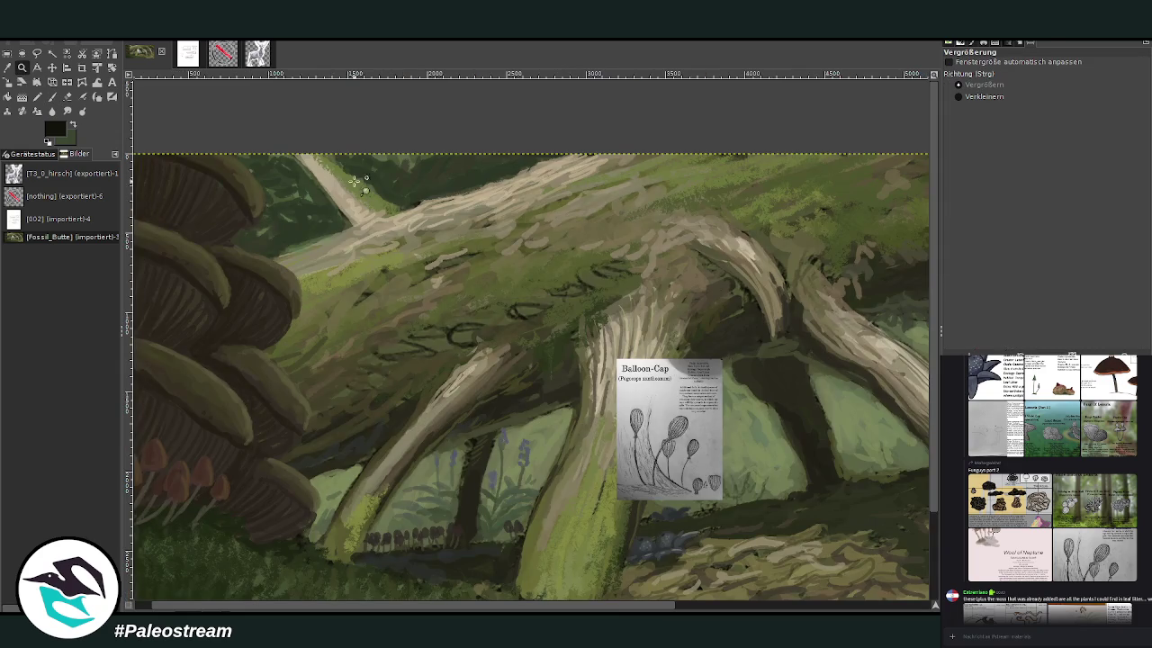
{"action": "left_click_drag", "start_coordinate": [356, 180], "coordinate": [715, 588]}
{"action": "key", "text": "o"}
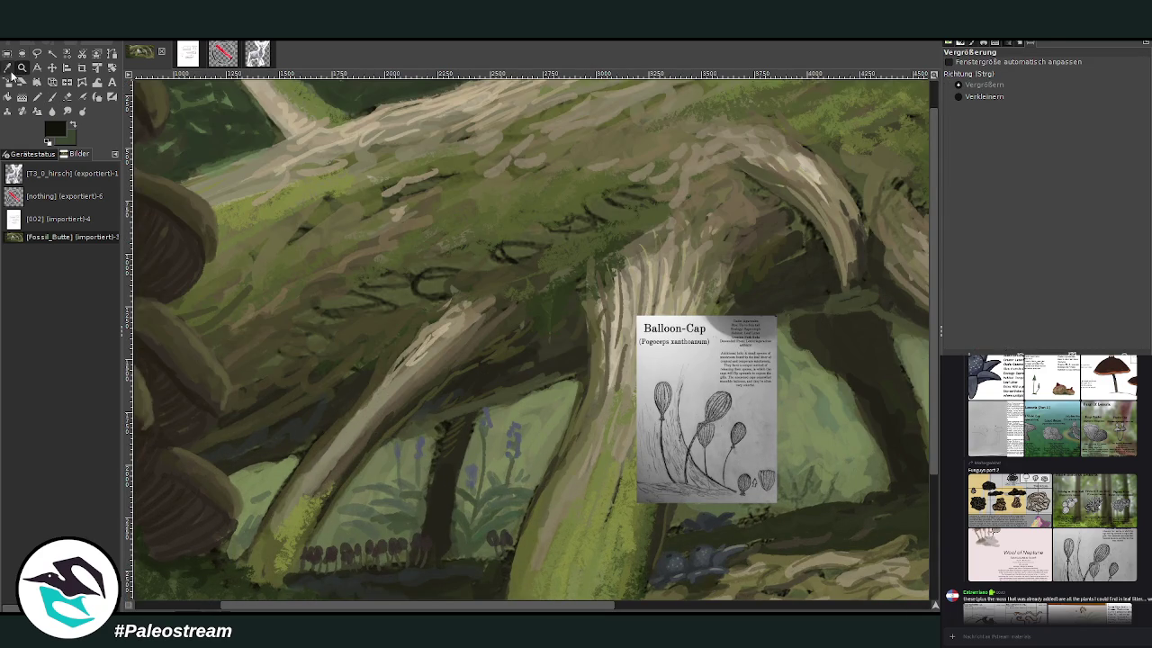
{"action": "left_click", "coordinate": [435, 326]}
{"action": "left_click", "coordinate": [52, 97]}
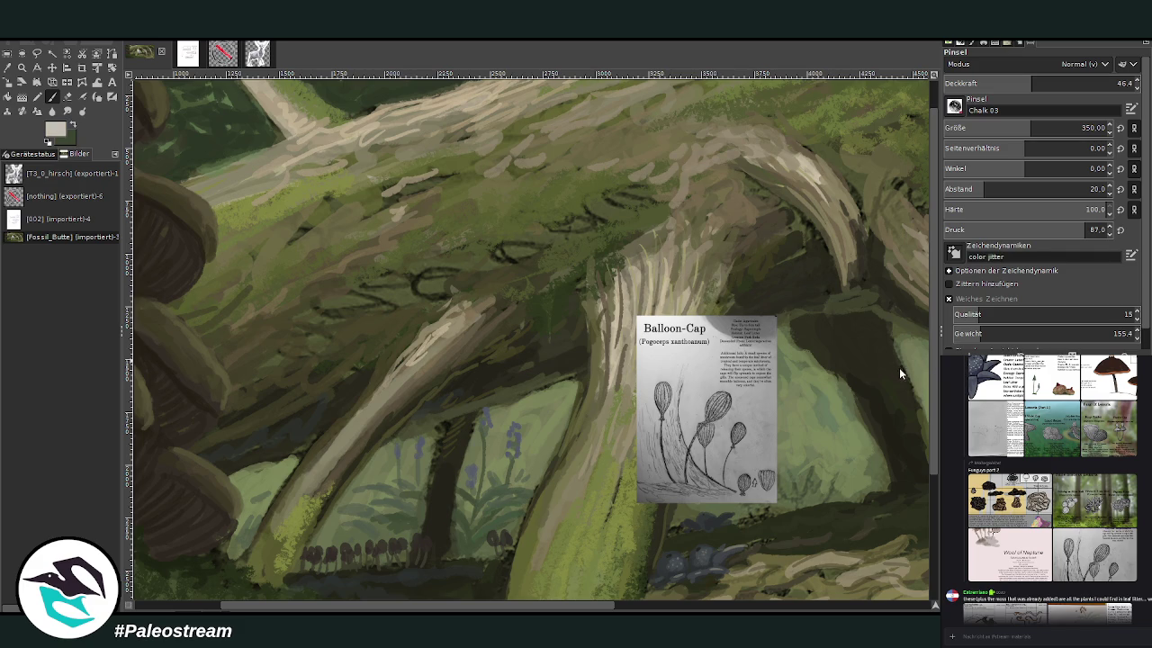
- Shrink the brush to about 29 and zoom in to study the Balloon-Cap reference
{"action": "mouse_move", "coordinate": [1093, 126]}
{"action": "left_mouse_down"}
{"action": "mouse_move", "coordinate": [1040, 82]}
{"action": "mouse_move", "coordinate": [1080, 83]}
{"action": "left_mouse_up"}
{"action": "key", "text": "bracketleft"}
{"action": "key", "text": "z"}
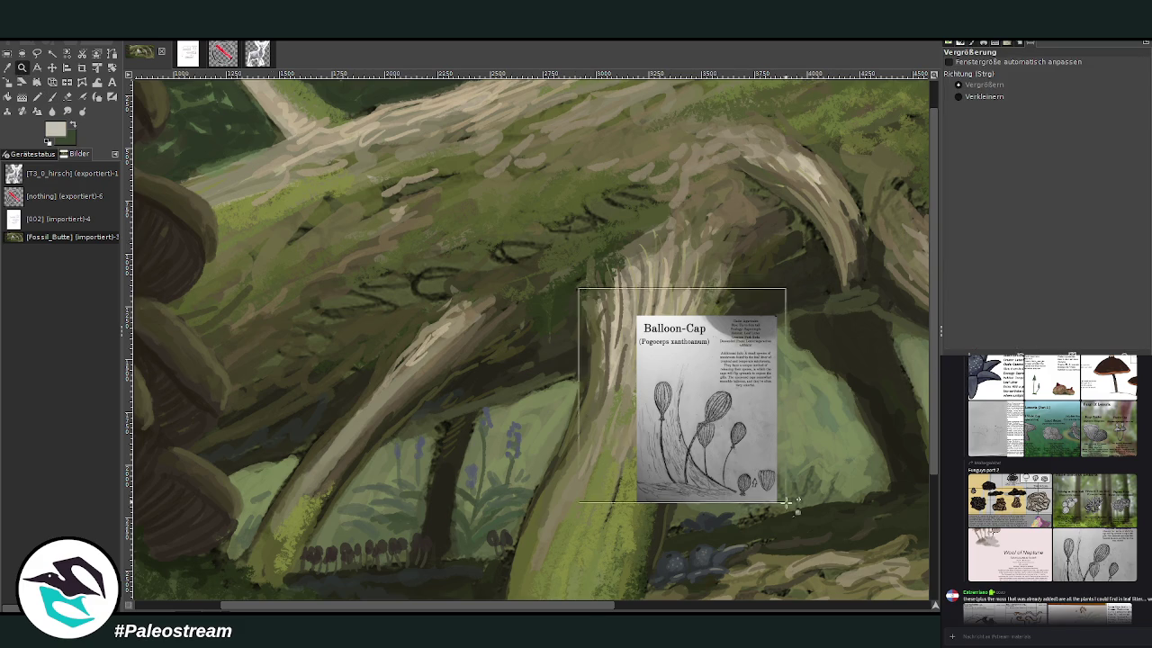
{"action": "left_click_drag", "start_coordinate": [578, 288], "coordinate": [772, 488]}
{"action": "left_click", "coordinate": [447, 416], "text": "ctrl"}
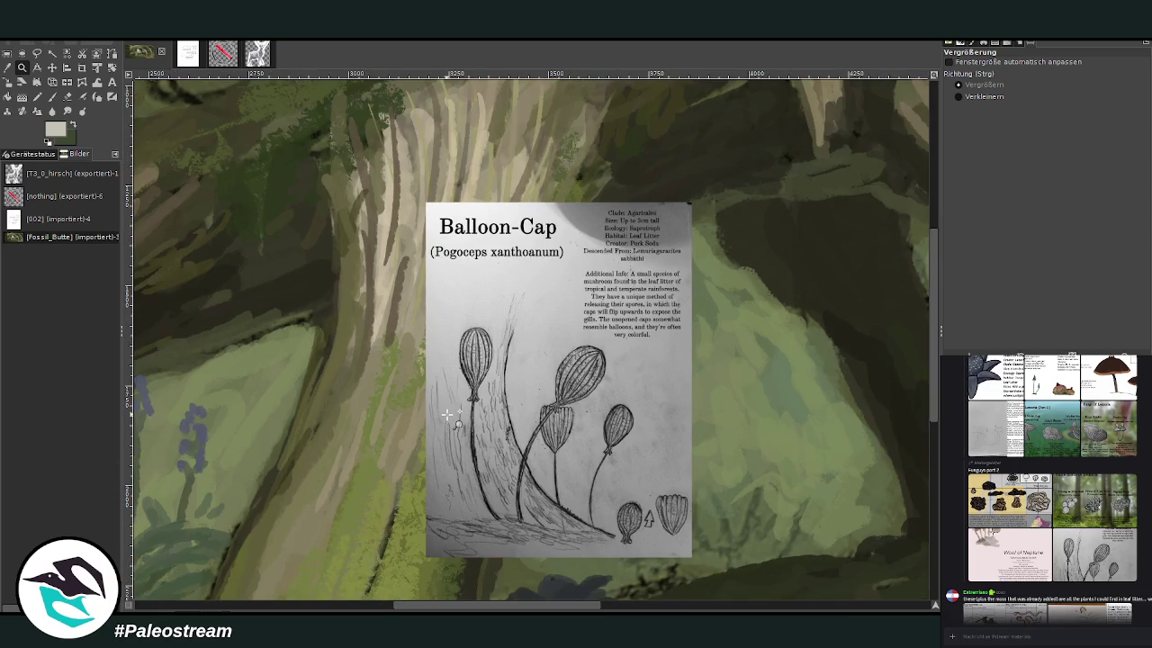
{"action": "left_click_drag", "start_coordinate": [538, 609], "coordinate": [404, 607]}
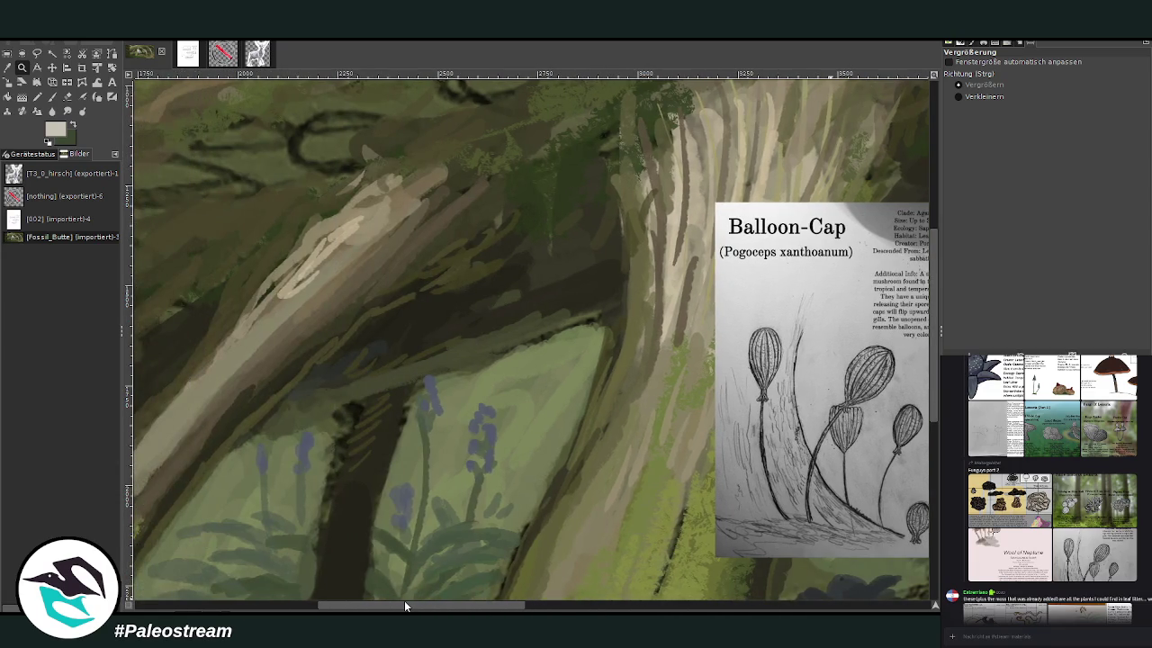
{"action": "key", "text": "minus"}
{"action": "key", "text": "p"}
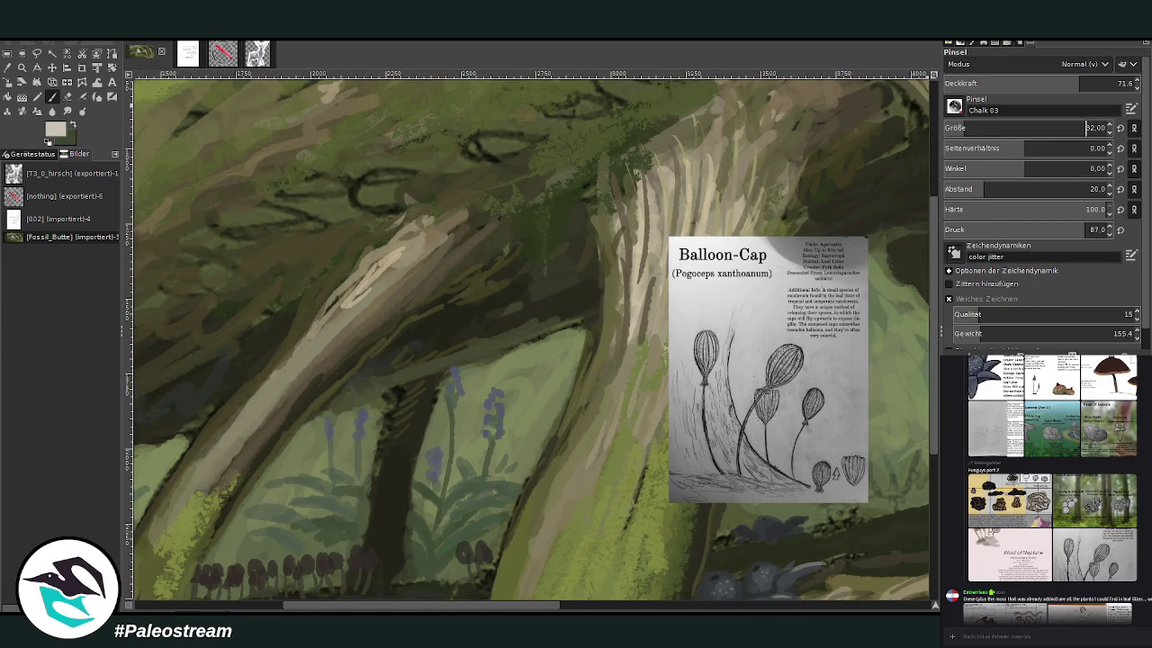
{"action": "key", "text": "Page_Up"}
{"action": "key", "text": "Page_Up"}
- Paint thin pale stems and small mushroom caps in a cluster on the left branch
{"action": "mouse_move", "coordinate": [360, 279]}
{"action": "left_mouse_down"}
{"action": "mouse_move", "coordinate": [348, 247]}
{"action": "mouse_move", "coordinate": [354, 255]}
{"action": "mouse_move", "coordinate": [327, 257]}
{"action": "mouse_move", "coordinate": [333, 247]}
{"action": "left_mouse_up"}
{"action": "left_click_drag", "start_coordinate": [338, 302], "coordinate": [322, 270]}
{"action": "left_click_drag", "start_coordinate": [349, 236], "coordinate": [331, 246]}
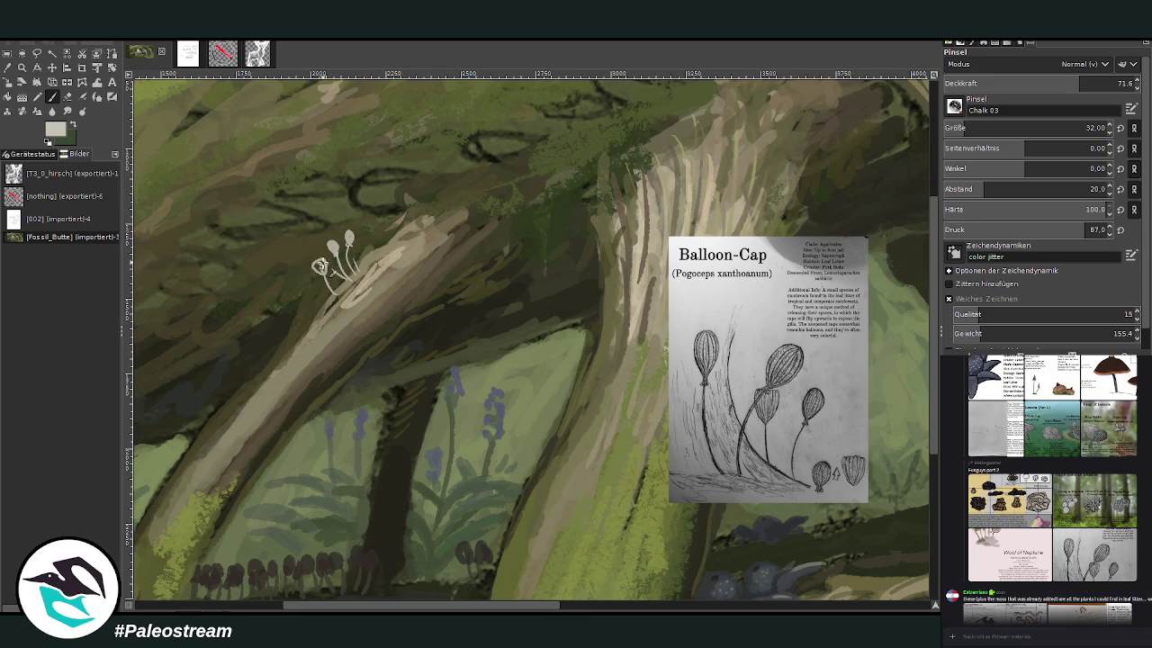
{"action": "mouse_move", "coordinate": [319, 267]}
{"action": "left_mouse_down"}
{"action": "mouse_move", "coordinate": [332, 247]}
{"action": "mouse_move", "coordinate": [357, 257]}
{"action": "left_mouse_up"}
{"action": "mouse_move", "coordinate": [305, 305]}
{"action": "left_mouse_down"}
{"action": "mouse_move", "coordinate": [286, 273]}
{"action": "mouse_move", "coordinate": [292, 324]}
{"action": "mouse_move", "coordinate": [267, 306]}
{"action": "mouse_move", "coordinate": [289, 309]}
{"action": "mouse_move", "coordinate": [288, 299]}
{"action": "left_mouse_up"}
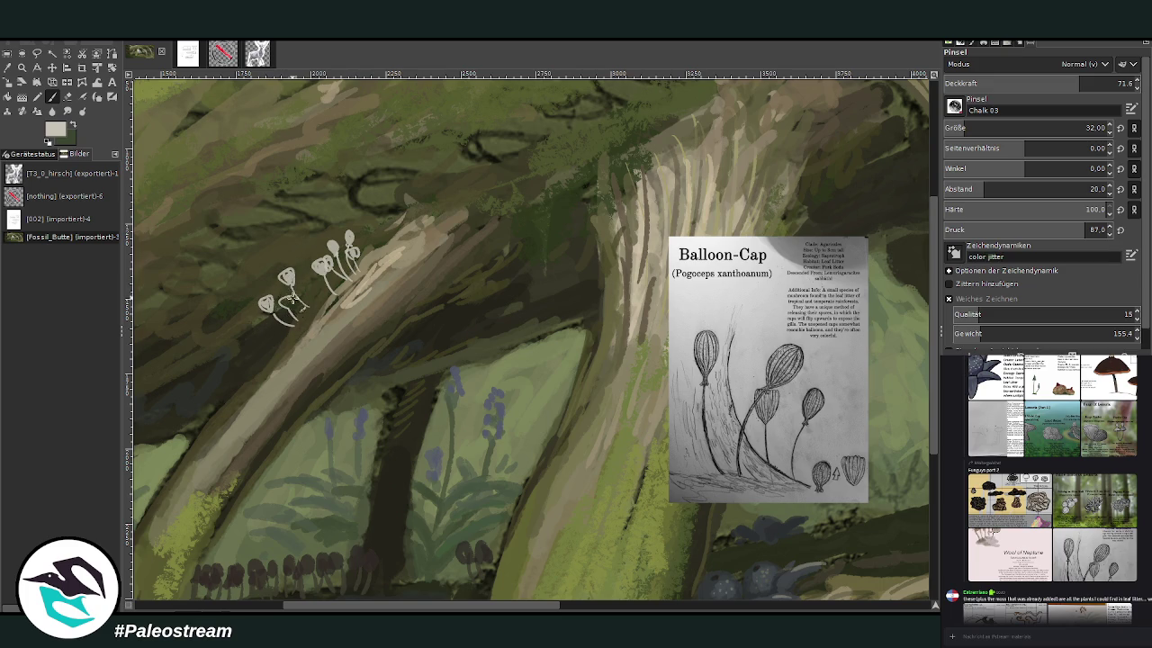
- Paint dark grey gills under the mushroom caps and add small pale stems
{"action": "left_click", "coordinate": [900, 318], "text": "ctrl"}
{"action": "left_click_drag", "start_coordinate": [279, 303], "coordinate": [286, 304]}
{"action": "left_click", "coordinate": [914, 338], "text": "ctrl"}
{"action": "key", "text": "x"}
{"action": "left_click_drag", "start_coordinate": [320, 290], "coordinate": [326, 302]}
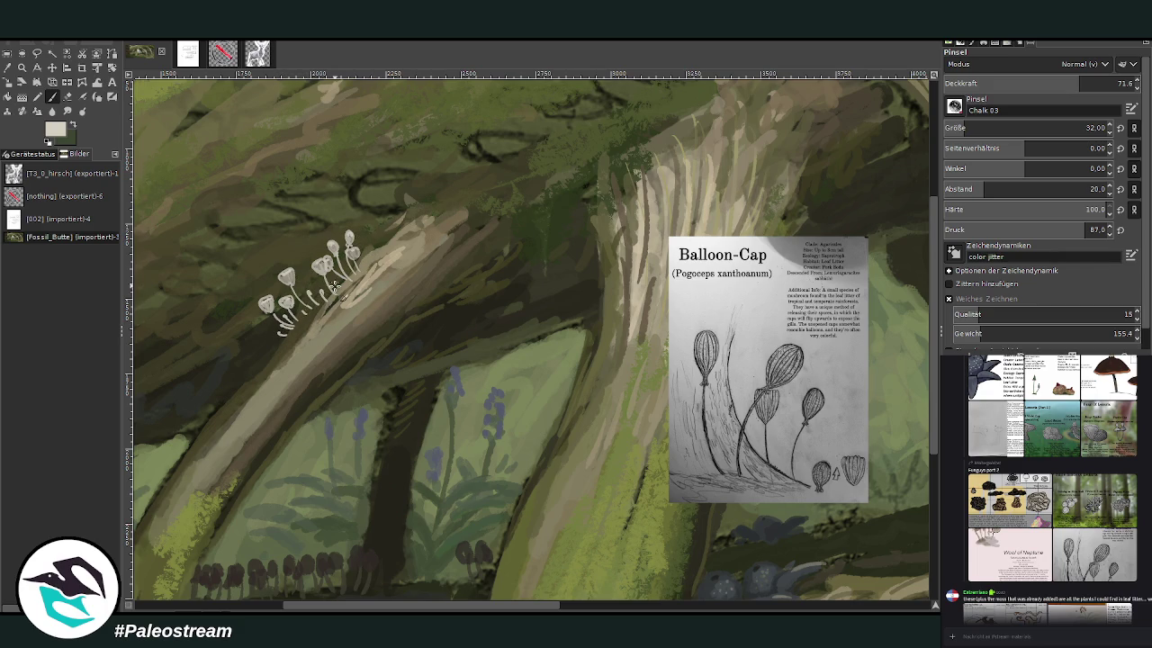
{"action": "left_click", "coordinate": [898, 328], "text": "ctrl"}
{"action": "left_click_drag", "start_coordinate": [336, 275], "coordinate": [318, 295]}
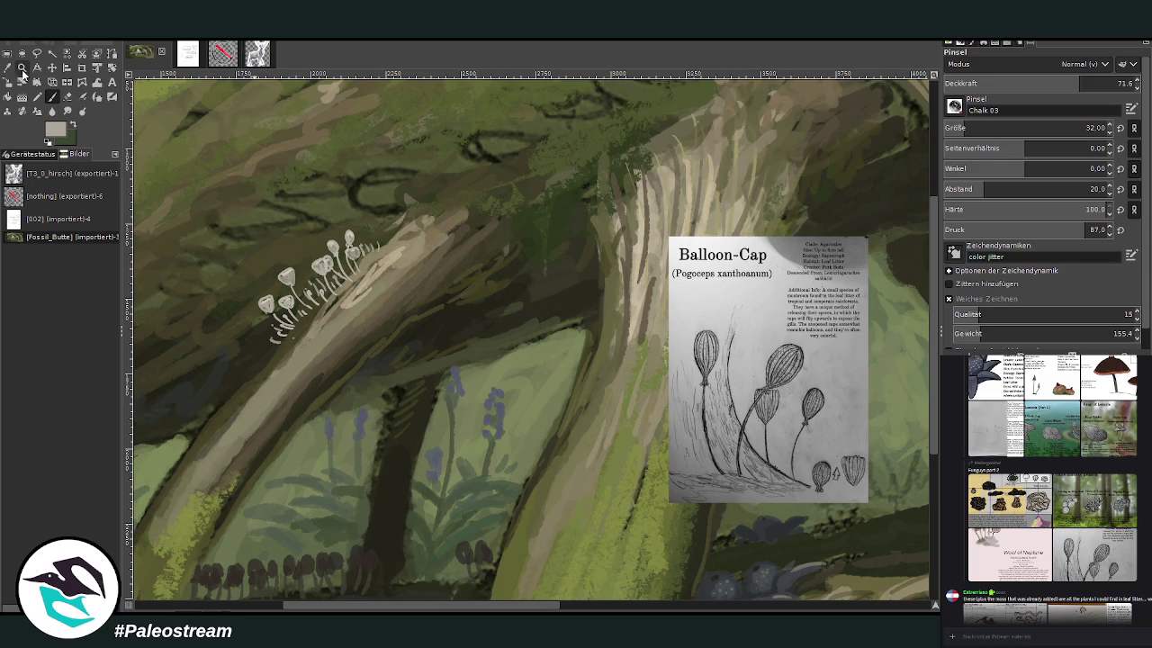
- Sample a dark brown-green and paint moss between the stems with the brush at size 46
{"action": "left_click", "coordinate": [8, 69]}
{"action": "left_click", "coordinate": [310, 319]}
{"action": "left_click", "coordinate": [52, 96]}
{"action": "left_click", "coordinate": [970, 129]}
{"action": "left_click_drag", "start_coordinate": [336, 300], "coordinate": [377, 258]}
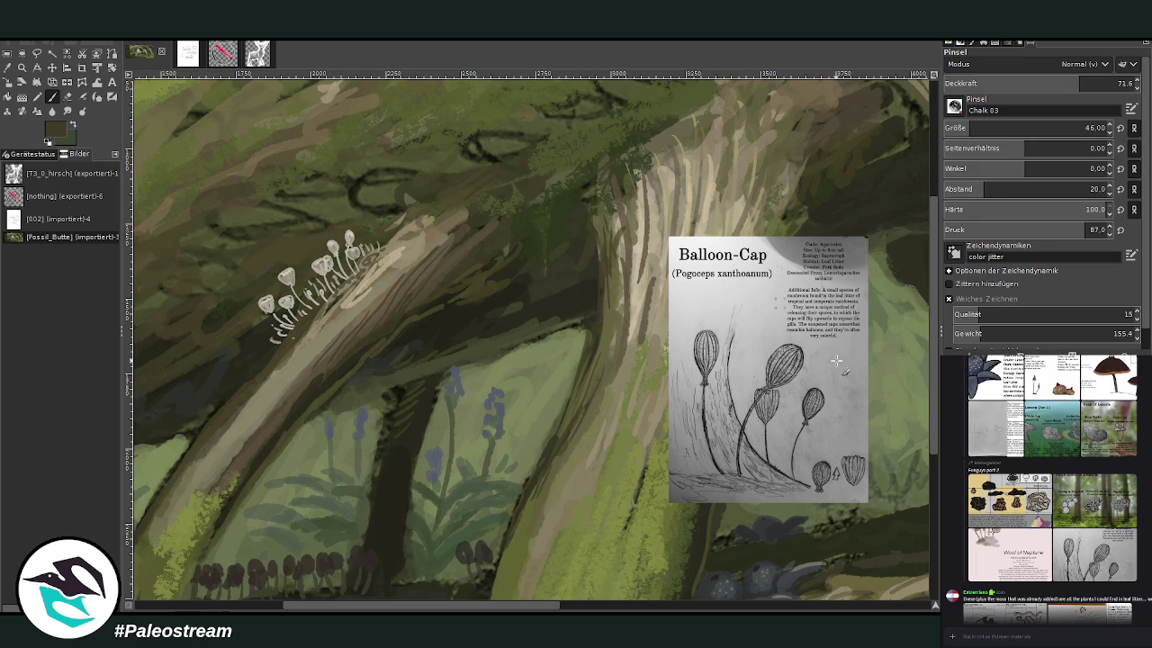
{"action": "left_click_drag", "start_coordinate": [933, 228], "coordinate": [933, 185]}
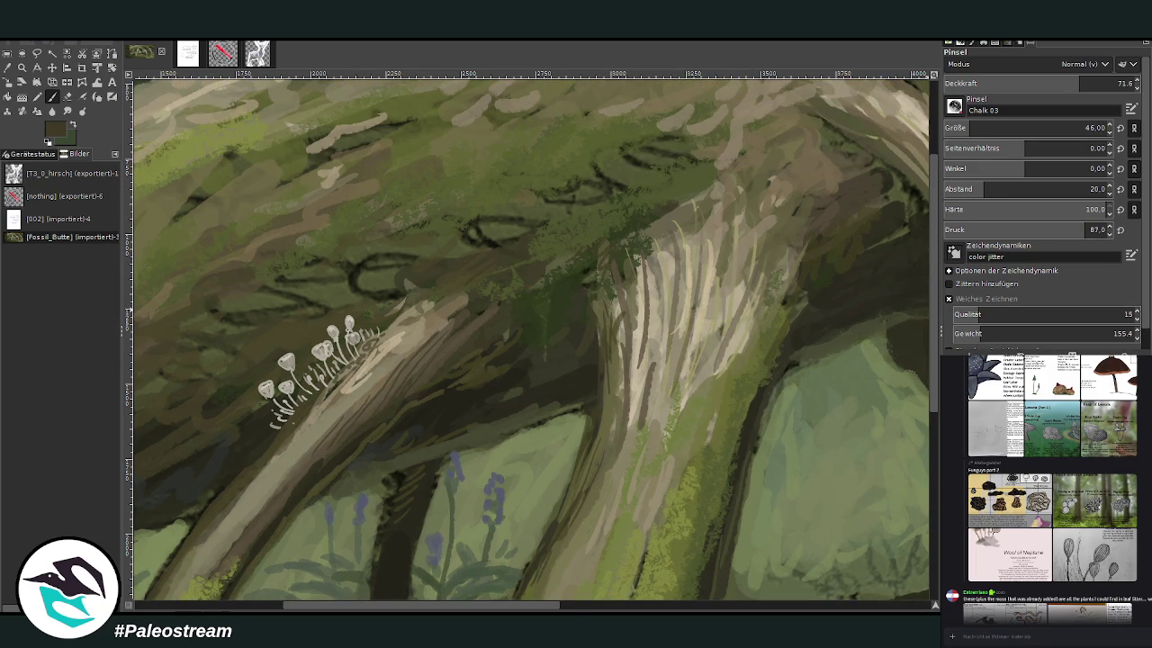
{"action": "key", "text": "minus"}
{"action": "key", "text": "minus"}
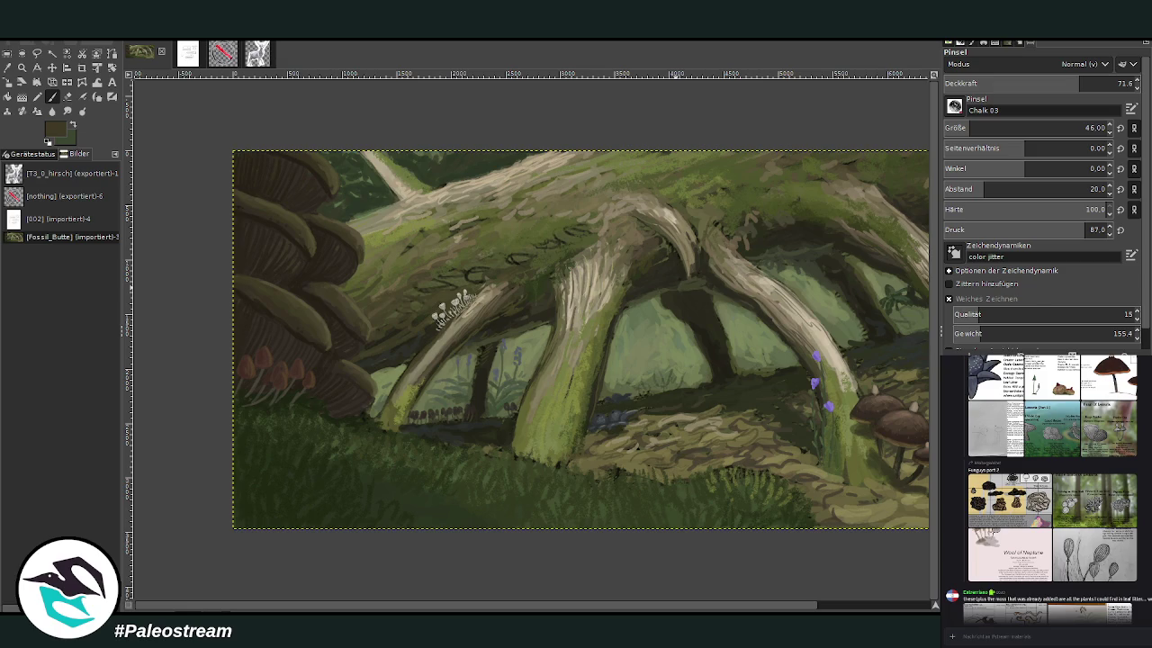
- Zoom in on the upper-left of the fallen log and sample a brown from the painting
{"action": "key", "text": "minus"}
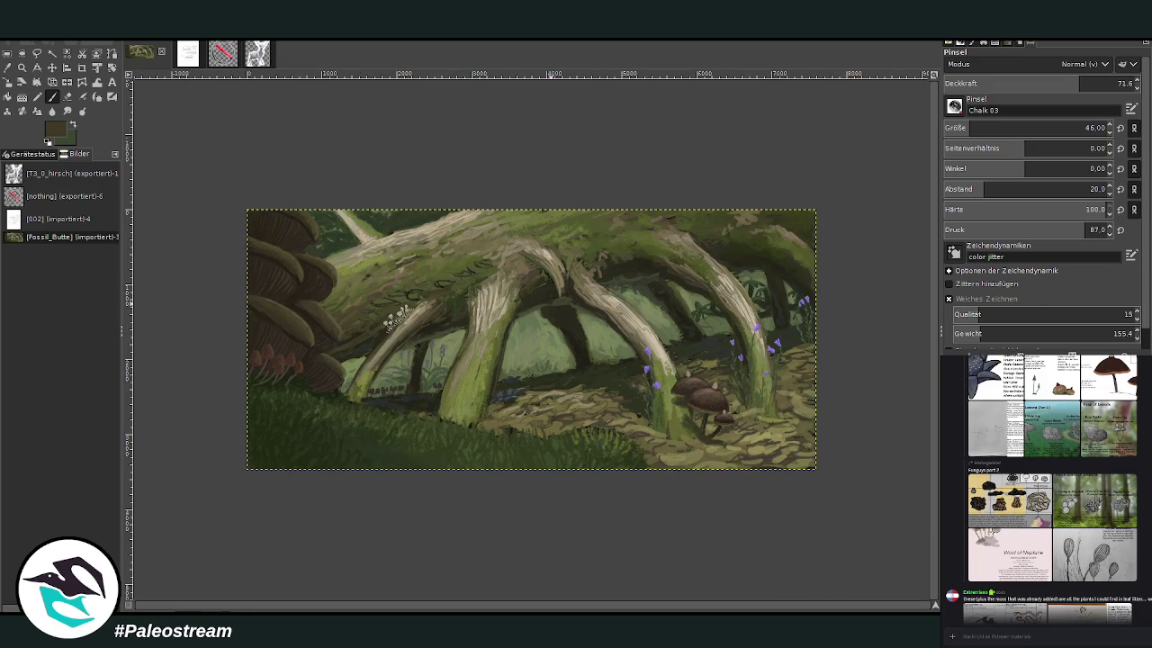
{"action": "left_click", "coordinate": [21, 66]}
{"action": "mouse_move", "coordinate": [281, 163]}
{"action": "left_mouse_down"}
{"action": "mouse_move", "coordinate": [554, 384]}
{"action": "mouse_move", "coordinate": [561, 416]}
{"action": "left_mouse_up"}
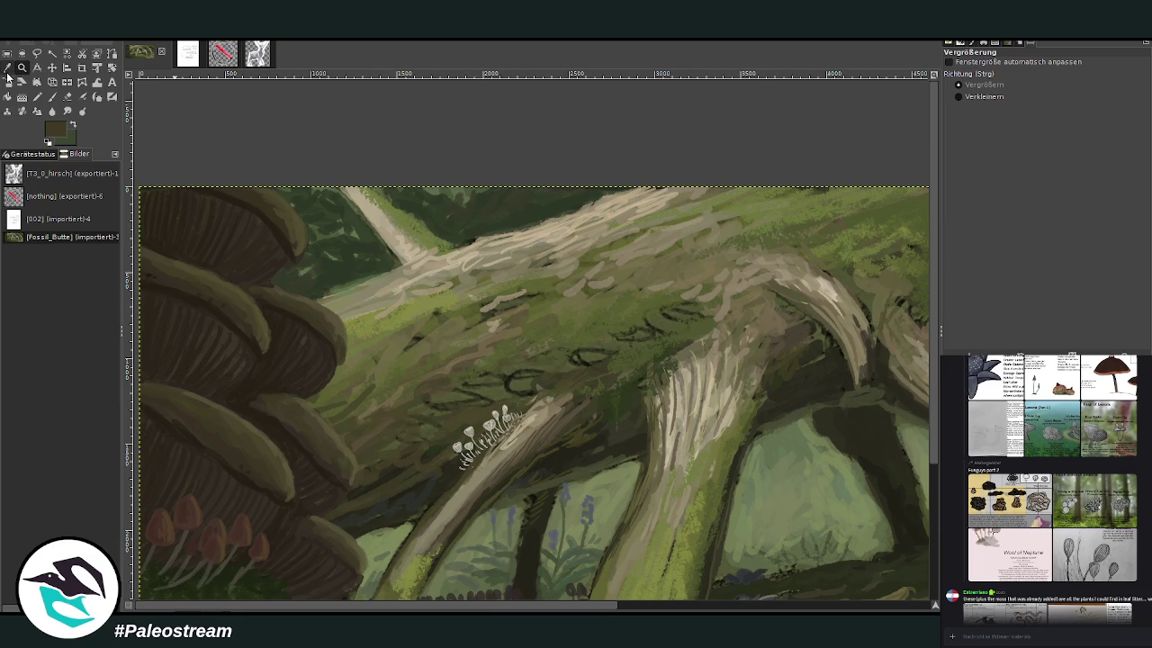
{"action": "left_click", "coordinate": [7, 68]}
{"action": "left_click", "coordinate": [51, 96]}
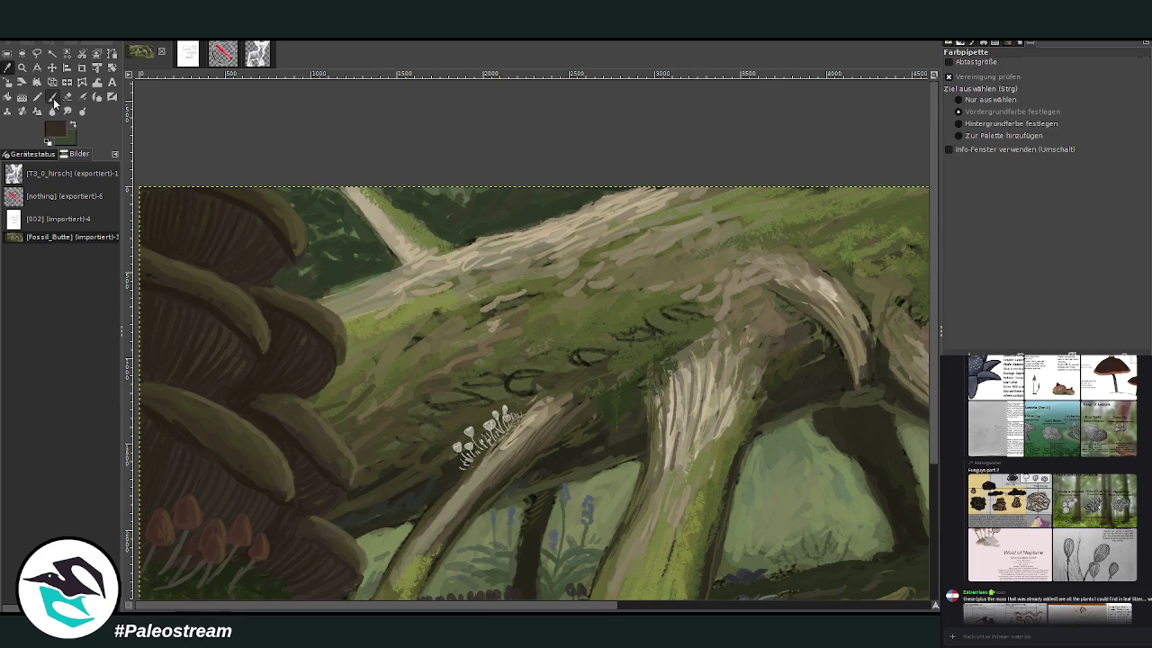
- Set the Paintbrush to size 140 with 91.5 opacity
{"action": "left_click", "coordinate": [984, 128]}
{"action": "left_click", "coordinate": [1103, 83]}
{"action": "left_click_drag", "start_coordinate": [575, 362], "coordinate": [610, 372]}
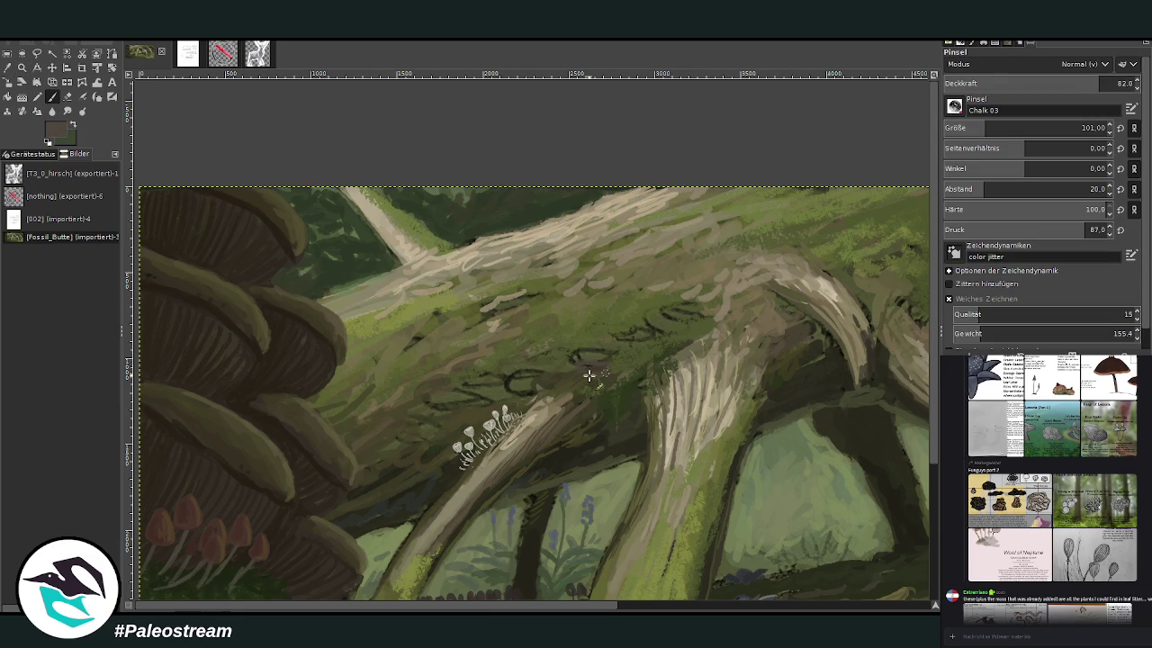
{"action": "left_click", "coordinate": [995, 128]}
{"action": "left_click", "coordinate": [1119, 83]}
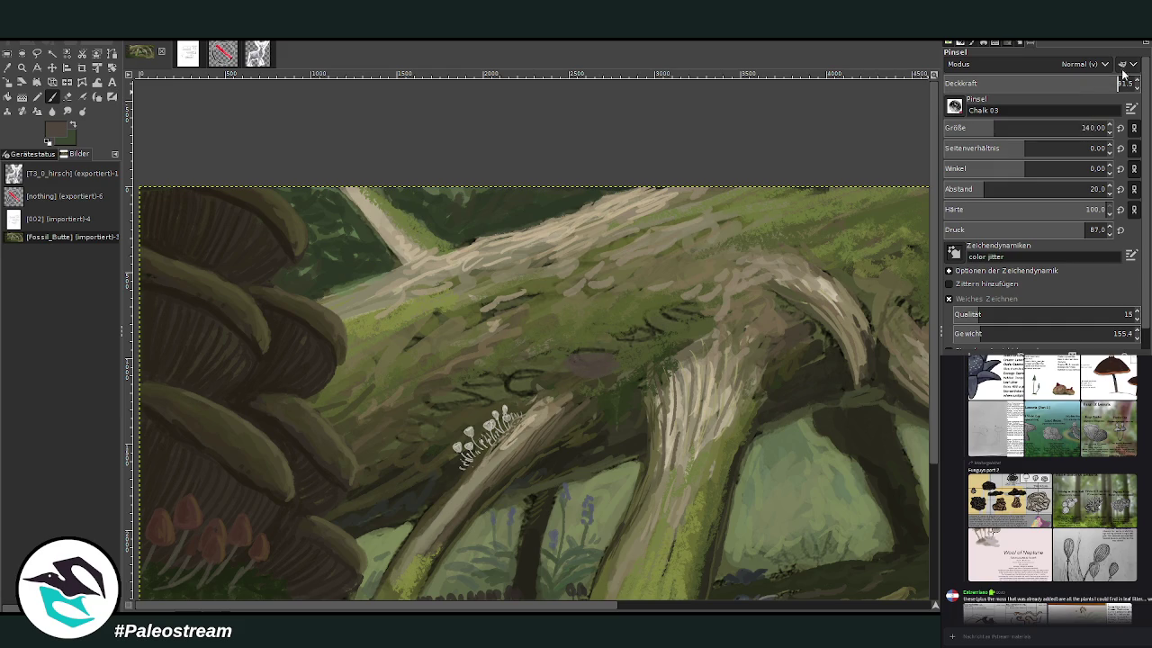
- Paint a row of grey-brown bracket shapes along the log, undoing one stray stroke
{"action": "left_click_drag", "start_coordinate": [547, 376], "coordinate": [519, 387]}
{"action": "left_click_drag", "start_coordinate": [580, 358], "coordinate": [661, 349]}
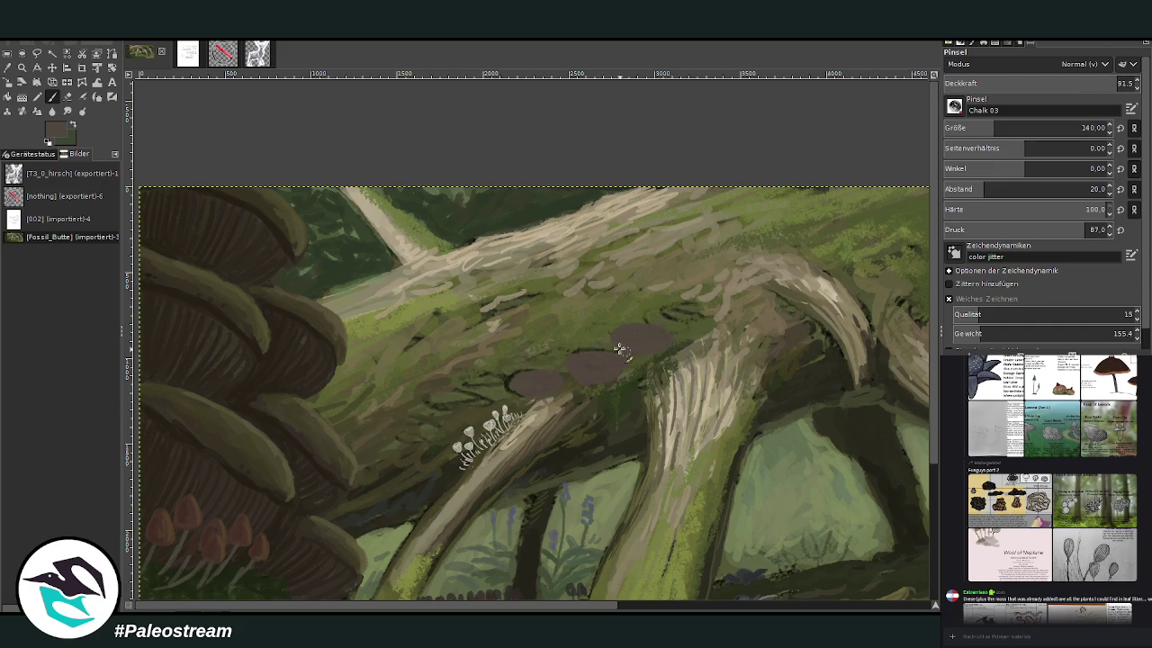
{"action": "mouse_move", "coordinate": [486, 405]}
{"action": "left_mouse_down"}
{"action": "mouse_move", "coordinate": [438, 401]}
{"action": "mouse_move", "coordinate": [421, 446]}
{"action": "left_mouse_up"}
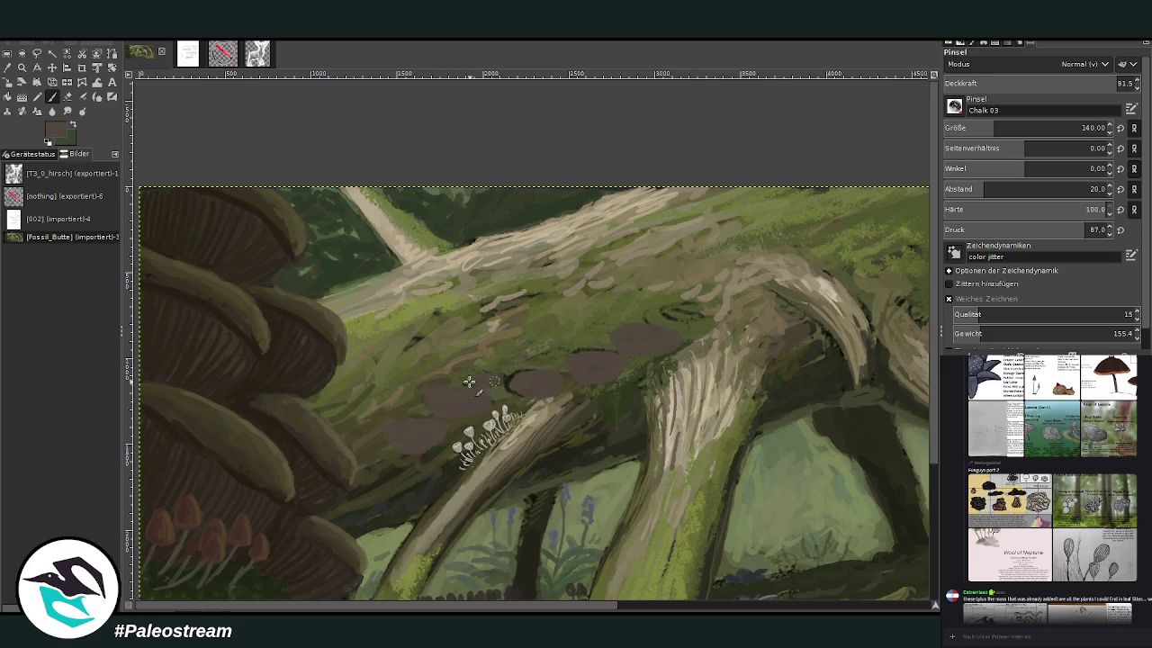
{"action": "mouse_move", "coordinate": [715, 317]}
{"action": "left_mouse_down"}
{"action": "mouse_move", "coordinate": [674, 324]}
{"action": "mouse_move", "coordinate": [765, 299]}
{"action": "left_mouse_up"}
{"action": "mouse_move", "coordinate": [680, 360]}
{"action": "left_mouse_down"}
{"action": "mouse_move", "coordinate": [701, 366]}
{"action": "mouse_move", "coordinate": [670, 379]}
{"action": "left_mouse_up"}
{"action": "key", "text": "ctrl+z"}
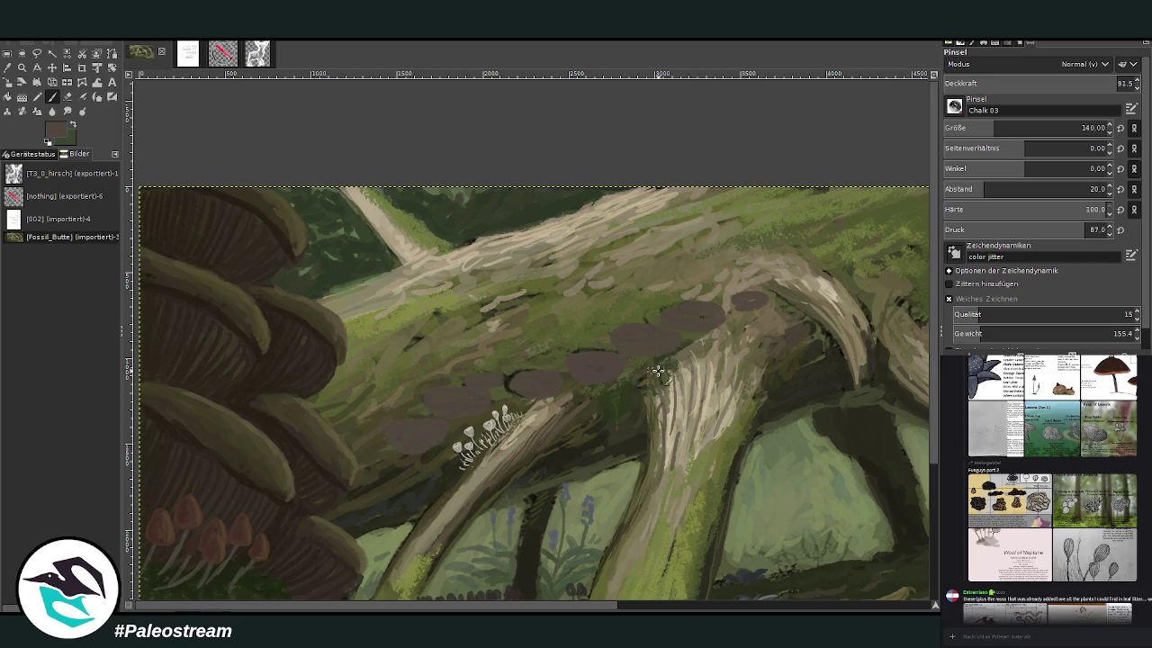
- Try more brown brackets to the right, undo the last two, and dab a small spot
{"action": "left_click_drag", "start_coordinate": [777, 318], "coordinate": [805, 334]}
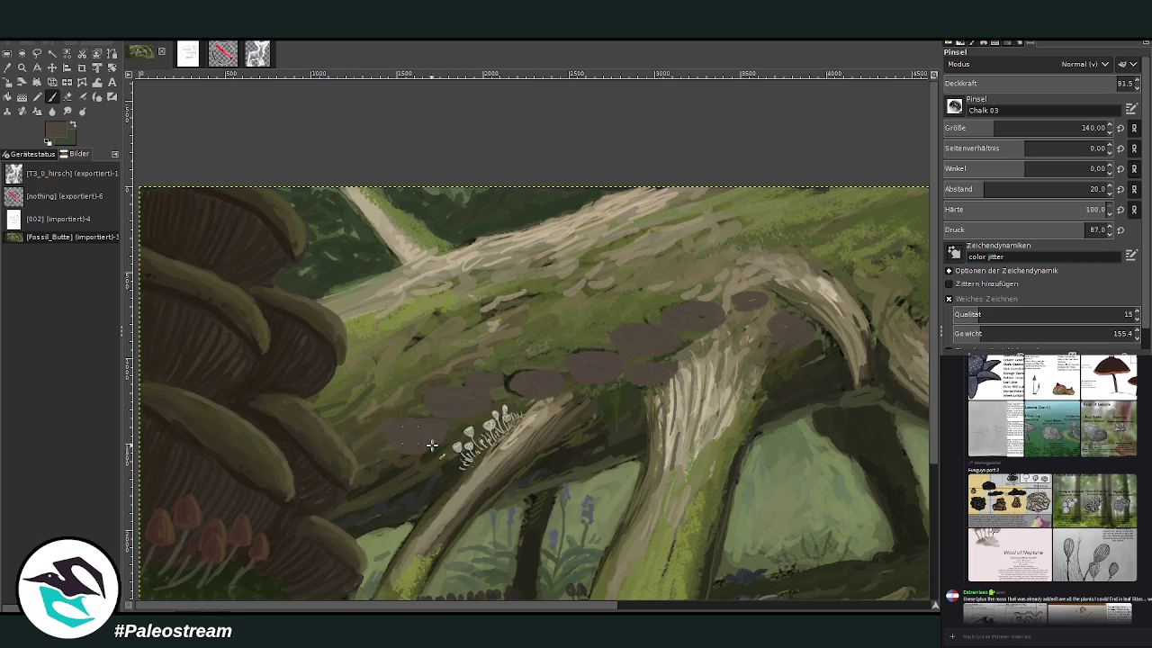
{"action": "left_click_drag", "start_coordinate": [490, 610], "coordinate": [580, 610]}
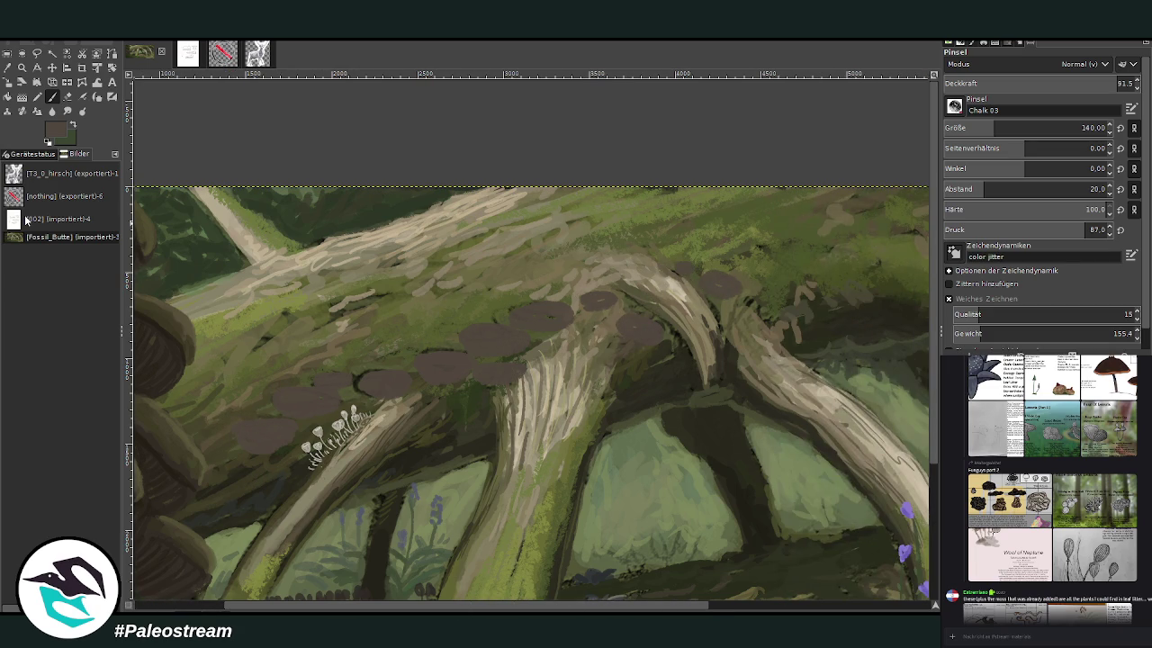
{"action": "key", "text": "ctrl+z"}
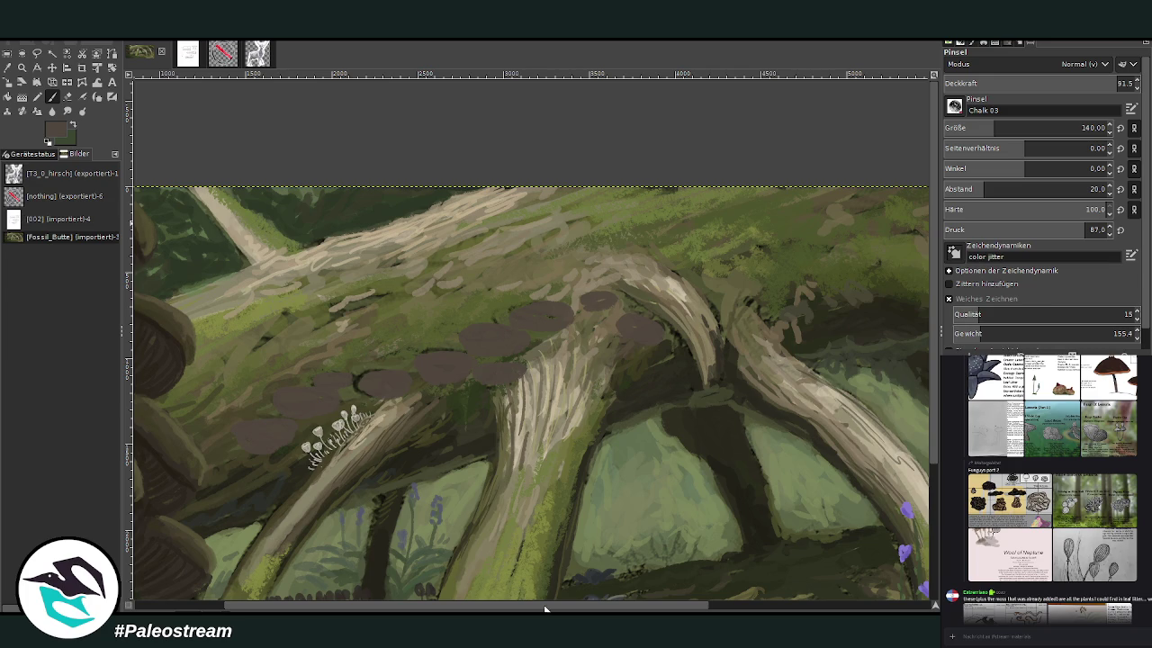
{"action": "left_click_drag", "start_coordinate": [544, 609], "coordinate": [454, 609]}
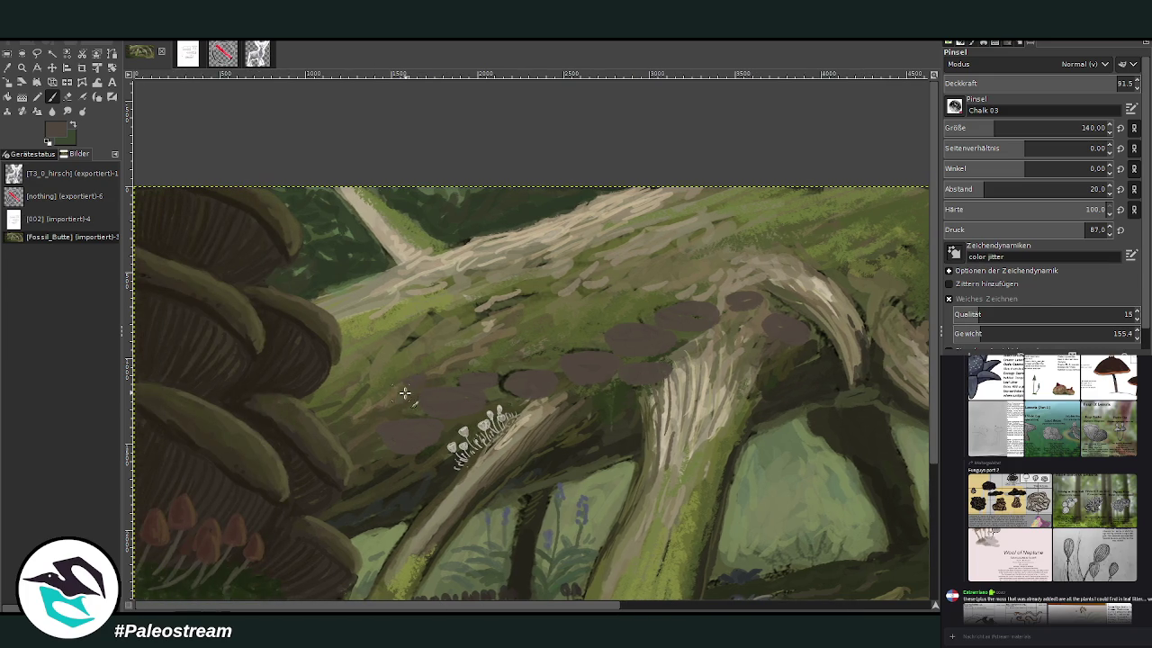
{"action": "left_click", "coordinate": [468, 365]}
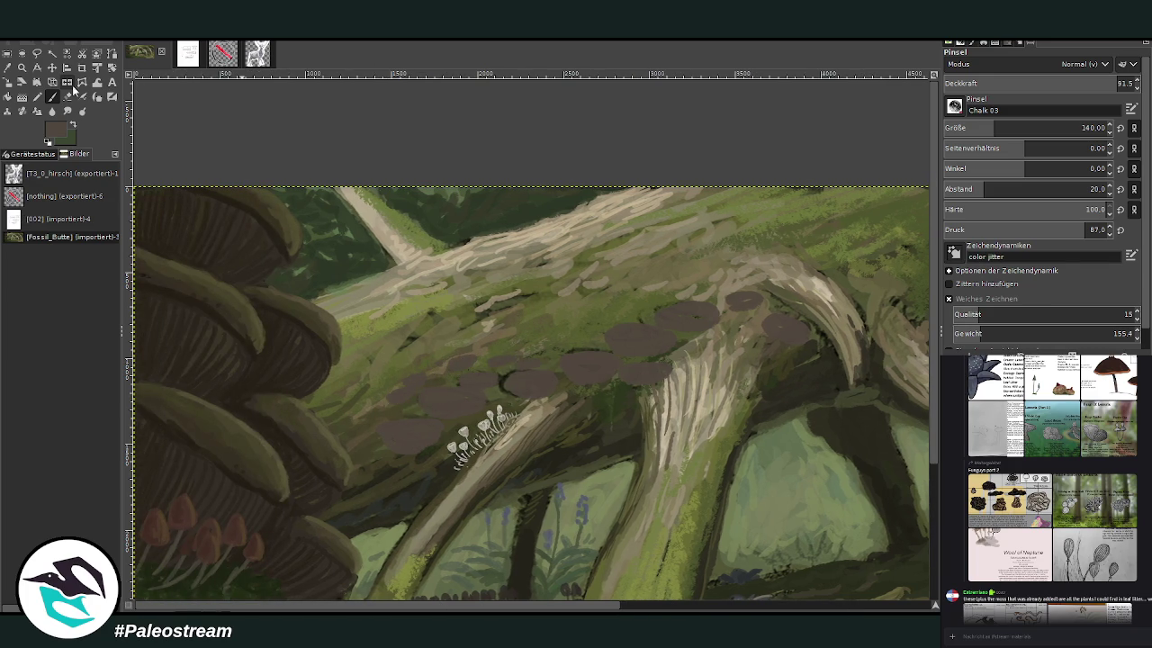
- Shrink the Chalk 03 brush to 63 and paint dark ribbed gill stripes on the bracket caps
{"action": "left_click_drag", "start_coordinate": [993, 126], "coordinate": [976, 121]}
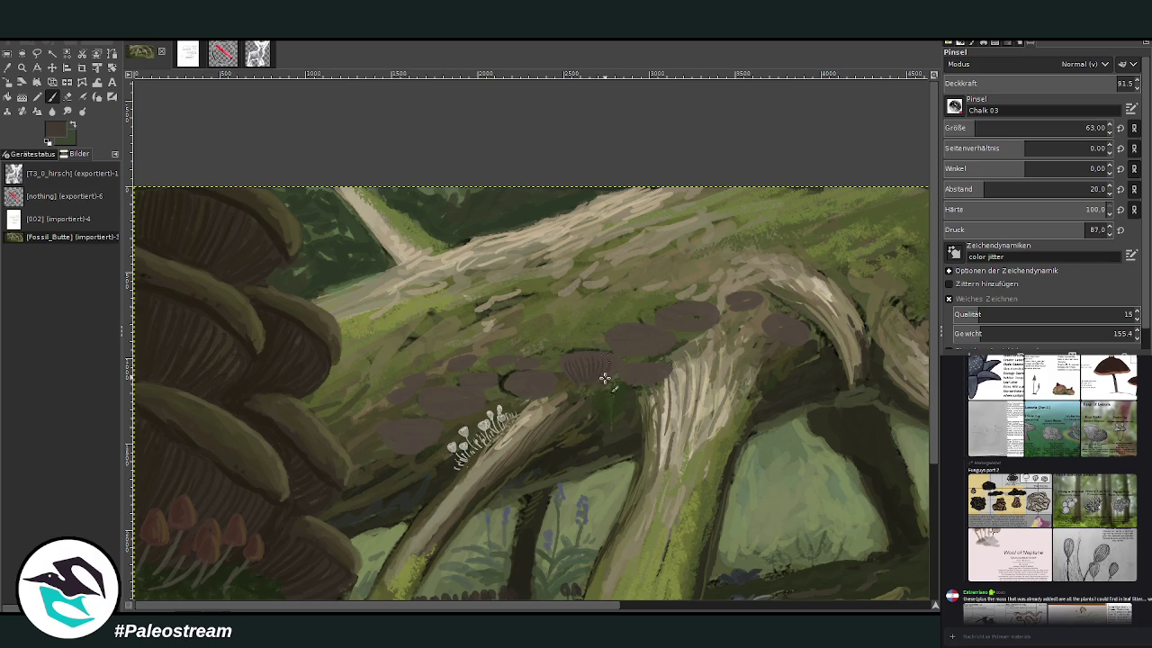
{"action": "left_click_drag", "start_coordinate": [638, 371], "coordinate": [668, 388]}
{"action": "mouse_move", "coordinate": [621, 337]}
{"action": "left_mouse_down"}
{"action": "mouse_move", "coordinate": [633, 331]}
{"action": "mouse_move", "coordinate": [648, 353]}
{"action": "left_mouse_up"}
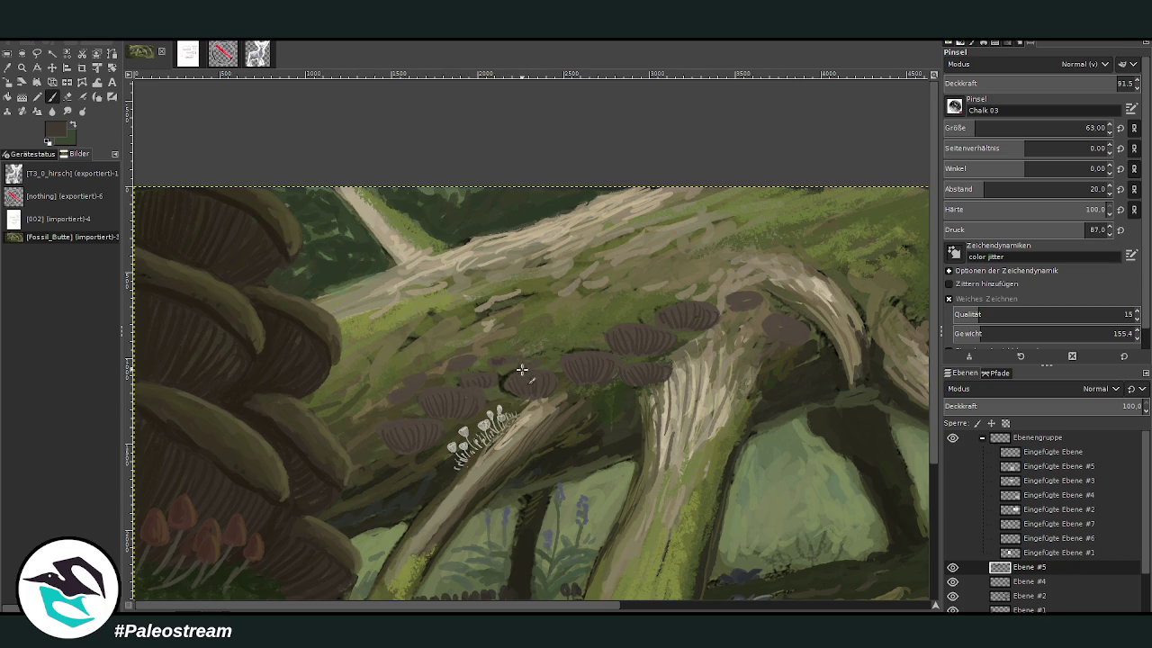
{"action": "mouse_move", "coordinate": [726, 300]}
{"action": "left_mouse_down"}
{"action": "mouse_move", "coordinate": [745, 319]}
{"action": "mouse_move", "coordinate": [776, 310]}
{"action": "mouse_move", "coordinate": [786, 320]}
{"action": "left_mouse_up"}
{"action": "left_click", "coordinate": [8, 67]}
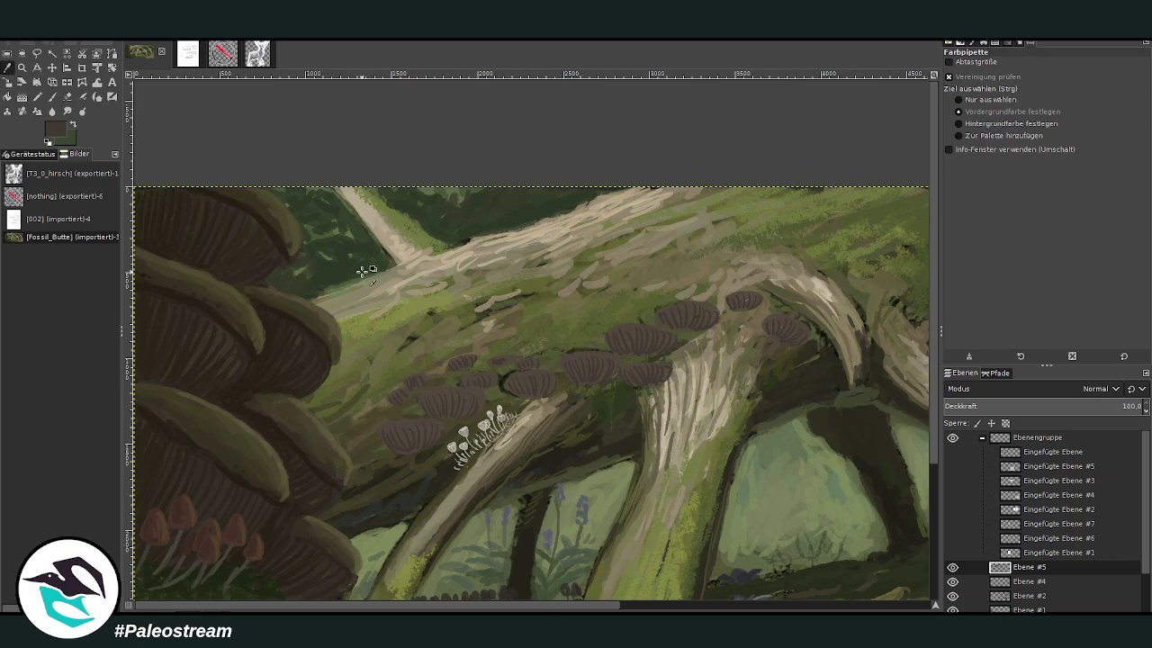
- Sample the pale branch tan and highlight the tops of the upper bracket caps
{"action": "left_click_drag", "start_coordinate": [914, 367], "coordinate": [922, 341]}
{"action": "left_click", "coordinate": [53, 97]}
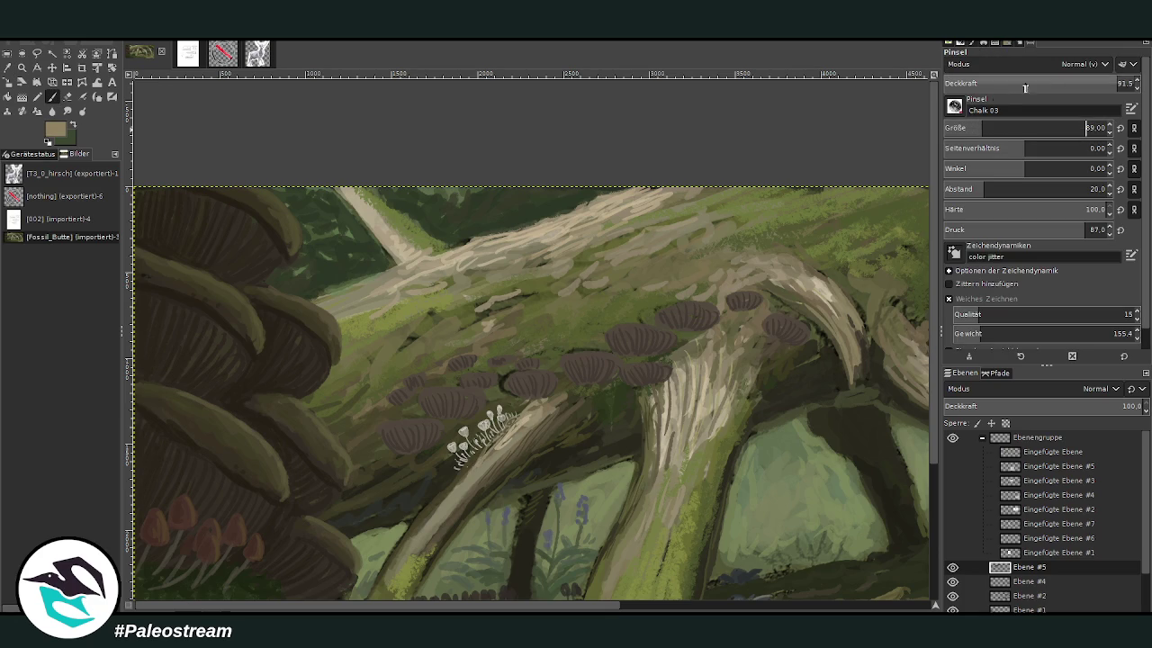
{"action": "left_click_drag", "start_coordinate": [591, 346], "coordinate": [617, 350]}
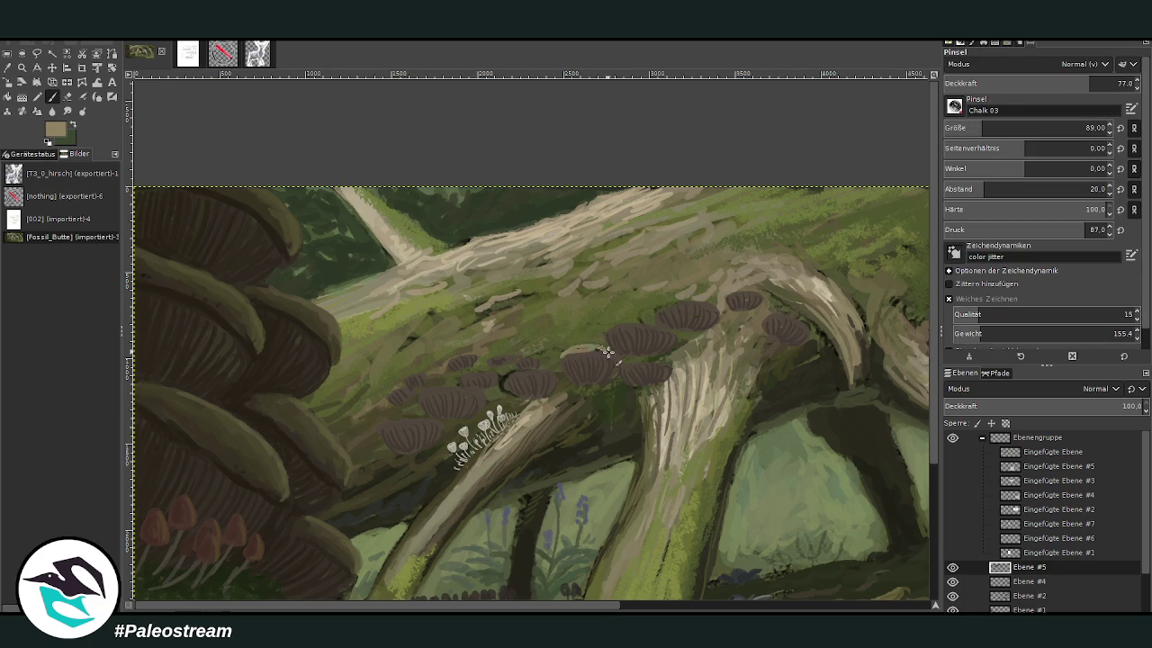
{"action": "left_click_drag", "start_coordinate": [633, 362], "coordinate": [671, 363]}
{"action": "mouse_move", "coordinate": [609, 326]}
{"action": "left_mouse_down"}
{"action": "mouse_move", "coordinate": [673, 334]}
{"action": "mouse_move", "coordinate": [658, 326]}
{"action": "mouse_move", "coordinate": [713, 303]}
{"action": "mouse_move", "coordinate": [665, 303]}
{"action": "mouse_move", "coordinate": [760, 294]}
{"action": "mouse_move", "coordinate": [805, 325]}
{"action": "left_mouse_up"}
- Highlight the lower and smaller fungus caps in tan, then sample a darker olive-tan
{"action": "mouse_move", "coordinate": [502, 378]}
{"action": "left_mouse_down"}
{"action": "mouse_move", "coordinate": [525, 372]}
{"action": "mouse_move", "coordinate": [501, 381]}
{"action": "mouse_move", "coordinate": [496, 358]}
{"action": "mouse_move", "coordinate": [518, 353]}
{"action": "left_mouse_up"}
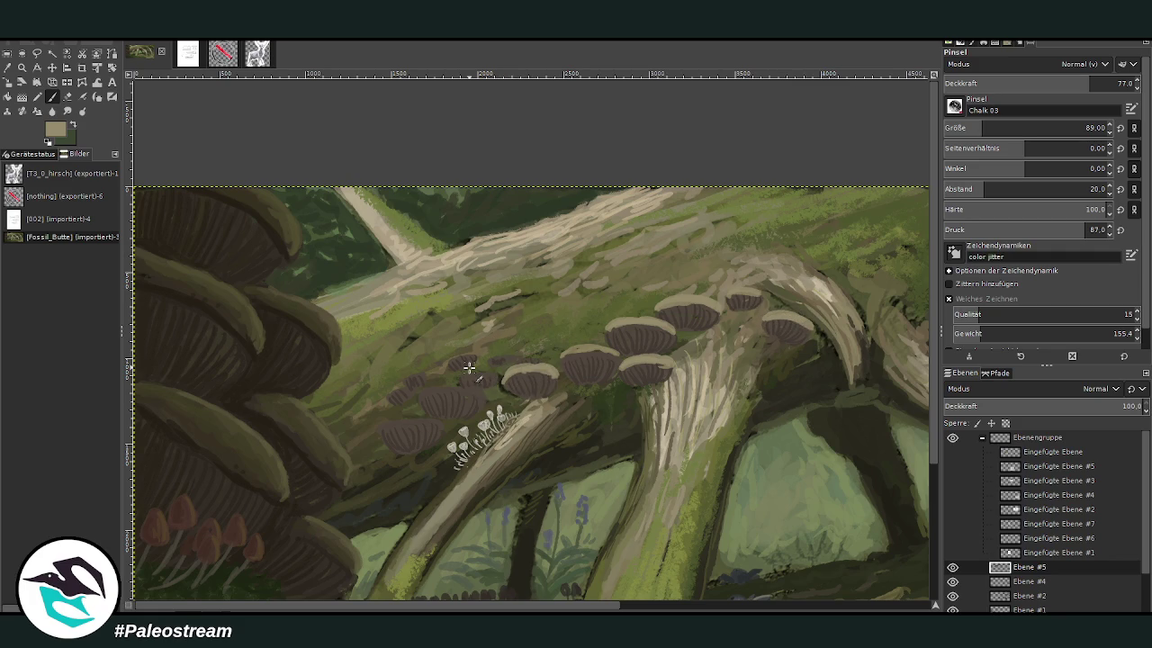
{"action": "mouse_move", "coordinate": [524, 359]}
{"action": "left_mouse_down"}
{"action": "mouse_move", "coordinate": [476, 354]}
{"action": "mouse_move", "coordinate": [460, 379]}
{"action": "mouse_move", "coordinate": [476, 394]}
{"action": "mouse_move", "coordinate": [428, 396]}
{"action": "mouse_move", "coordinate": [490, 396]}
{"action": "mouse_move", "coordinate": [397, 385]}
{"action": "mouse_move", "coordinate": [430, 378]}
{"action": "left_mouse_up"}
{"action": "mouse_move", "coordinate": [387, 423]}
{"action": "left_mouse_down"}
{"action": "mouse_move", "coordinate": [441, 423]}
{"action": "mouse_move", "coordinate": [381, 432]}
{"action": "mouse_move", "coordinate": [437, 411]}
{"action": "mouse_move", "coordinate": [417, 396]}
{"action": "left_mouse_up"}
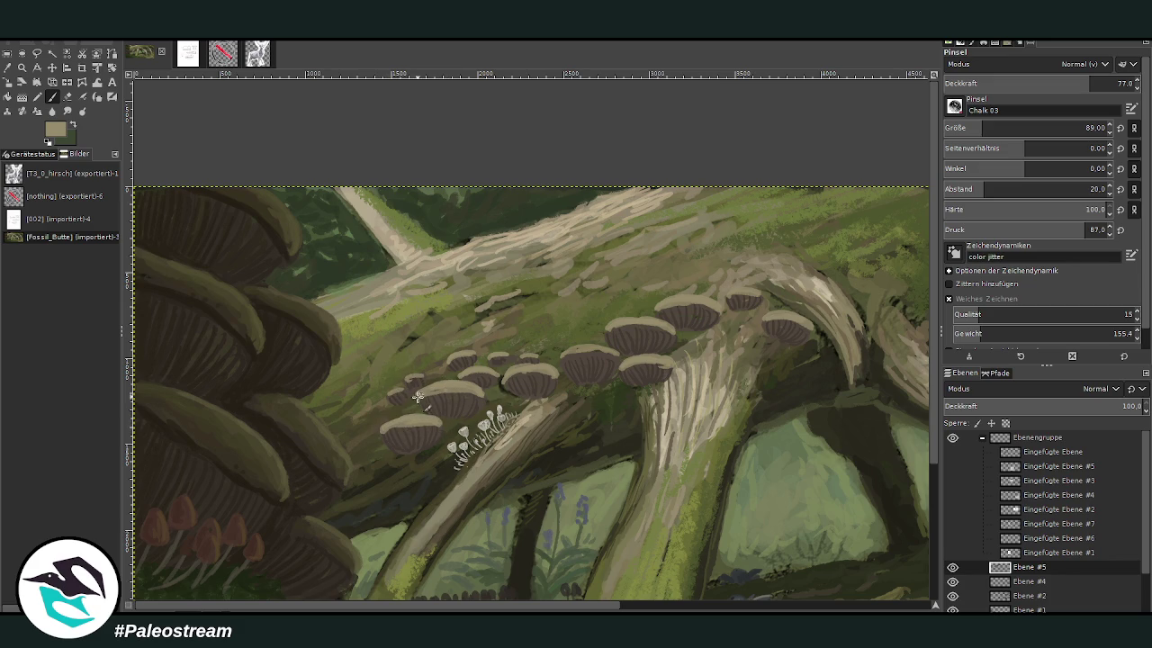
{"action": "left_click", "coordinate": [911, 341], "text": "ctrl"}
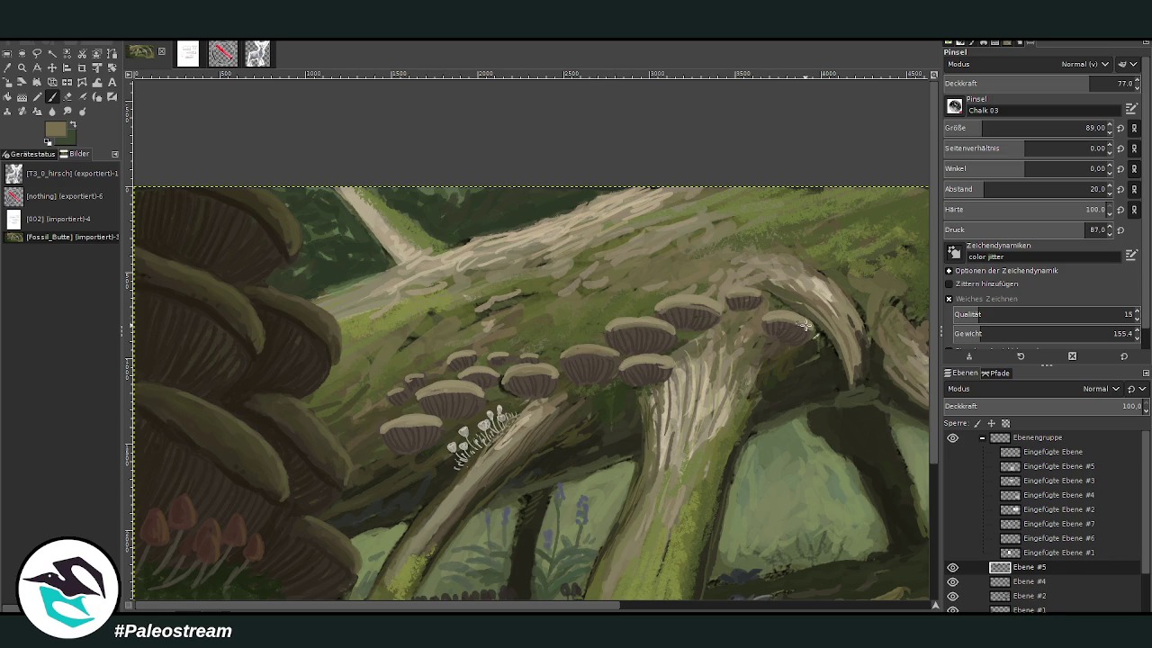
{"action": "left_click", "coordinate": [925, 359], "text": "ctrl"}
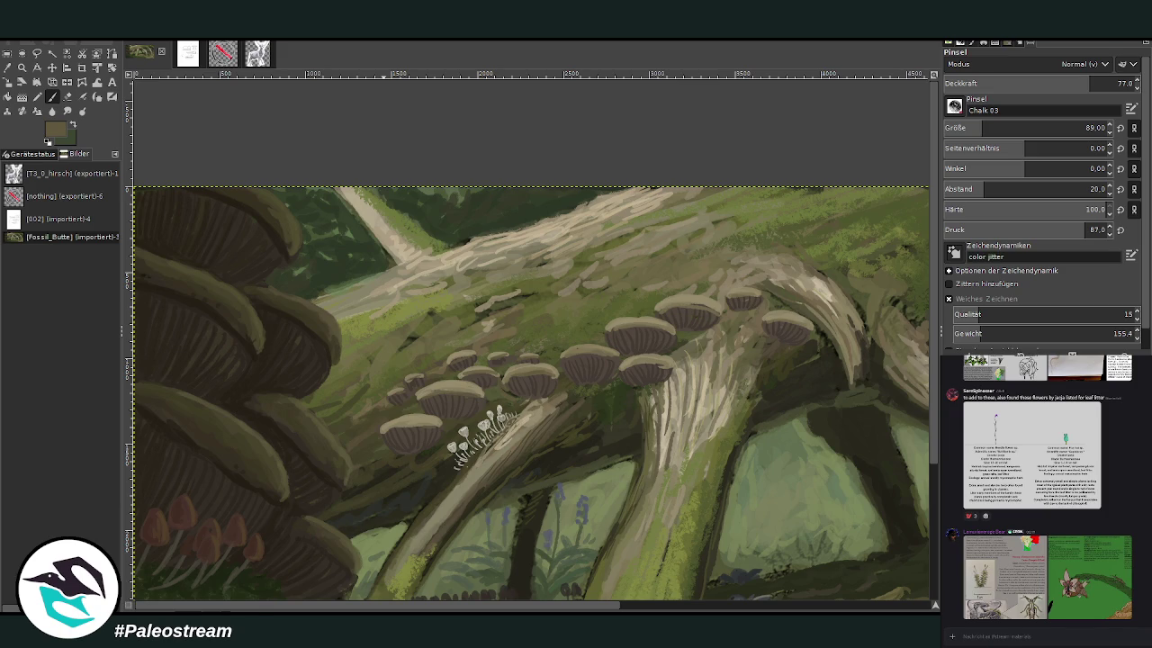
- Zoom in on the fungus-covered log and sample a light tan
{"action": "left_click", "coordinate": [22, 67]}
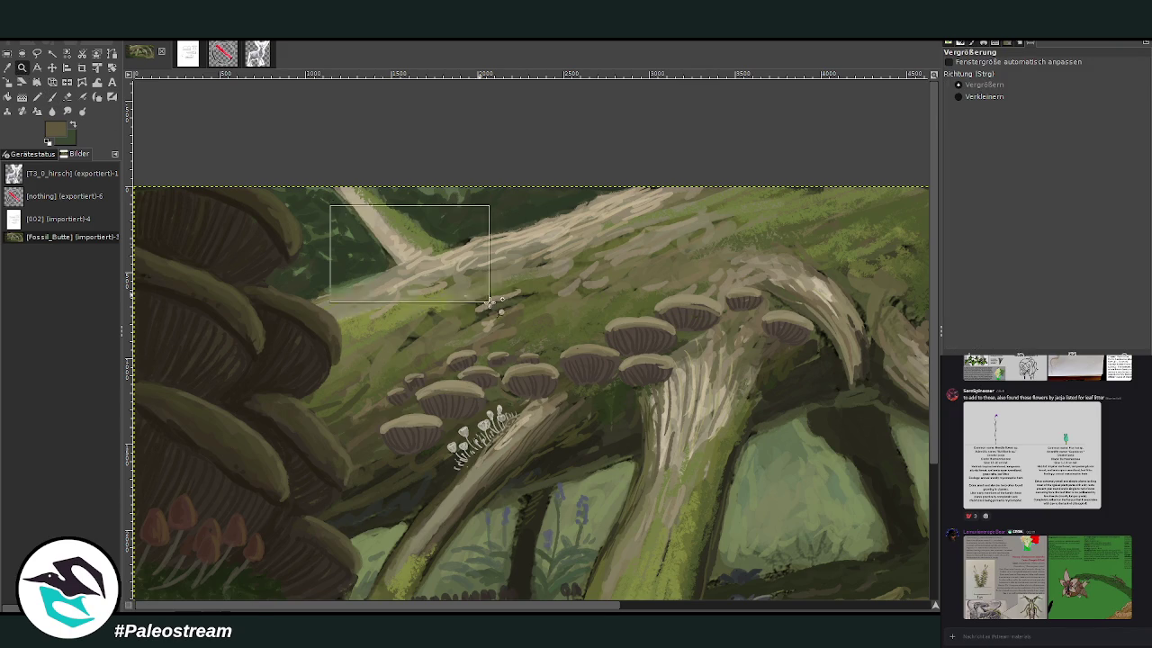
{"action": "left_click", "coordinate": [752, 582]}
{"action": "left_click", "coordinate": [52, 96]}
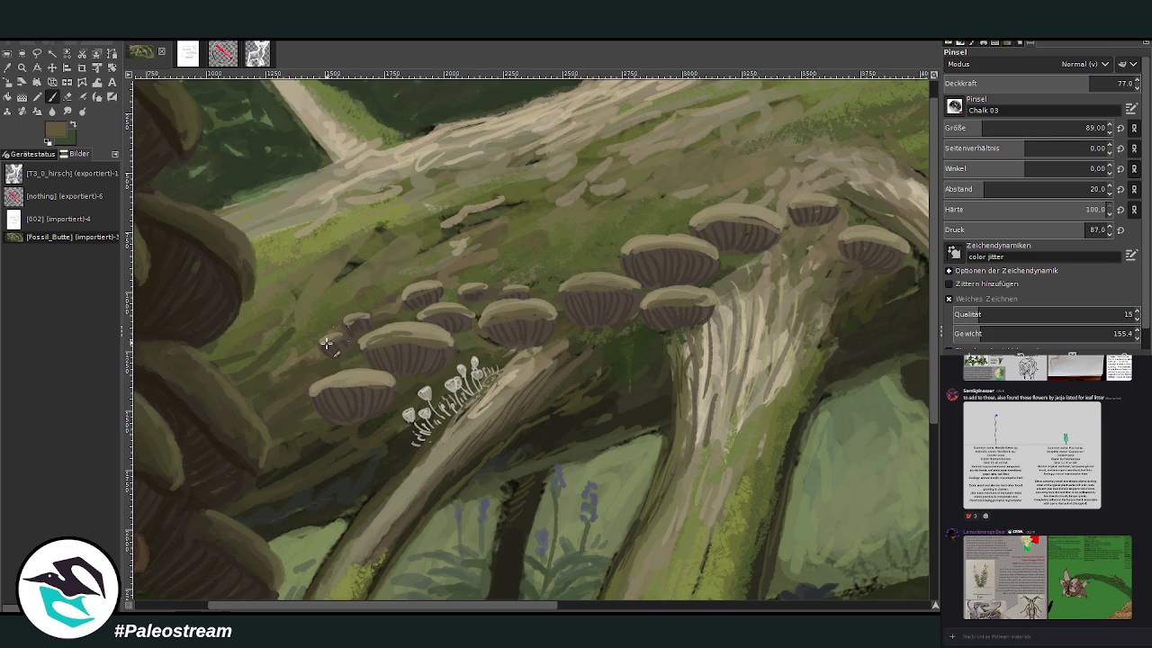
{"action": "key", "text": "o"}
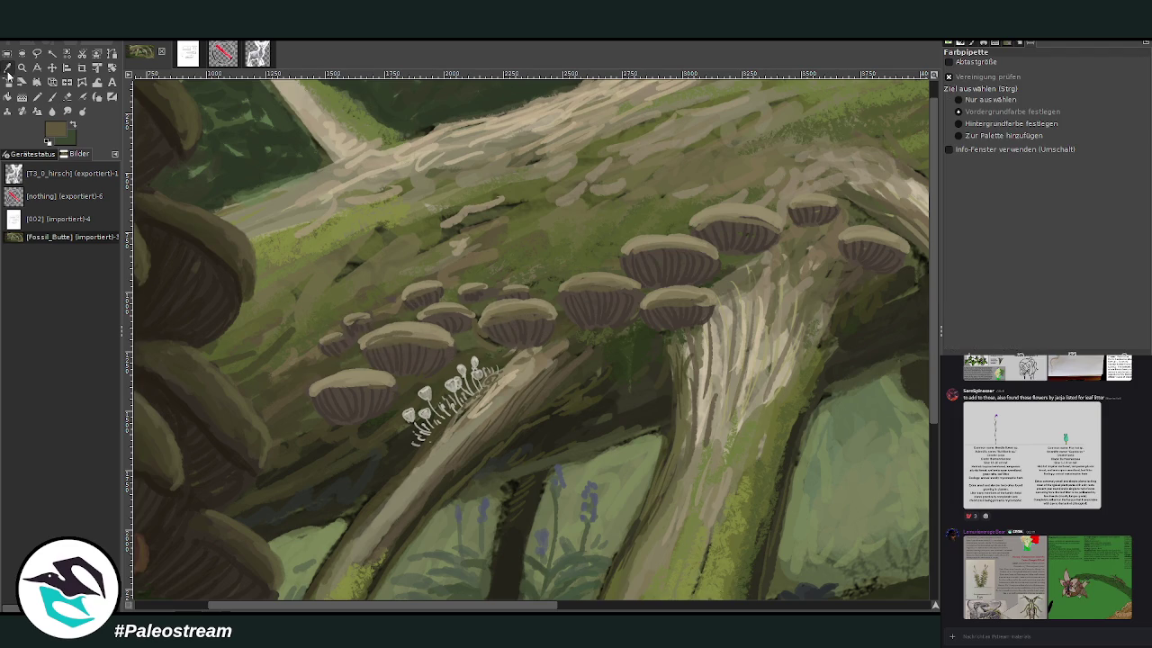
{"action": "left_click", "coordinate": [540, 360]}
{"action": "key", "text": "p"}
- Reduce the brush to size 46 with 42.3 opacity
{"action": "left_click_drag", "start_coordinate": [973, 129], "coordinate": [955, 129]}
{"action": "left_click", "coordinate": [1046, 81]}
{"action": "key", "text": "Return"}
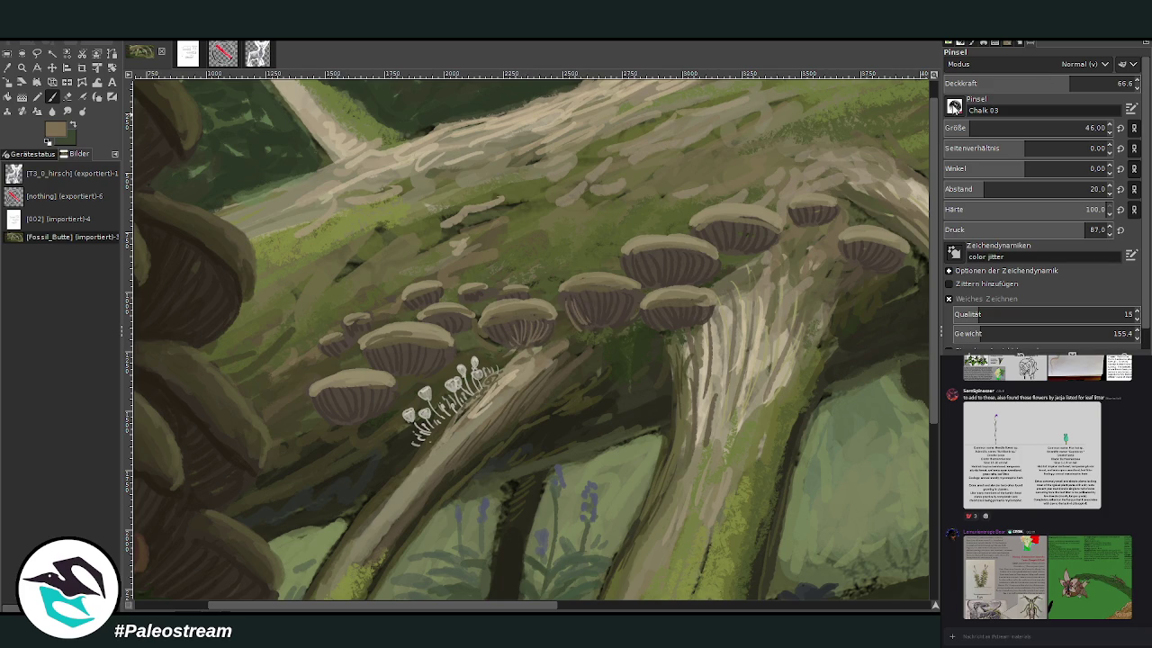
{"action": "left_click", "coordinate": [1027, 83]}
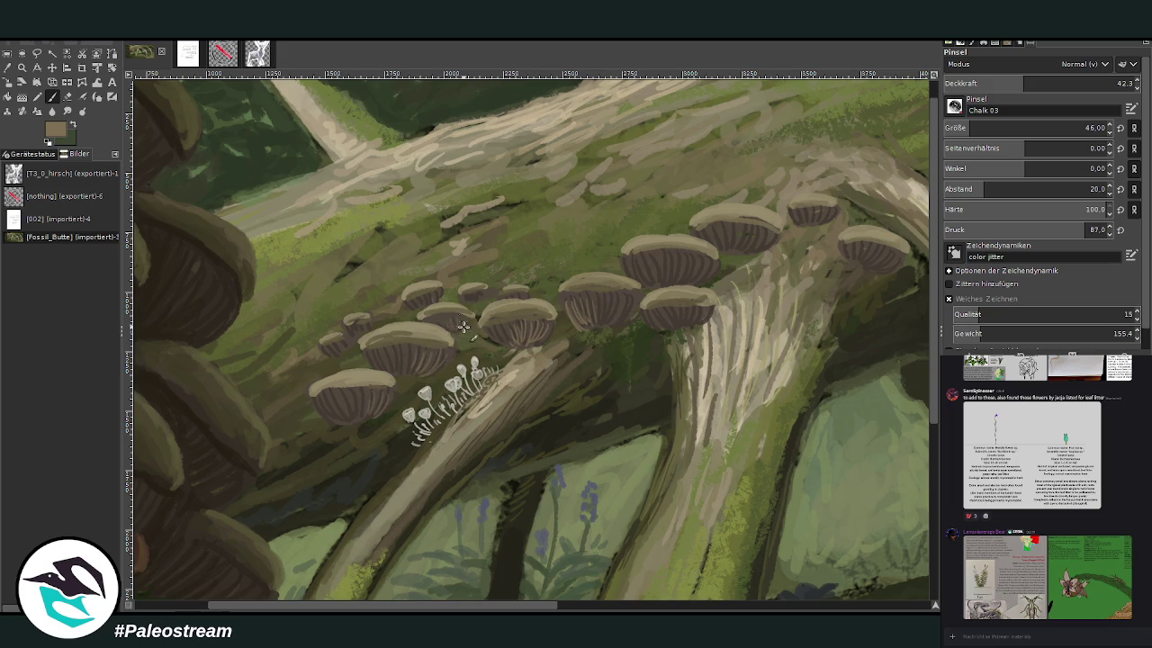
{"action": "left_click_drag", "start_coordinate": [530, 606], "coordinate": [598, 606]}
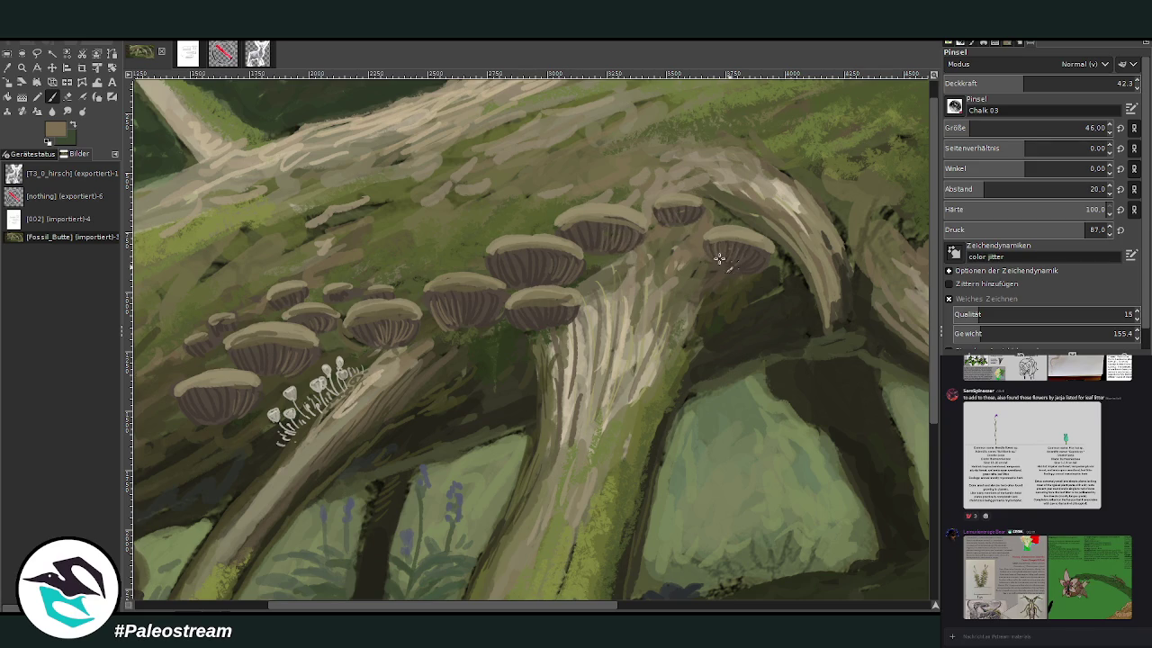
- Sample a dark green and add subtle darker marks on a fungus cap at size 76, 27.1 opacity
{"action": "key", "text": "o"}
{"action": "left_click", "coordinate": [691, 239]}
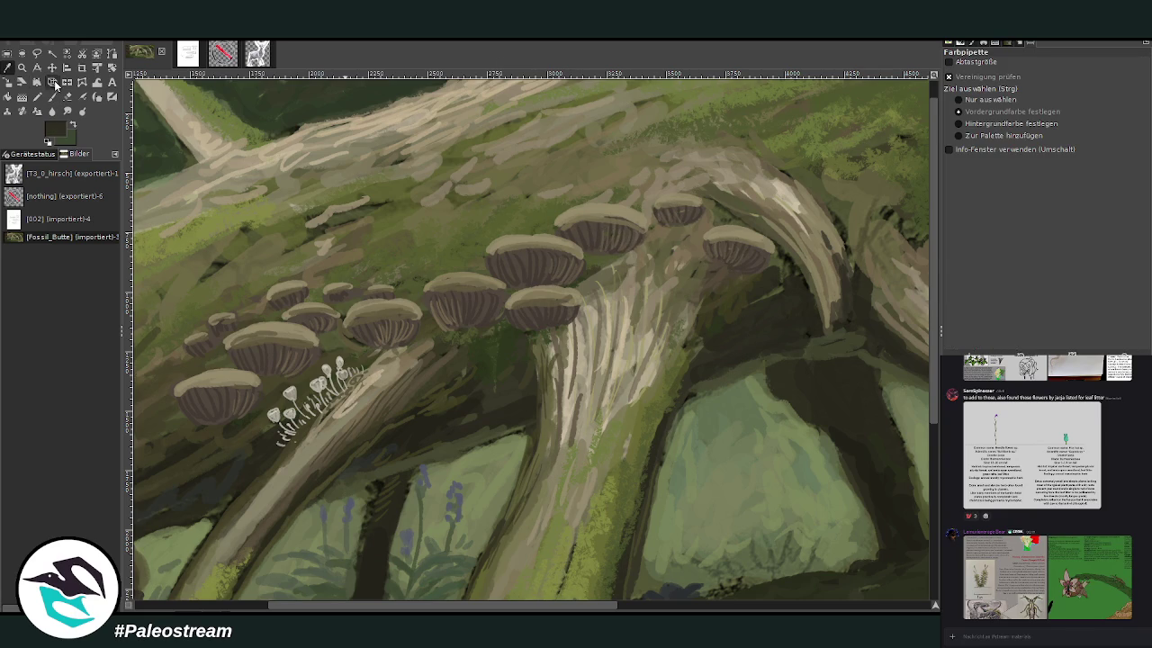
{"action": "left_click", "coordinate": [52, 97]}
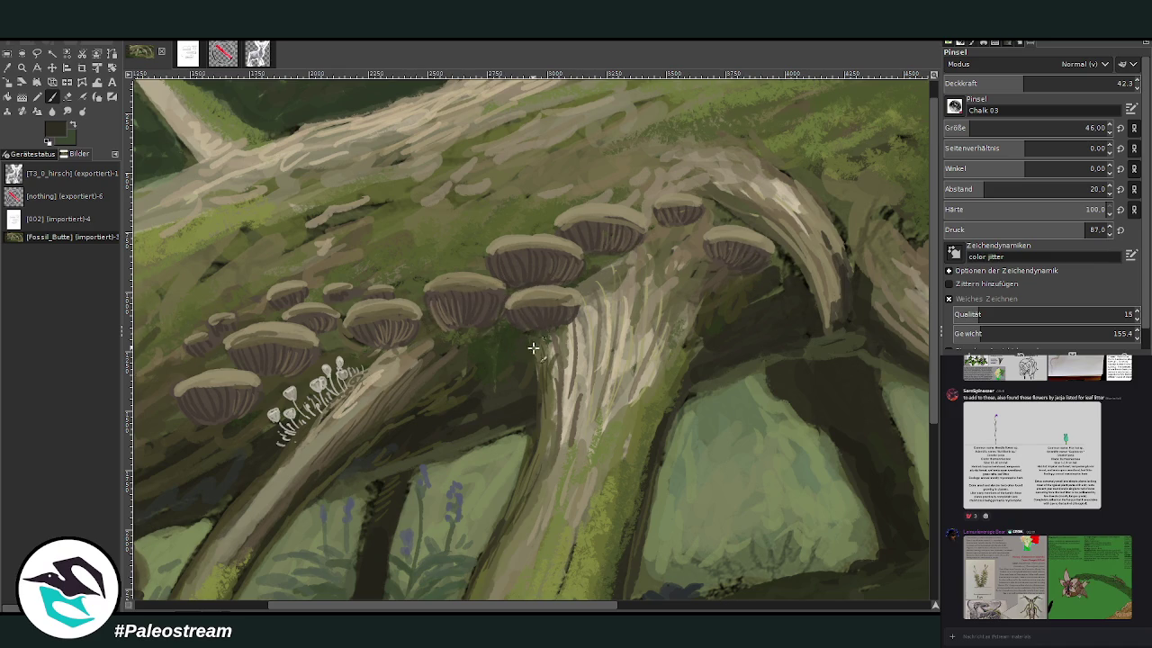
{"action": "left_click_drag", "start_coordinate": [530, 608], "coordinate": [442, 609]}
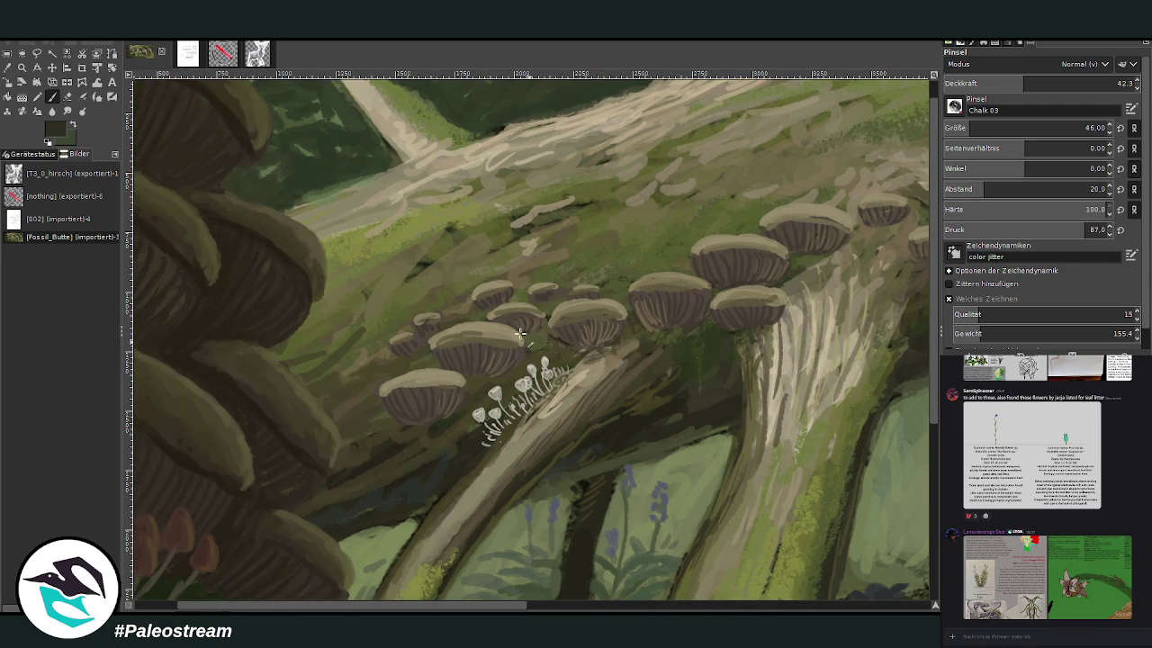
{"action": "left_click", "coordinate": [1086, 128]}
{"action": "left_click", "coordinate": [995, 83]}
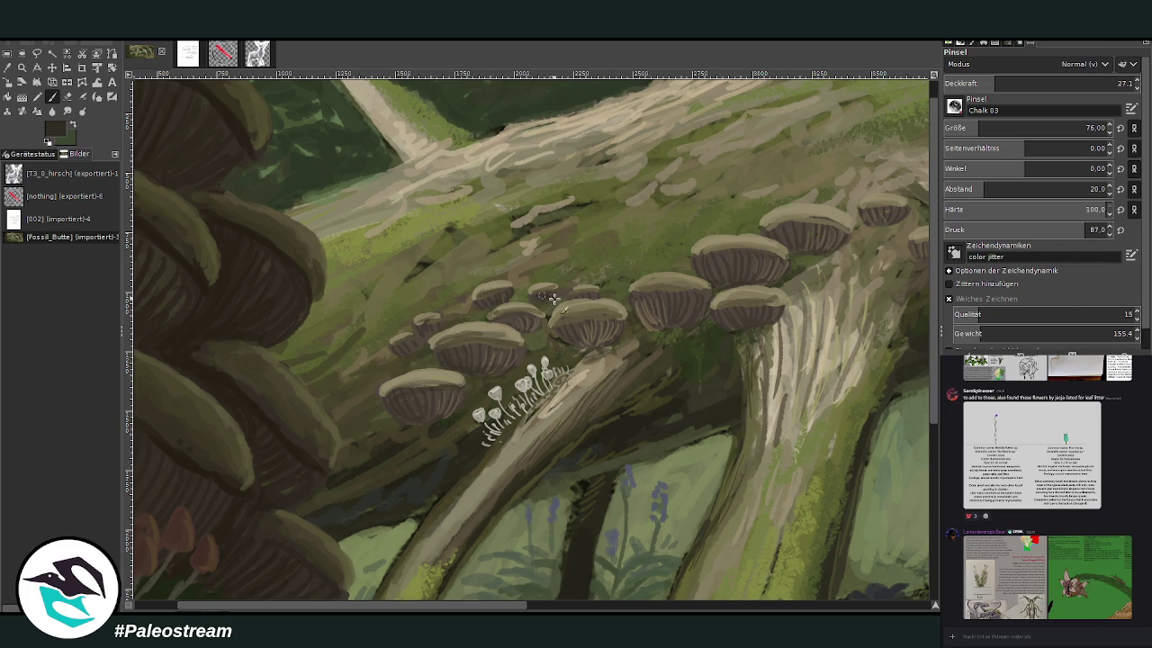
{"action": "left_click_drag", "start_coordinate": [553, 326], "coordinate": [594, 320]}
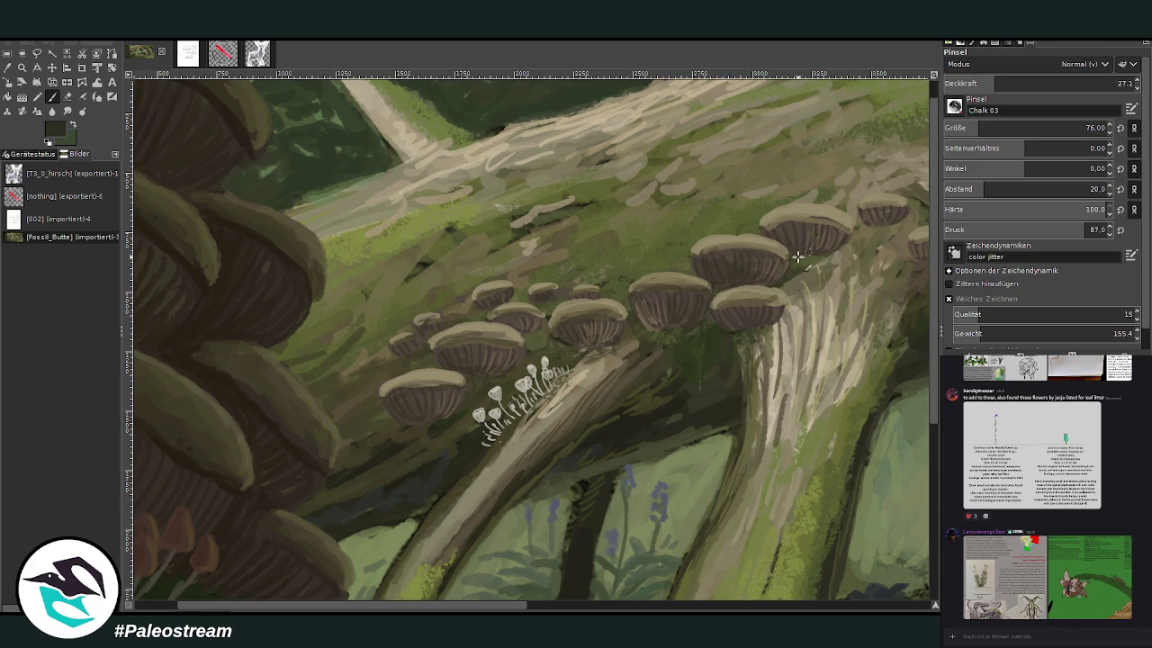
- Swap colours, pick a tan from the log, and set the brush to size 76, opacity 45.4
{"action": "left_click", "coordinate": [75, 127]}
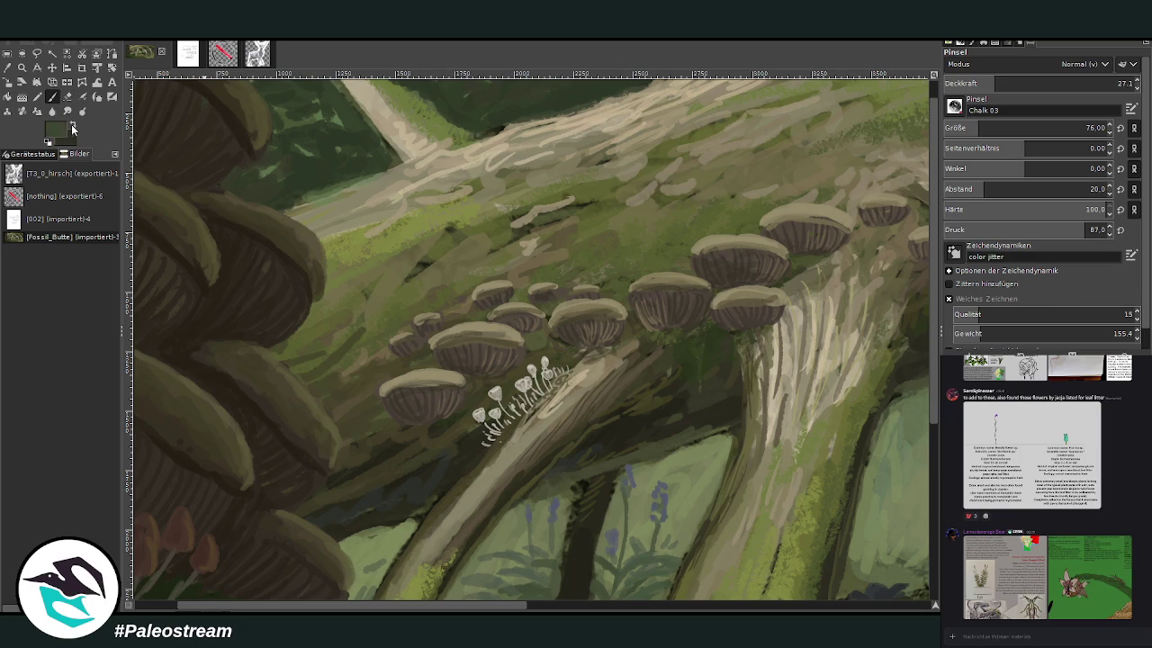
{"action": "left_click", "coordinate": [864, 333], "text": "ctrl"}
{"action": "left_click_drag", "start_coordinate": [981, 121], "coordinate": [968, 126]}
{"action": "left_click_drag", "start_coordinate": [1001, 83], "coordinate": [1116, 83]}
{"action": "type", "text": "30.3"}
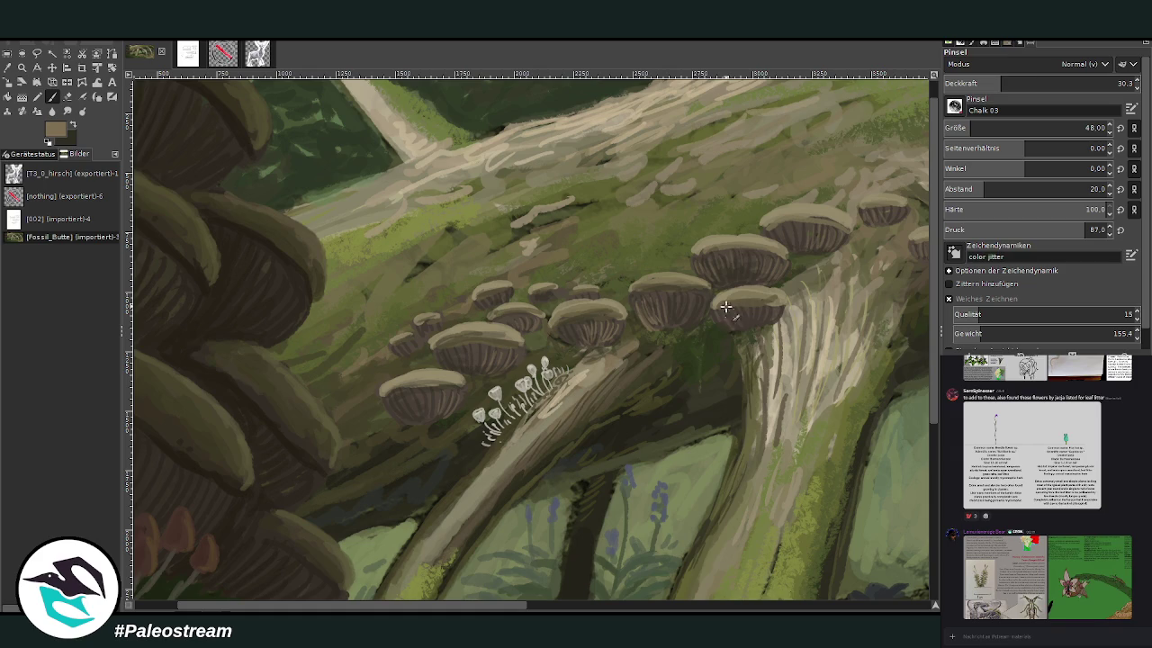
{"action": "left_click", "coordinate": [977, 127]}
{"action": "left_click", "coordinate": [1029, 83]}
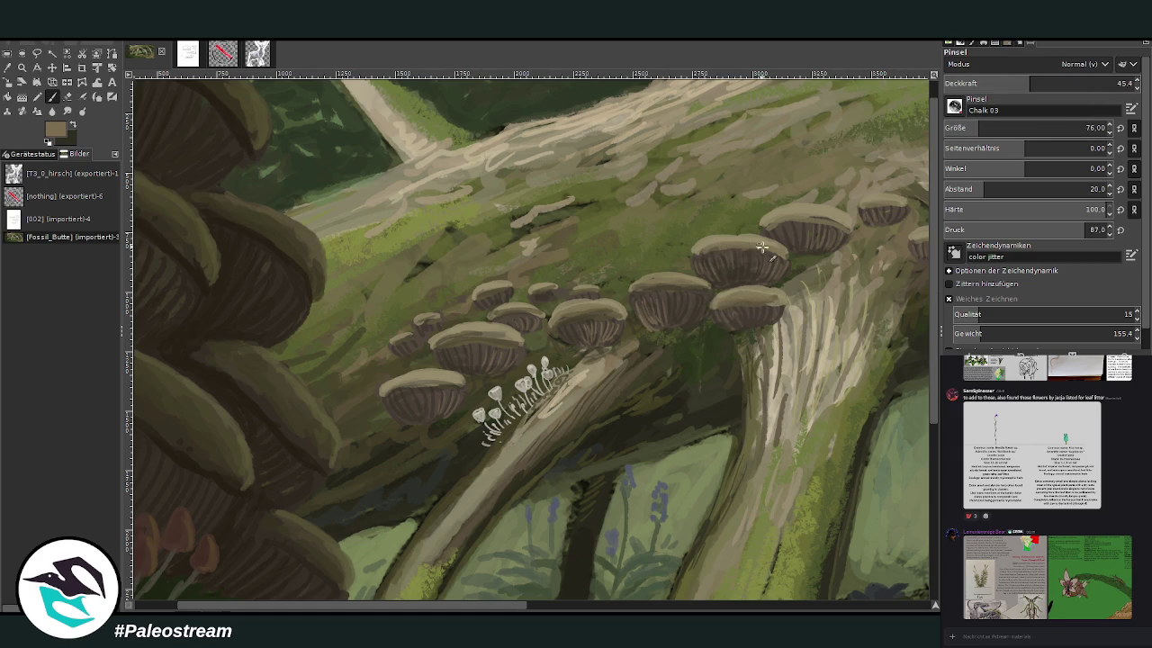
- Pick the light beige of the wood and set brush opacity to 35.3
{"action": "left_click", "coordinate": [905, 279], "text": "ctrl"}
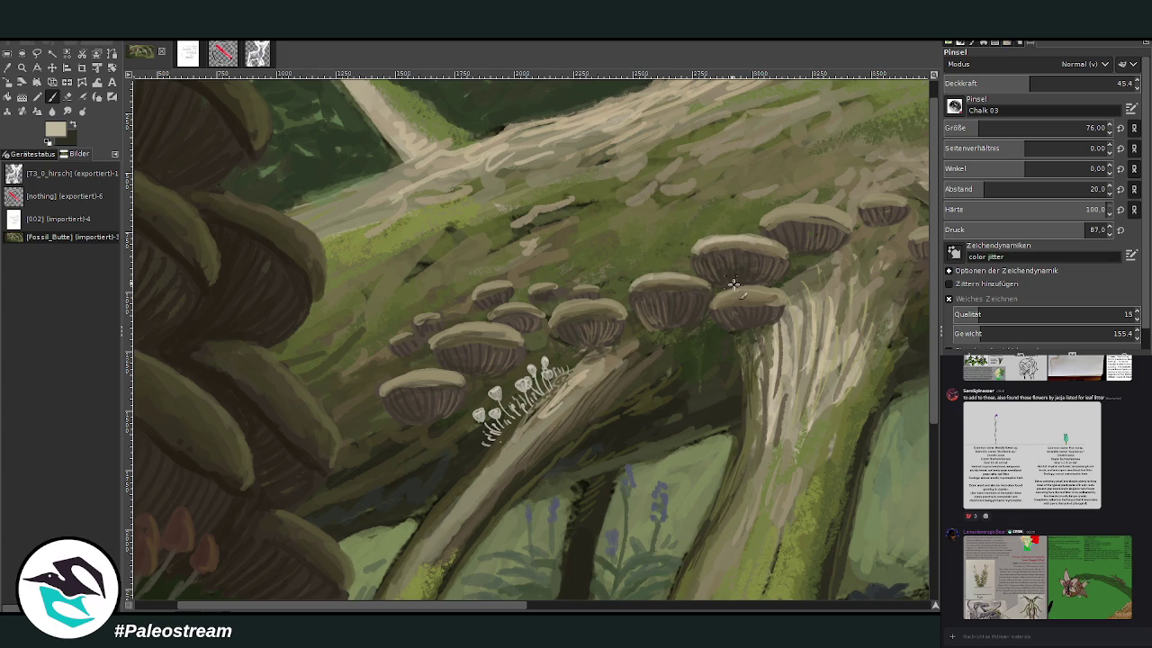
{"action": "left_click", "coordinate": [1120, 82]}
{"action": "type", "text": "3"}
{"action": "key", "text": "Return"}
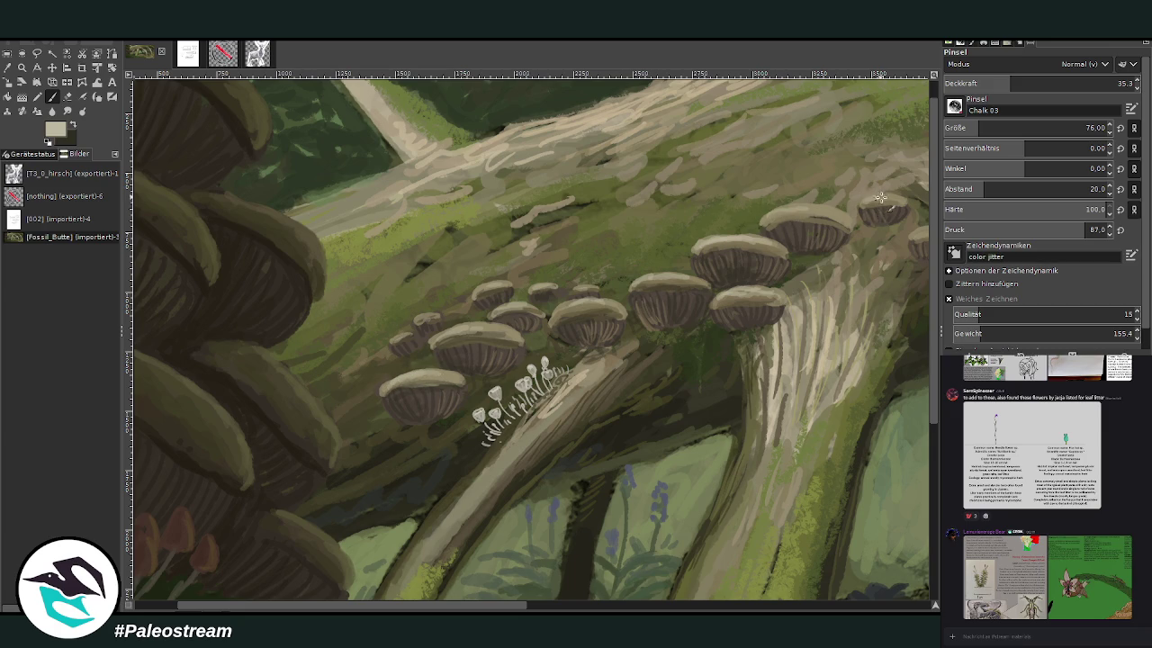
{"action": "scroll", "coordinate": [610, 564], "scroll_direction": "right", "scroll_amount": 3}
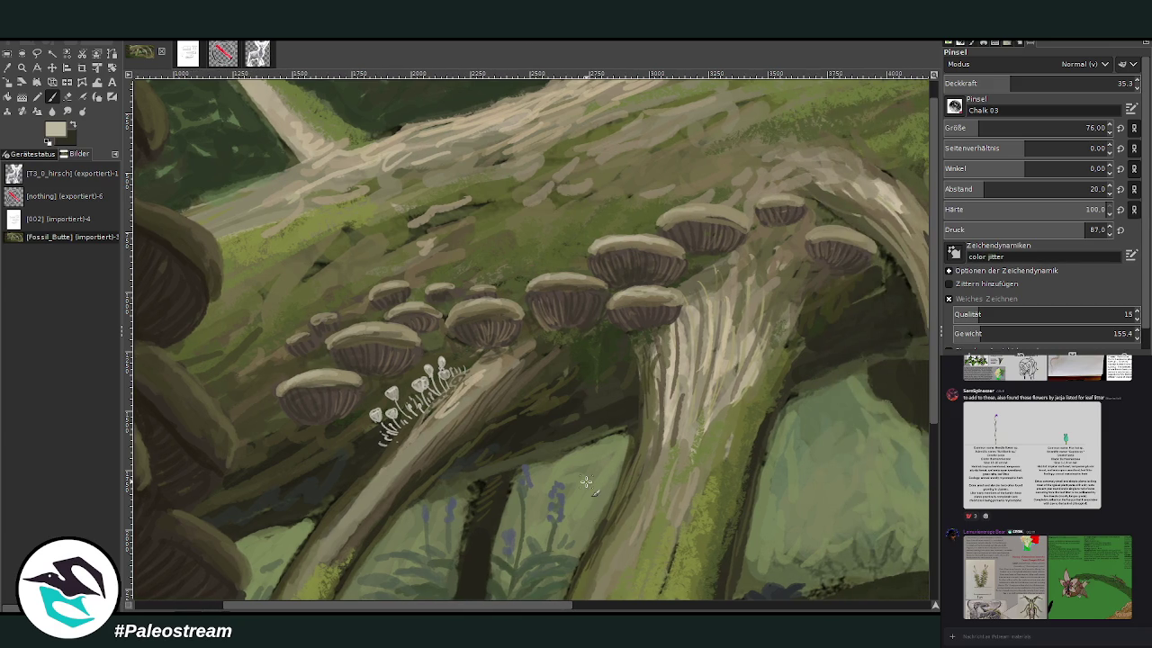
- Sample a dark green, dab faint moss strokes on the log, leave opacity at 38.5, and fit the view
{"action": "left_click", "coordinate": [9, 68]}
{"action": "left_click", "coordinate": [609, 317]}
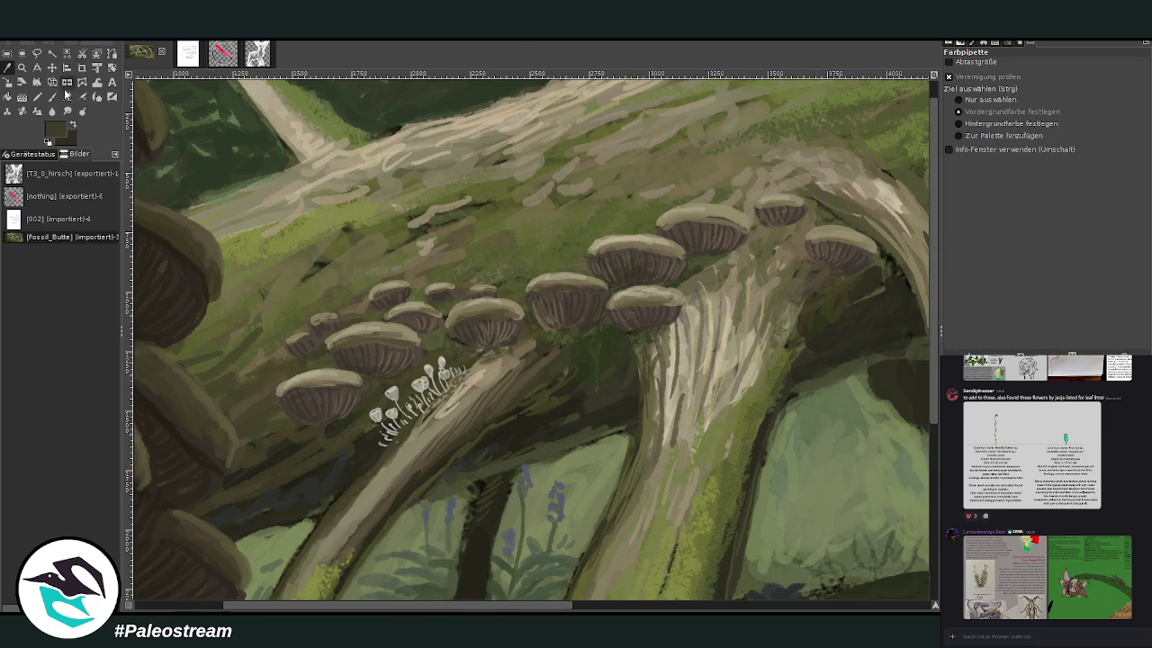
{"action": "key", "text": "p"}
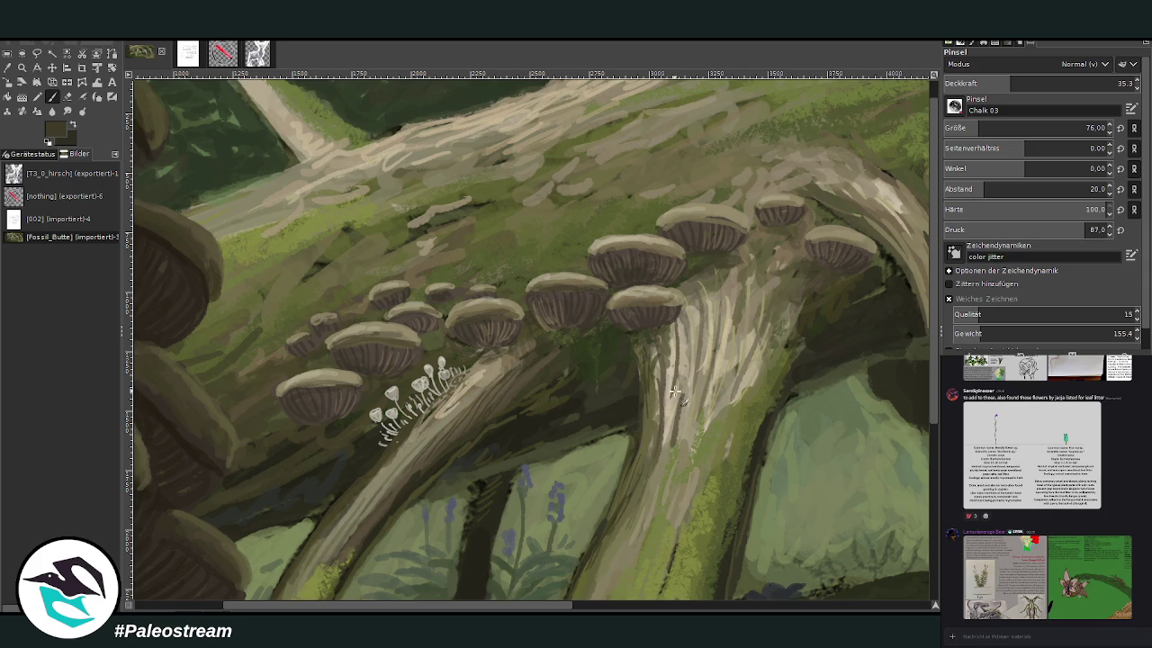
{"action": "left_click_drag", "start_coordinate": [1023, 84], "coordinate": [1048, 83]}
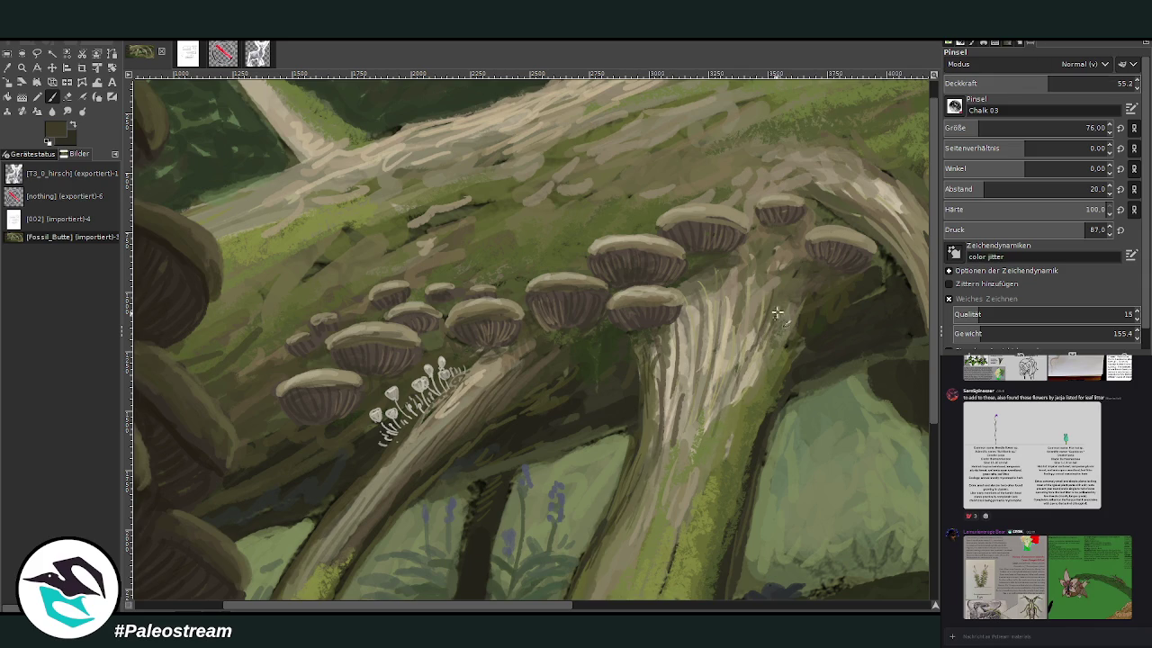
{"action": "left_click_drag", "start_coordinate": [783, 249], "coordinate": [776, 301]}
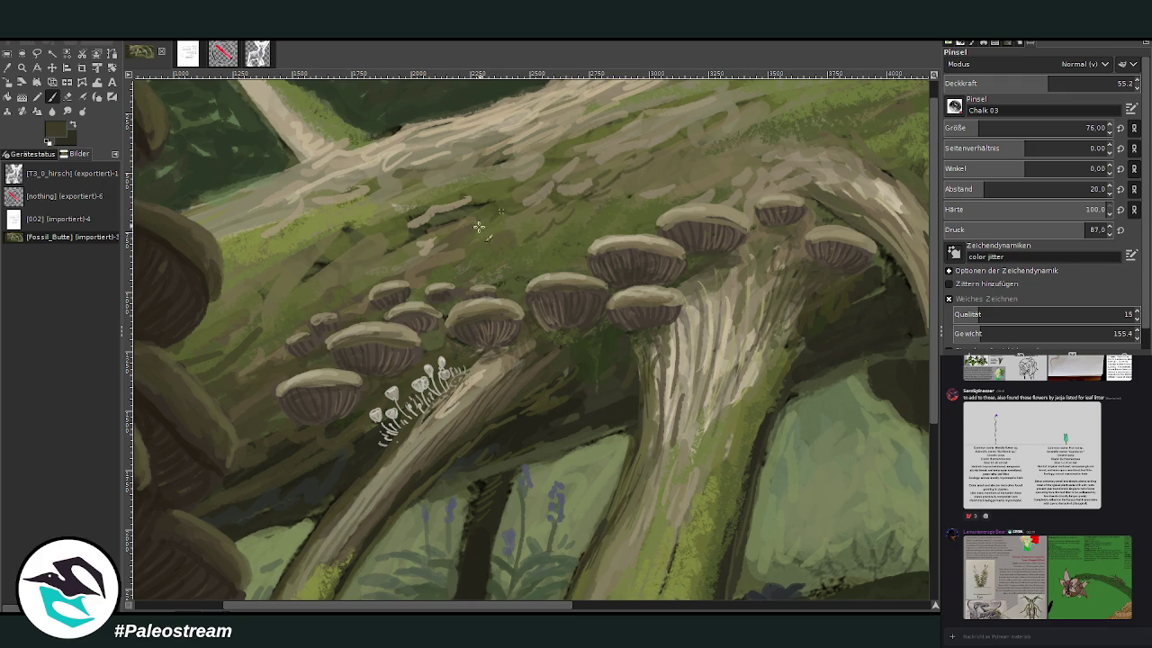
{"action": "left_click_drag", "start_coordinate": [1046, 83], "coordinate": [1016, 83]}
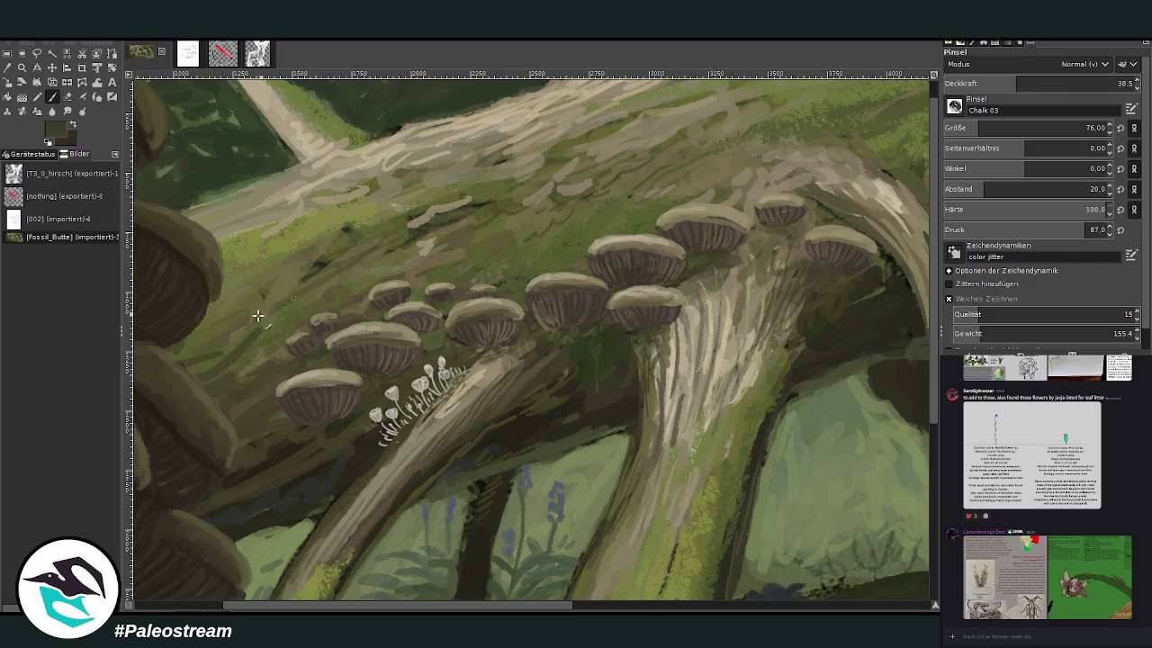
{"action": "key", "text": "shift+ctrl+j"}
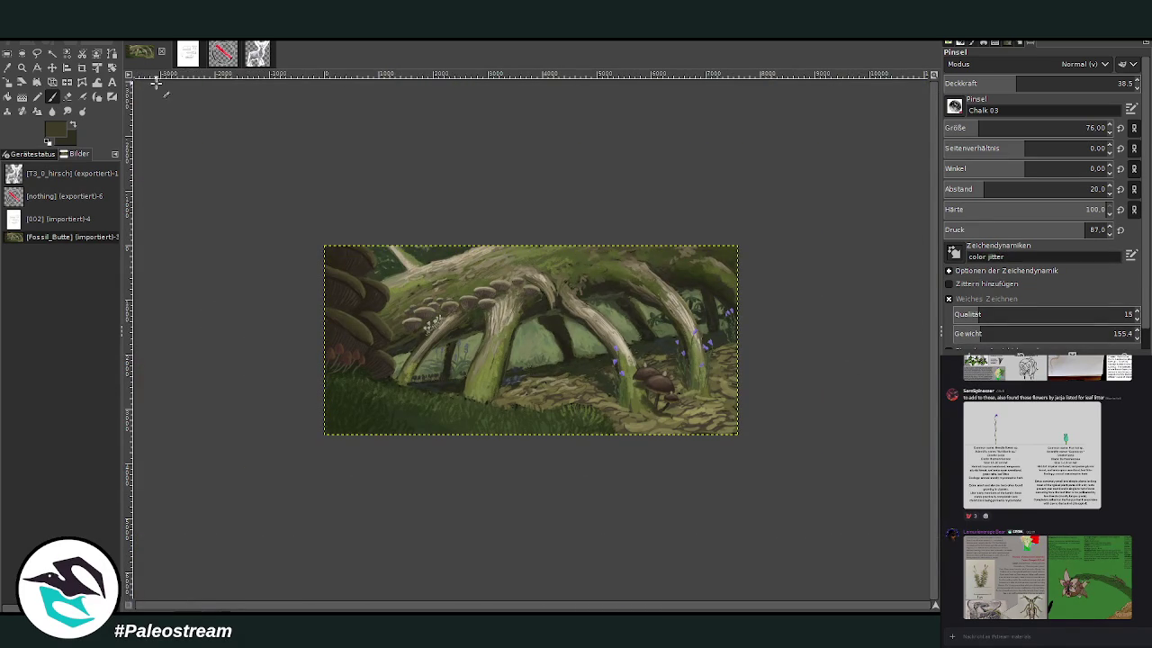
- Zoom in on the upper log and paint darker moss tones over the tan patches at 53.9 opacity
{"action": "left_click", "coordinate": [21, 66]}
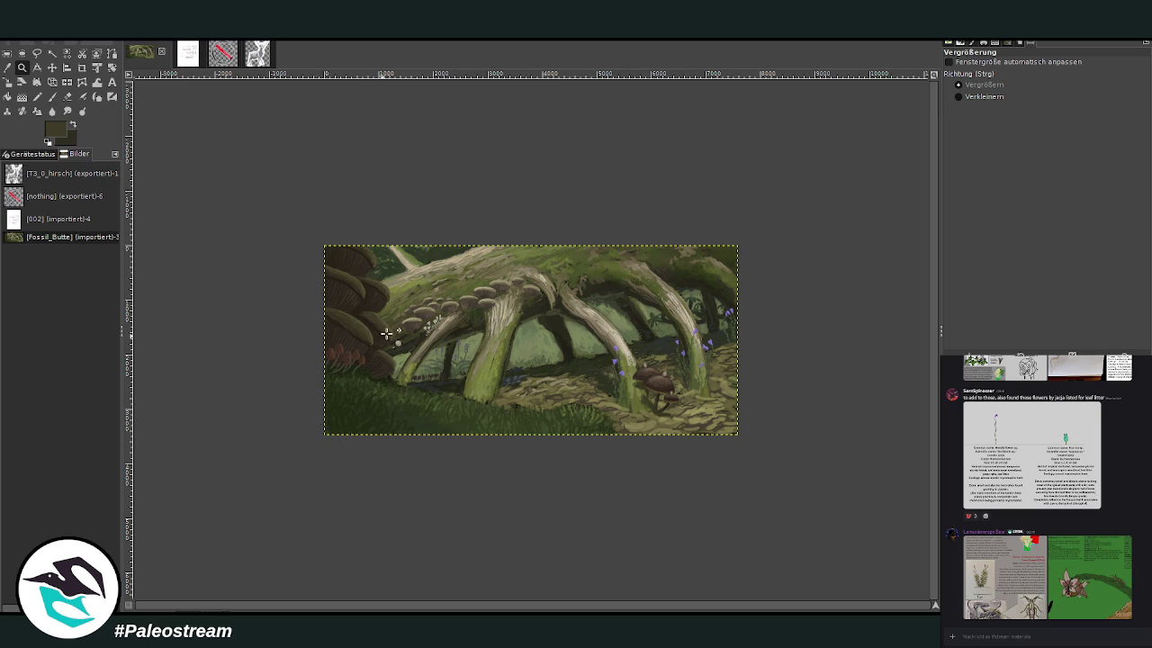
{"action": "left_click_drag", "start_coordinate": [511, 229], "coordinate": [626, 339]}
{"action": "key", "text": "o"}
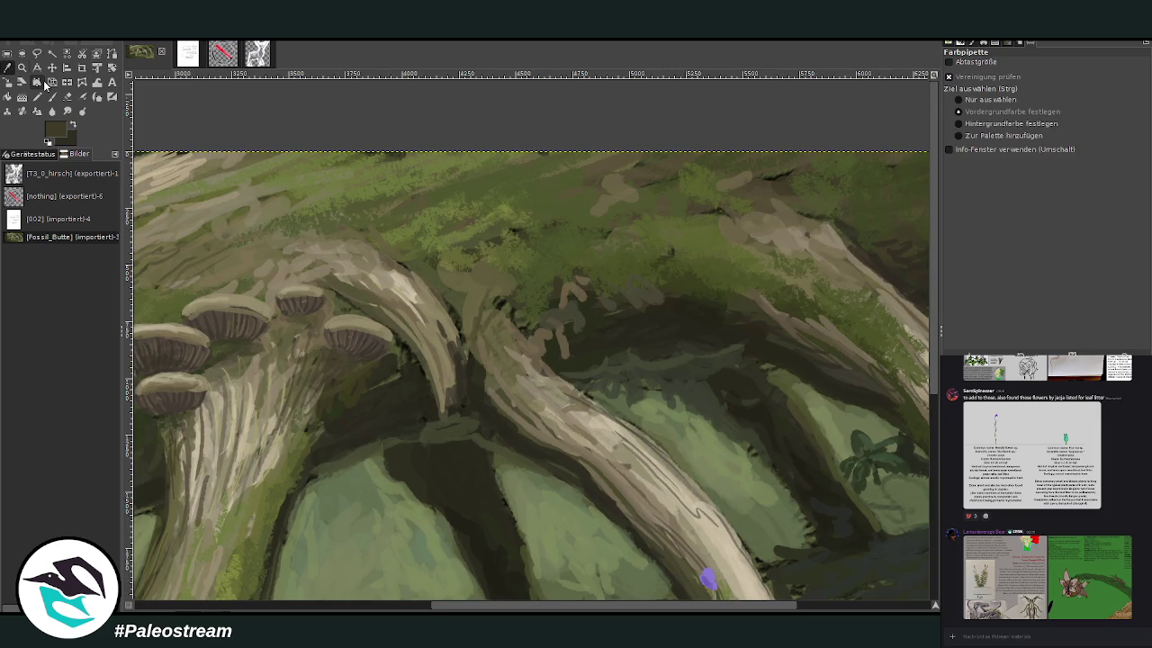
{"action": "left_click", "coordinate": [51, 98]}
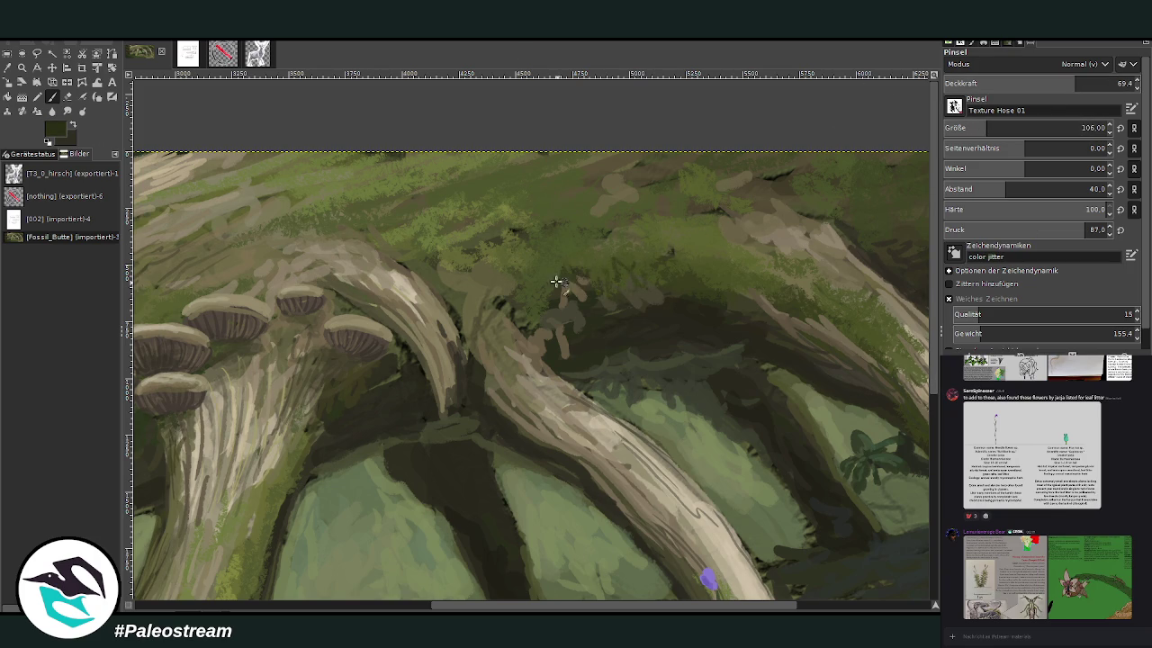
{"action": "left_click_drag", "start_coordinate": [559, 315], "coordinate": [579, 285]}
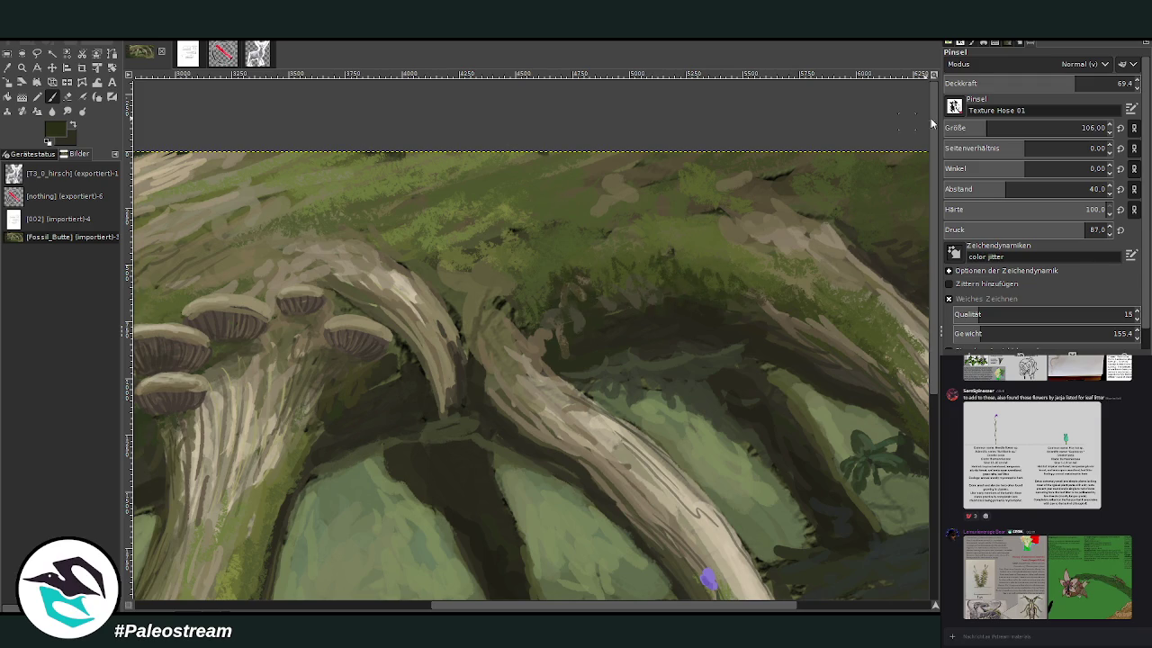
{"action": "left_click", "coordinate": [1046, 82]}
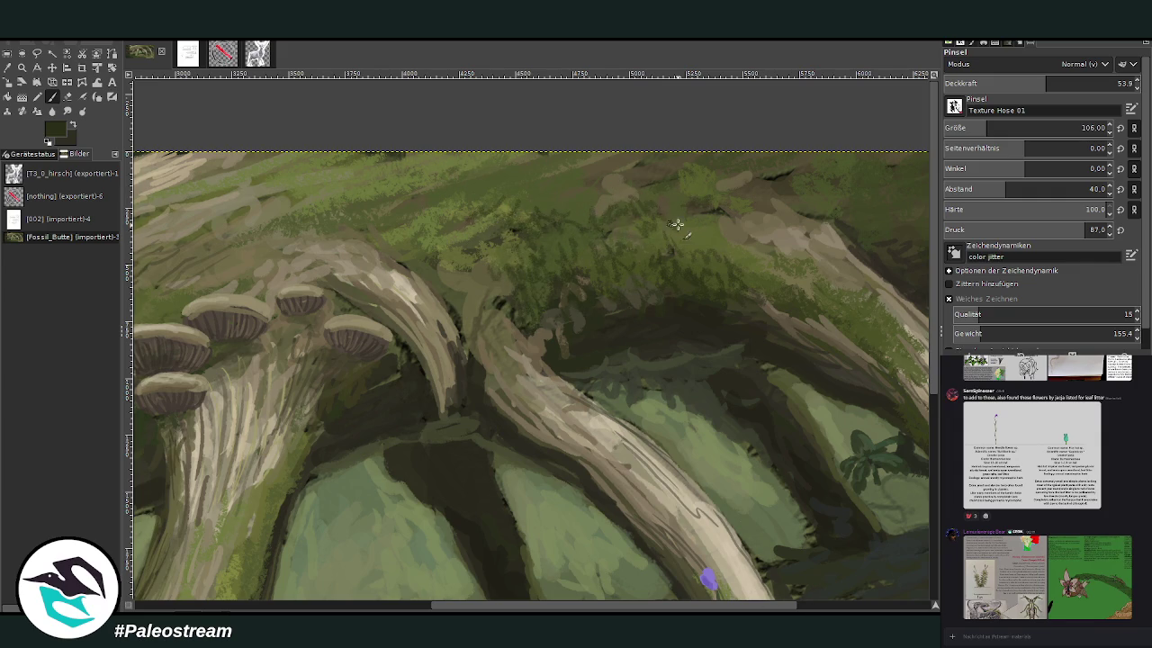
{"action": "scroll", "coordinate": [787, 608], "scroll_direction": "right", "scroll_amount": 3}
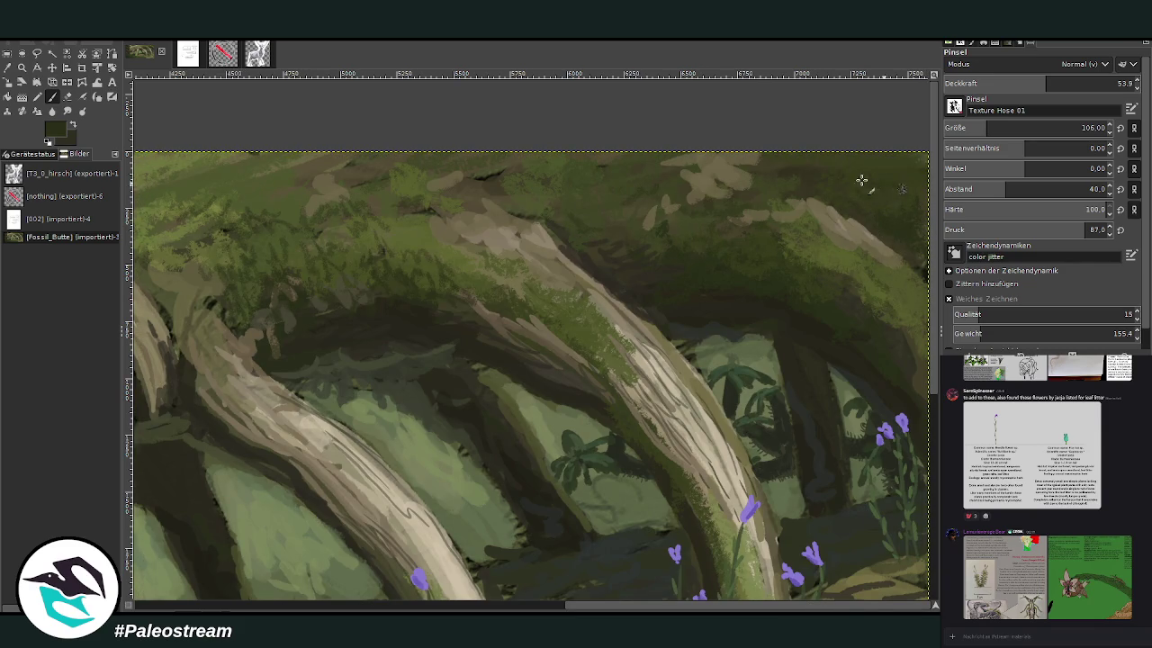
{"action": "left_click_drag", "start_coordinate": [666, 607], "coordinate": [232, 607]}
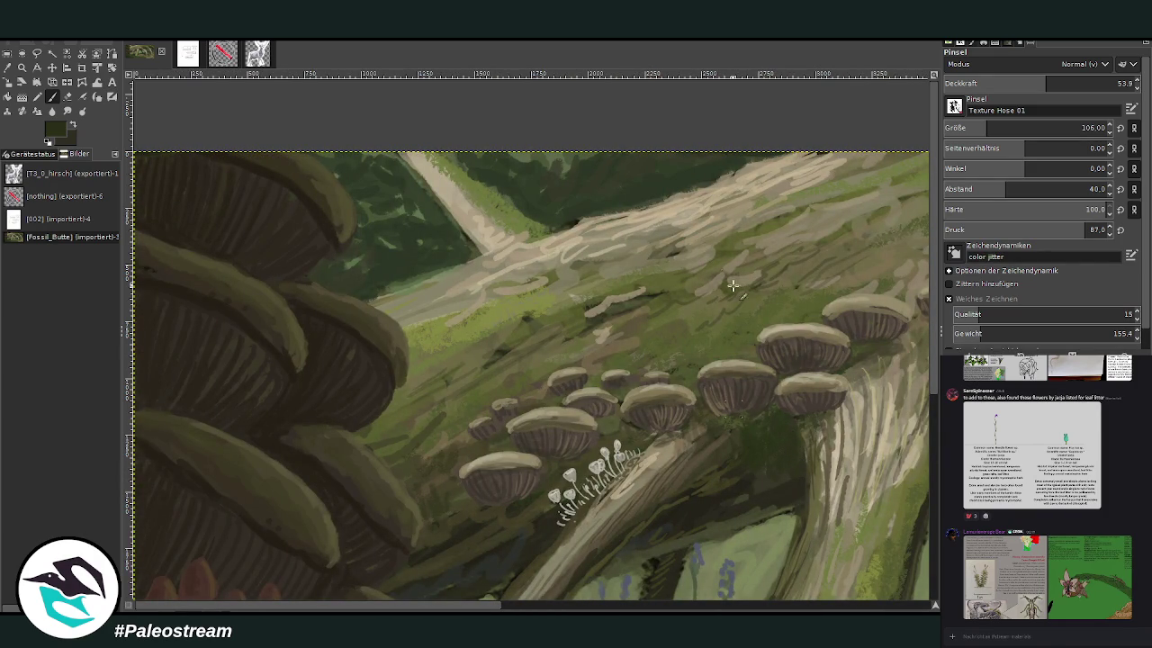
- Hatch dark strokes on the green slope at 44.8 opacity, then fit the [002] image in the window
{"action": "key", "text": "less"}
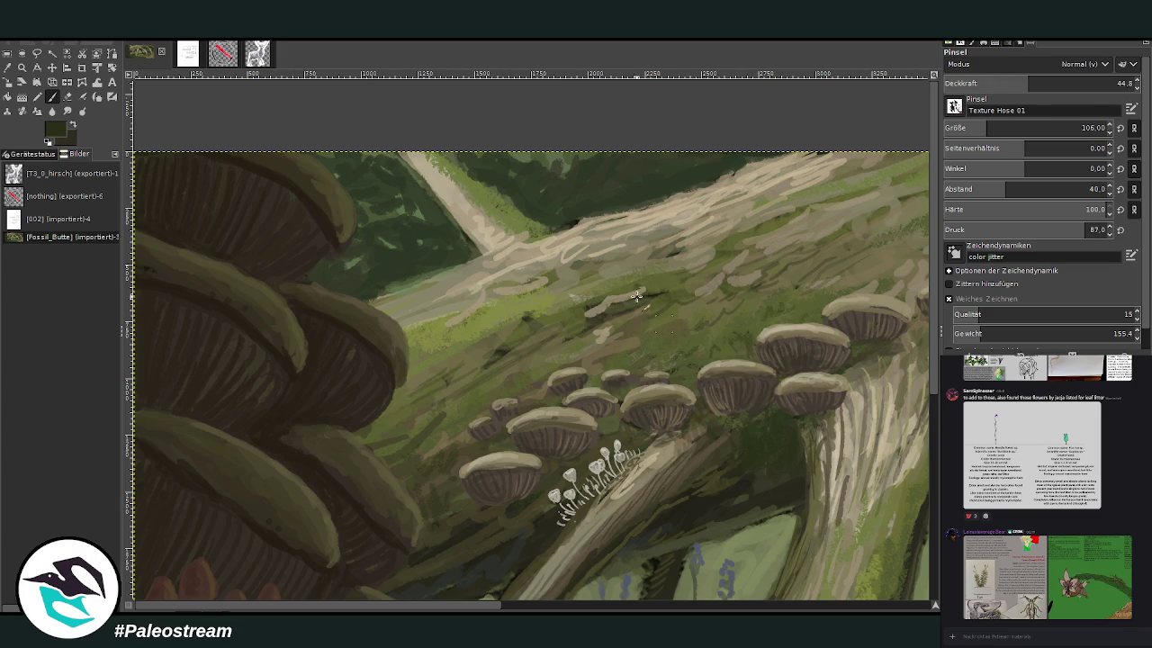
{"action": "mouse_move", "coordinate": [478, 370]}
{"action": "left_mouse_down"}
{"action": "mouse_move", "coordinate": [398, 448]}
{"action": "mouse_move", "coordinate": [420, 402]}
{"action": "left_mouse_up"}
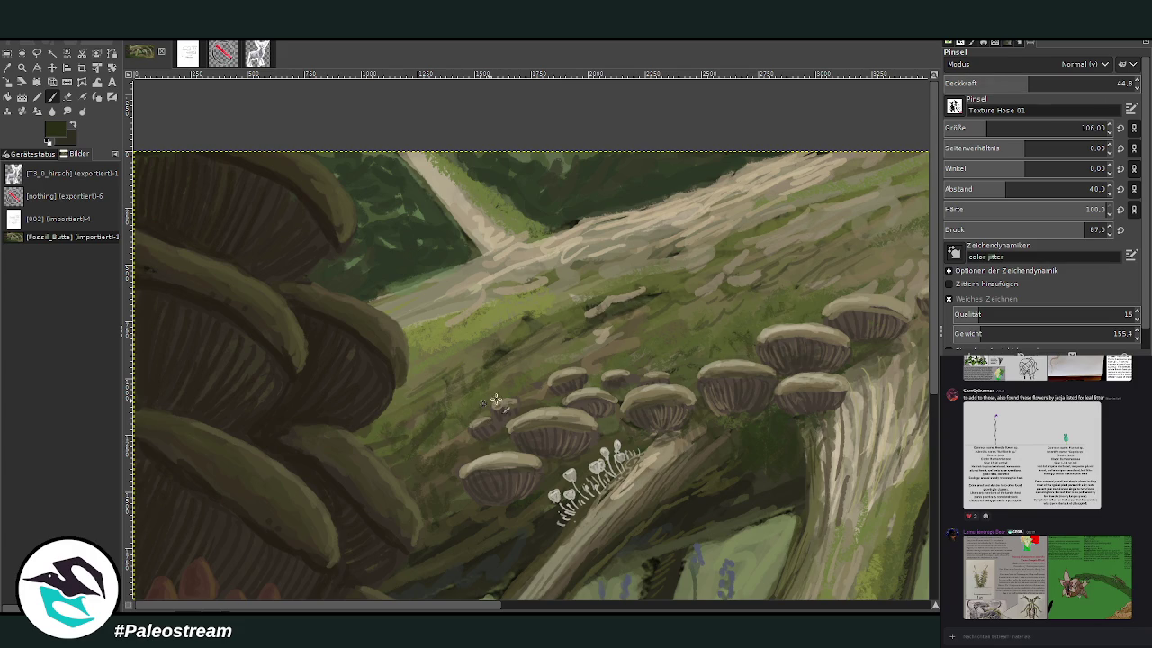
{"action": "left_click", "coordinate": [565, 607]}
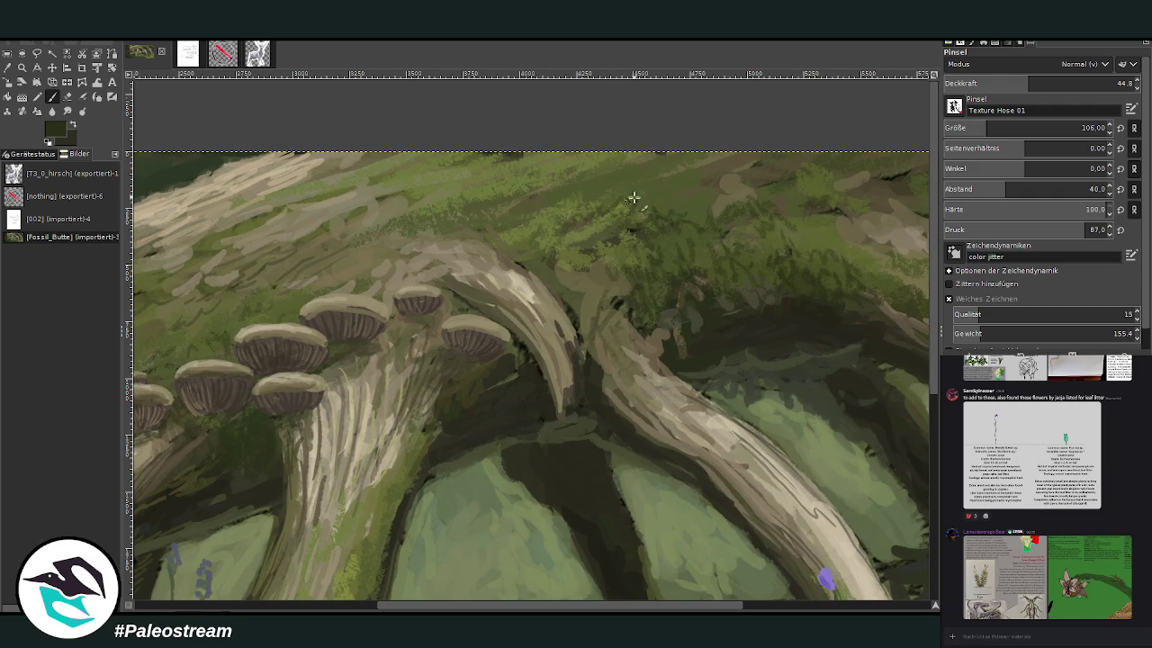
{"action": "left_click", "coordinate": [14, 221]}
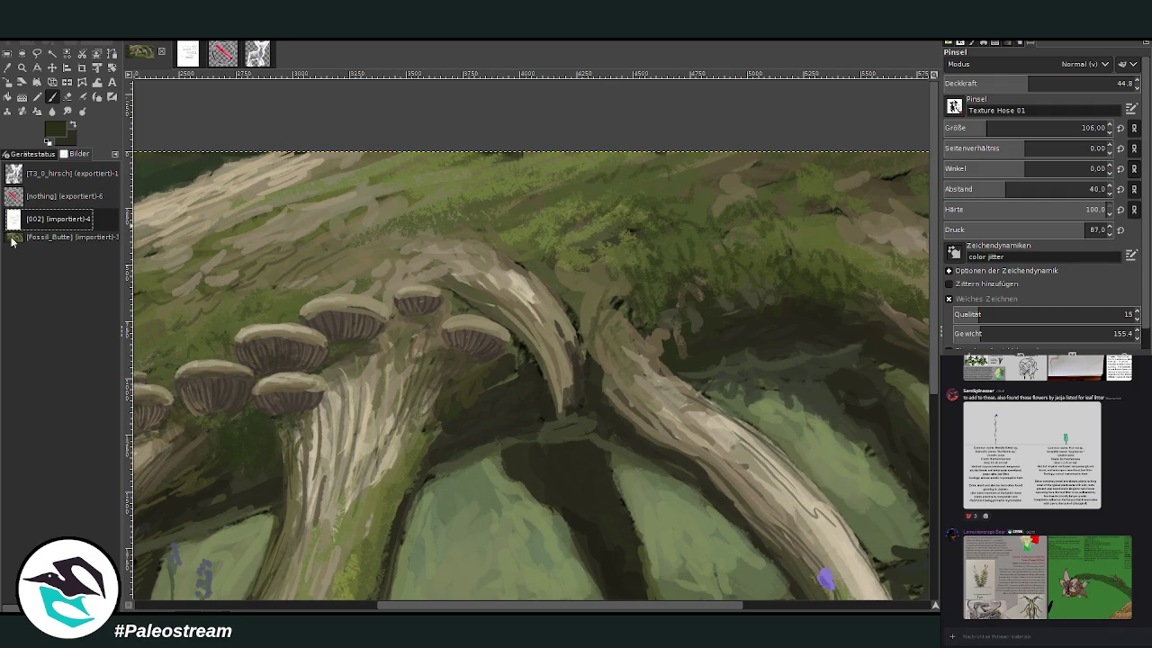
{"action": "key", "text": "shift+ctrl+j"}
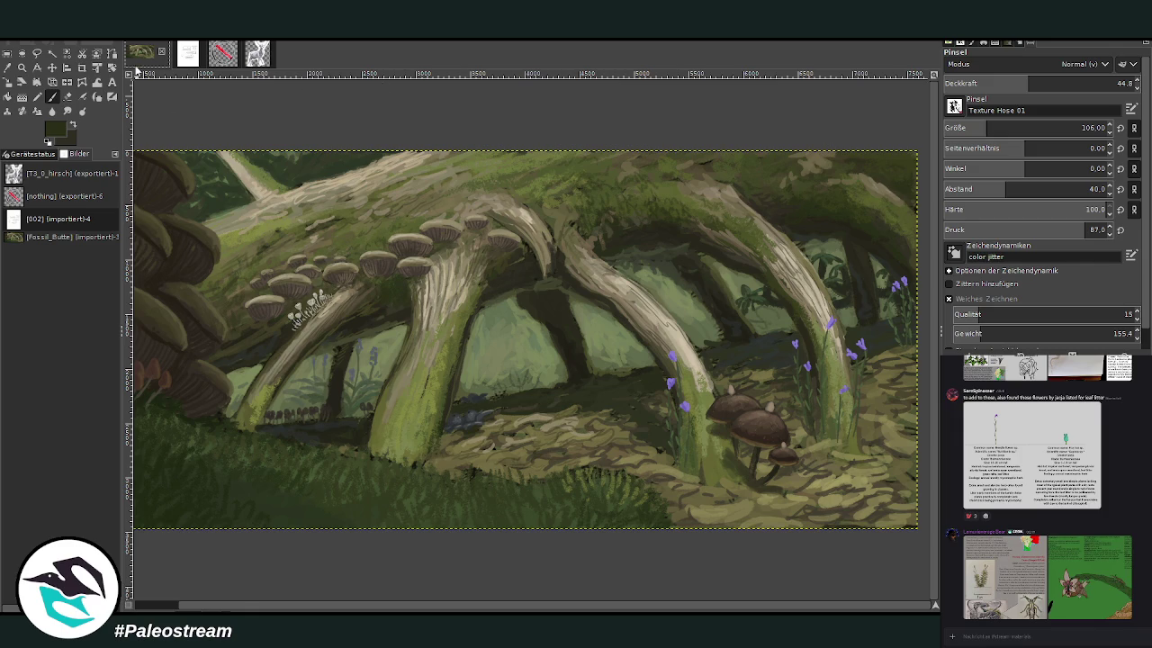
- Switch to the Fossil_Butte image and zoom in on the arching roots, flowers and mushrooms
{"action": "left_click", "coordinate": [60, 239]}
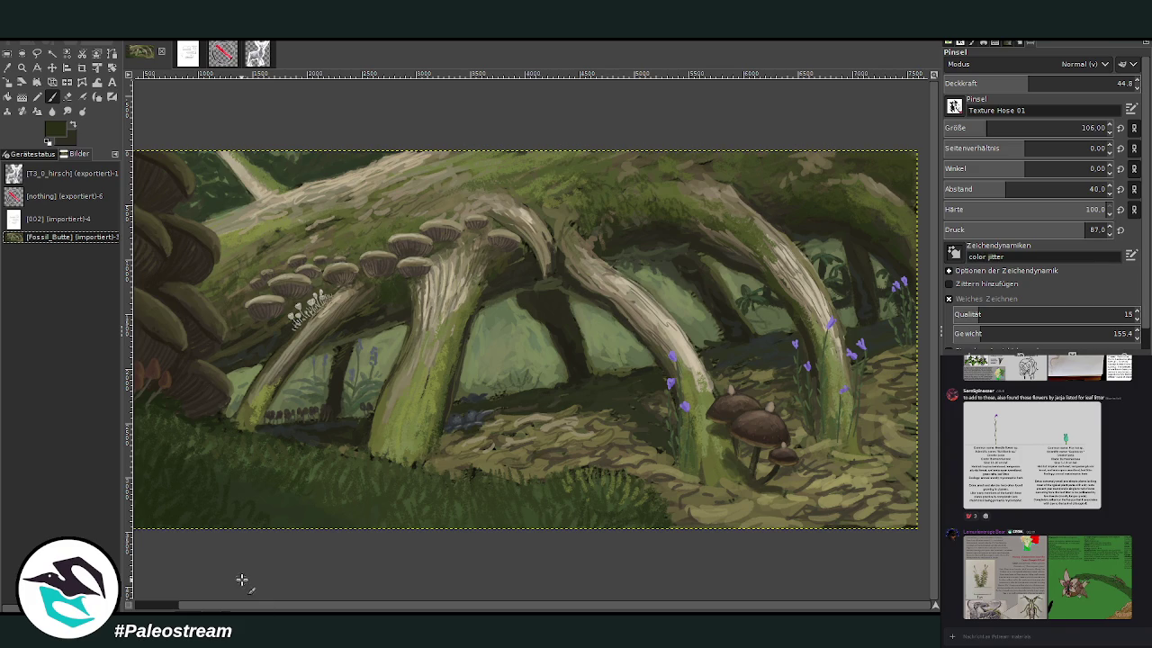
{"action": "left_click", "coordinate": [23, 67]}
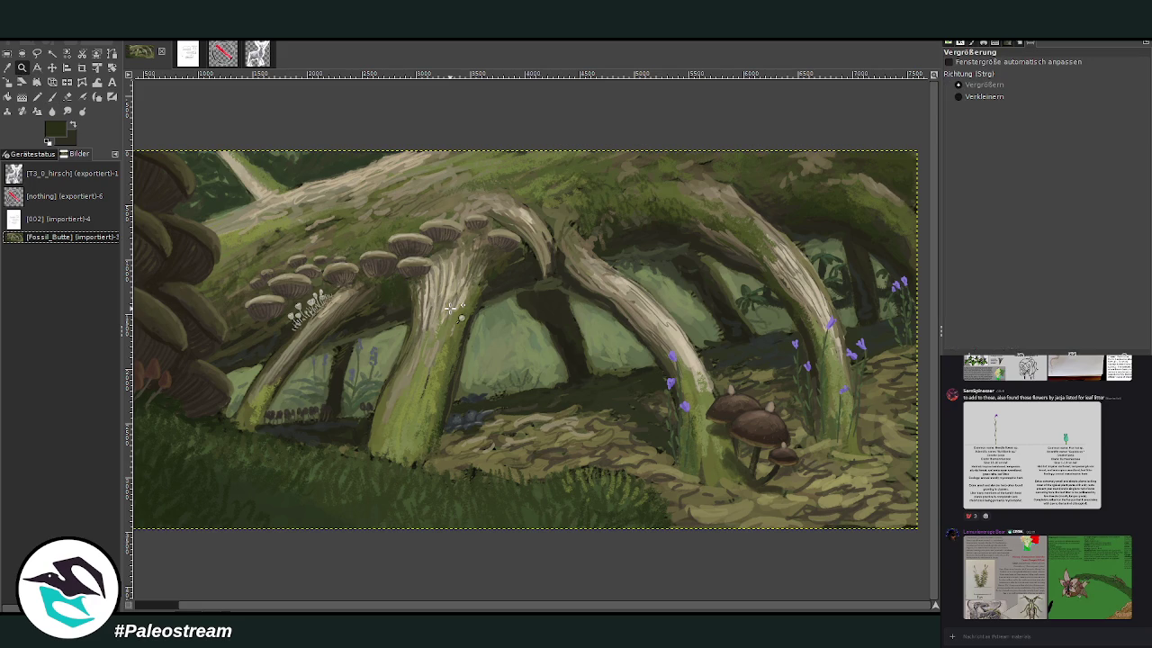
{"action": "left_click_drag", "start_coordinate": [389, 151], "coordinate": [597, 300]}
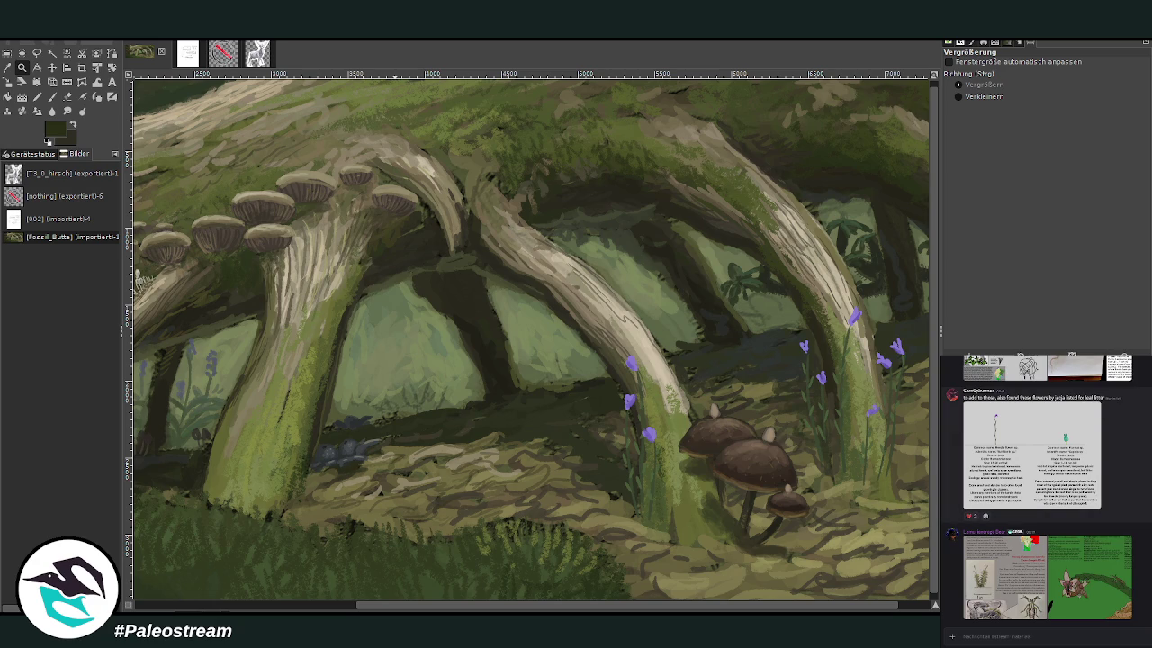
{"action": "scroll", "coordinate": [1044, 486], "scroll_direction": "up", "scroll_amount": 3}
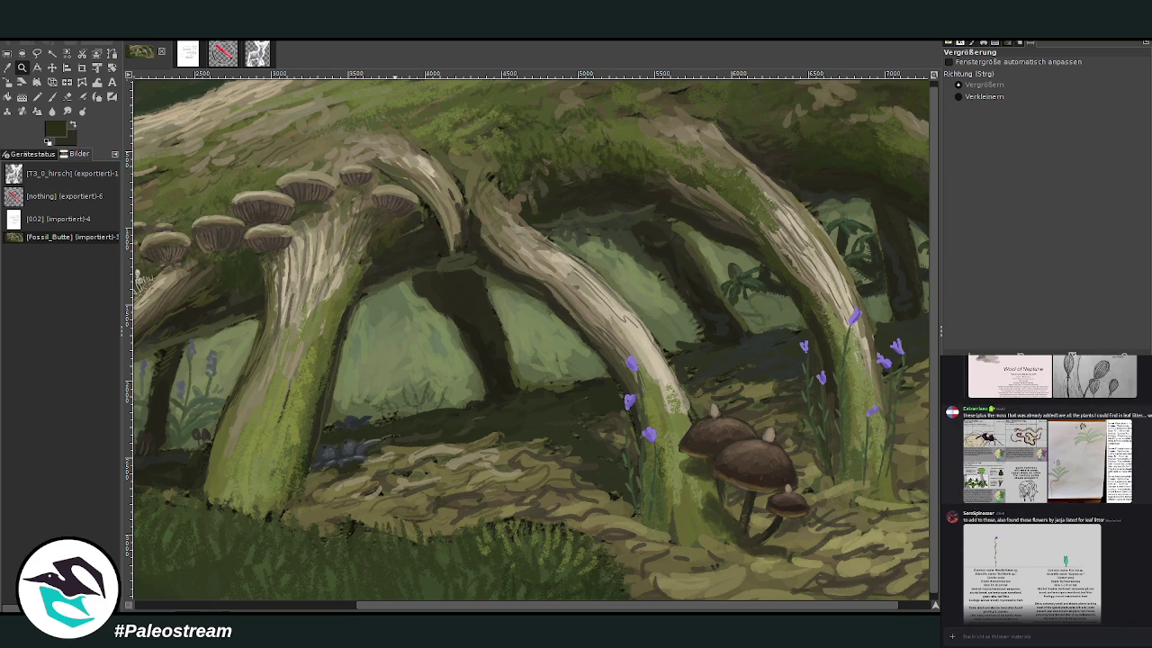
{"action": "scroll", "coordinate": [1043, 486], "scroll_direction": "up", "scroll_amount": 2}
{"action": "scroll", "coordinate": [1044, 486], "scroll_direction": "up", "scroll_amount": 2}
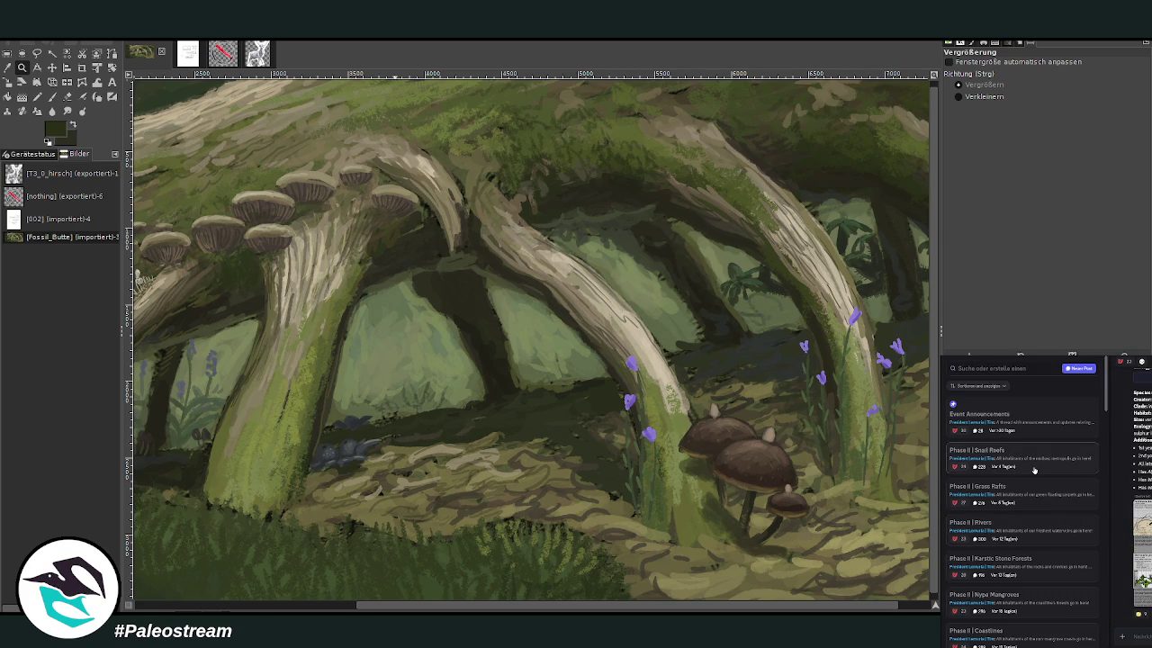
- Find the Temperate Pluvial Forests thread in Discord and paste its Prey of the Dark Knight Bat sheet into GIMP
{"action": "scroll", "coordinate": [1034, 470], "scroll_direction": "down", "scroll_amount": 2}
{"action": "scroll", "coordinate": [1033, 470], "scroll_direction": "down", "scroll_amount": 2}
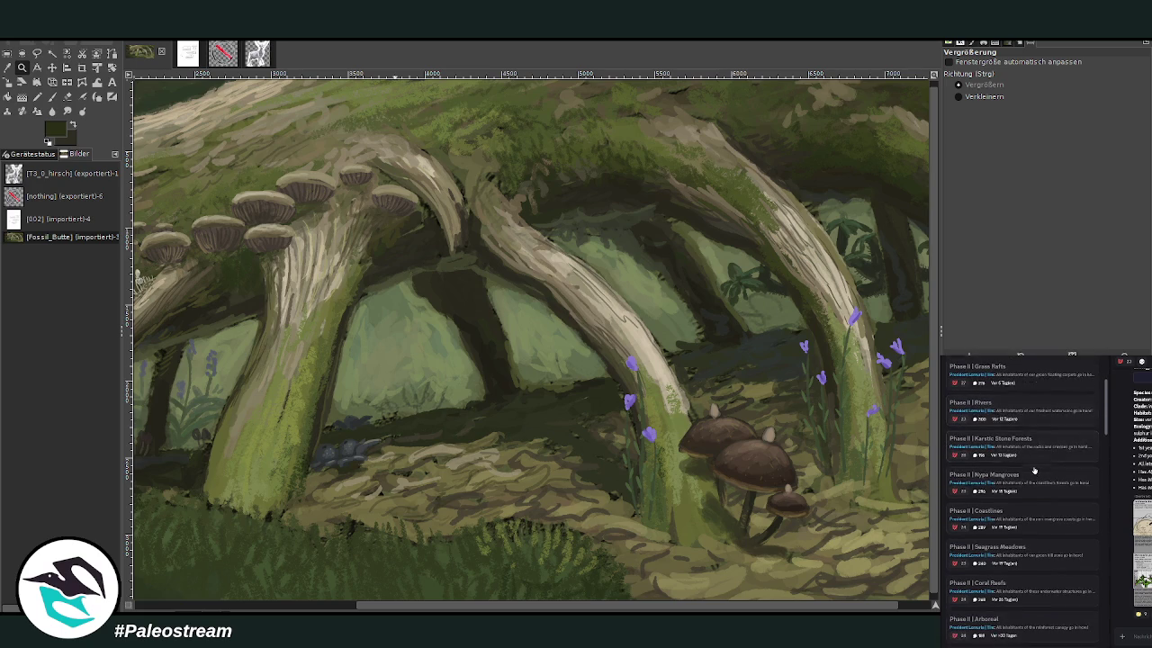
{"action": "scroll", "coordinate": [1034, 470], "scroll_direction": "down", "scroll_amount": 2}
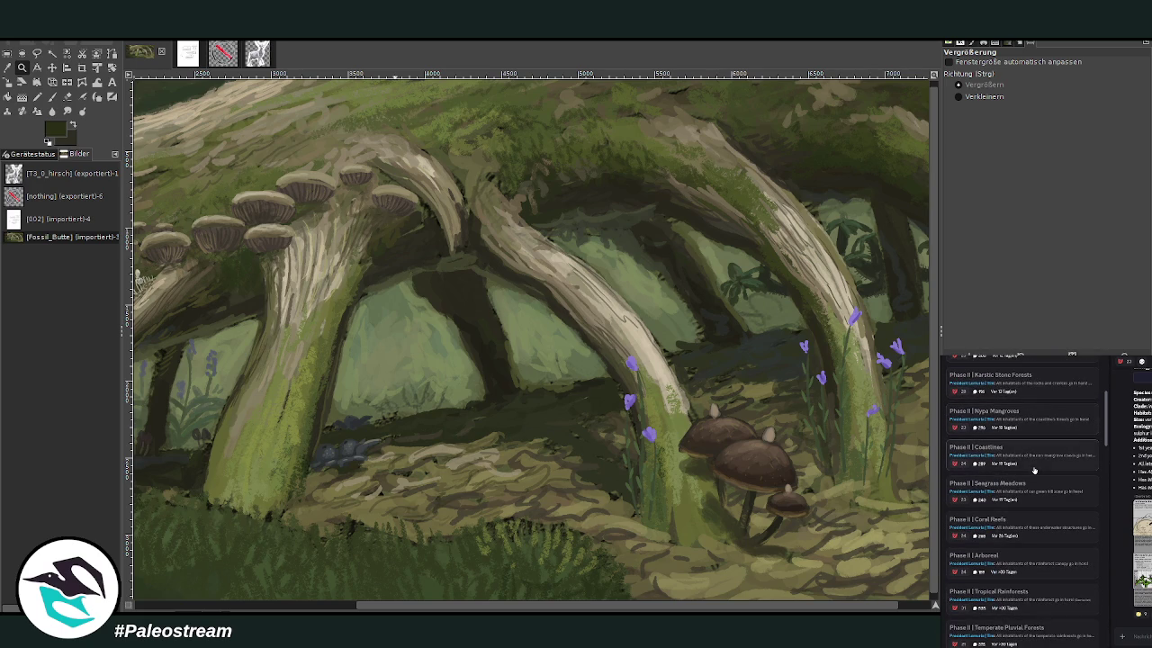
{"action": "scroll", "coordinate": [1034, 470], "scroll_direction": "down", "scroll_amount": 1}
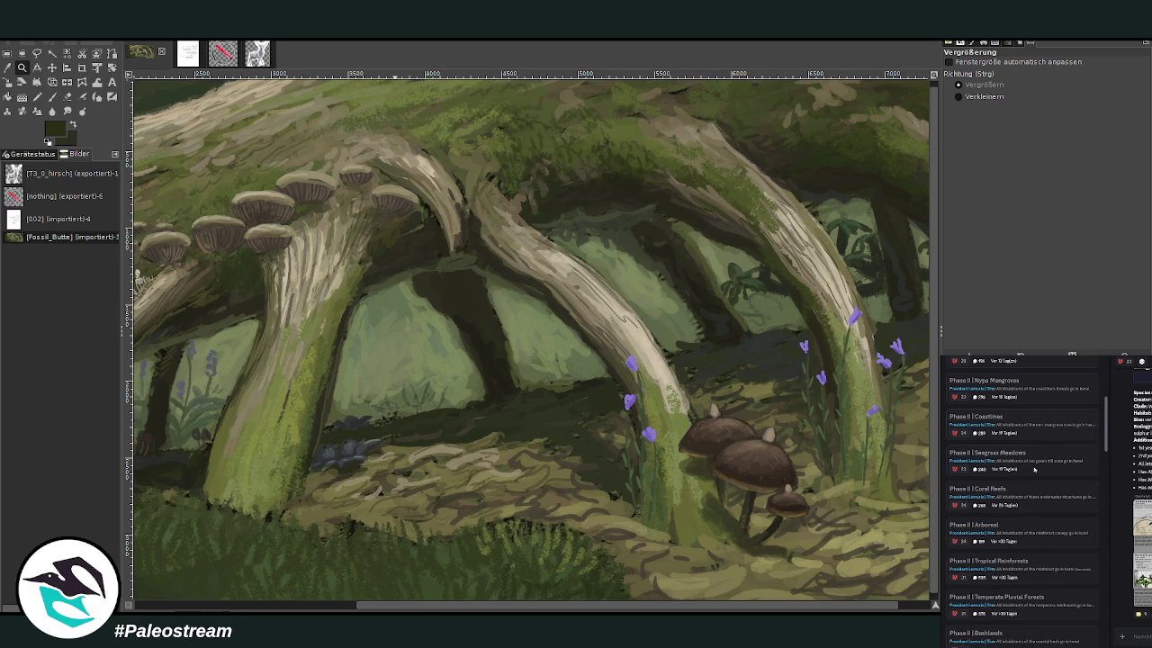
{"action": "scroll", "coordinate": [1038, 530], "scroll_direction": "down", "scroll_amount": 2}
{"action": "left_click", "coordinate": [1038, 540]}
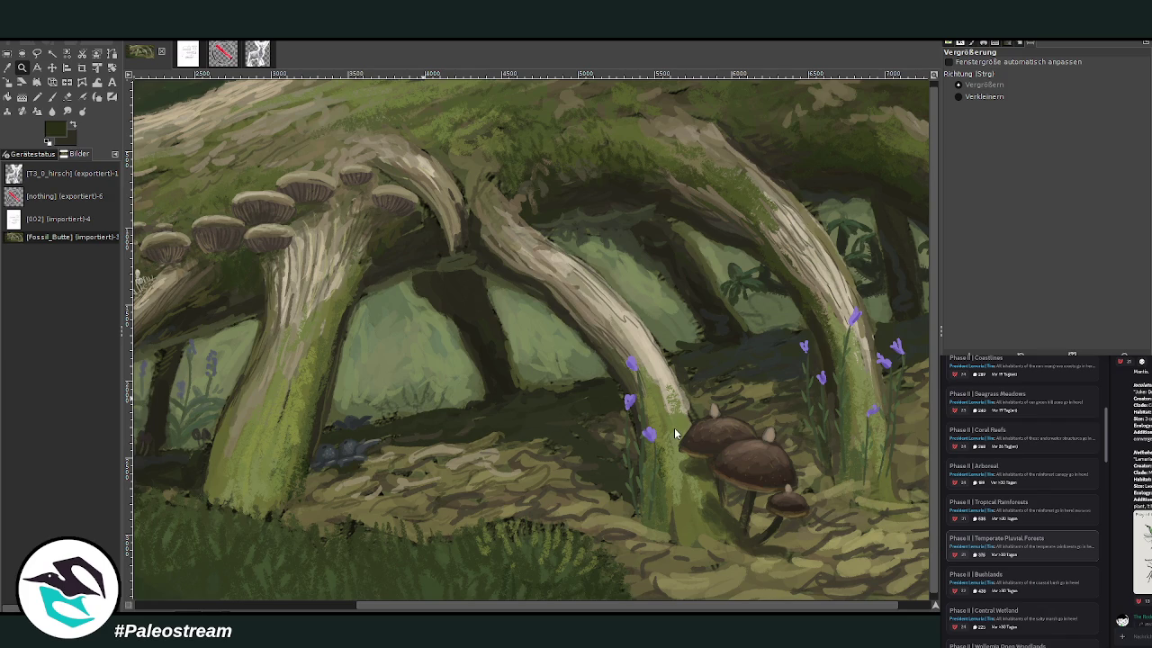
{"action": "key", "text": "ctrl+v"}
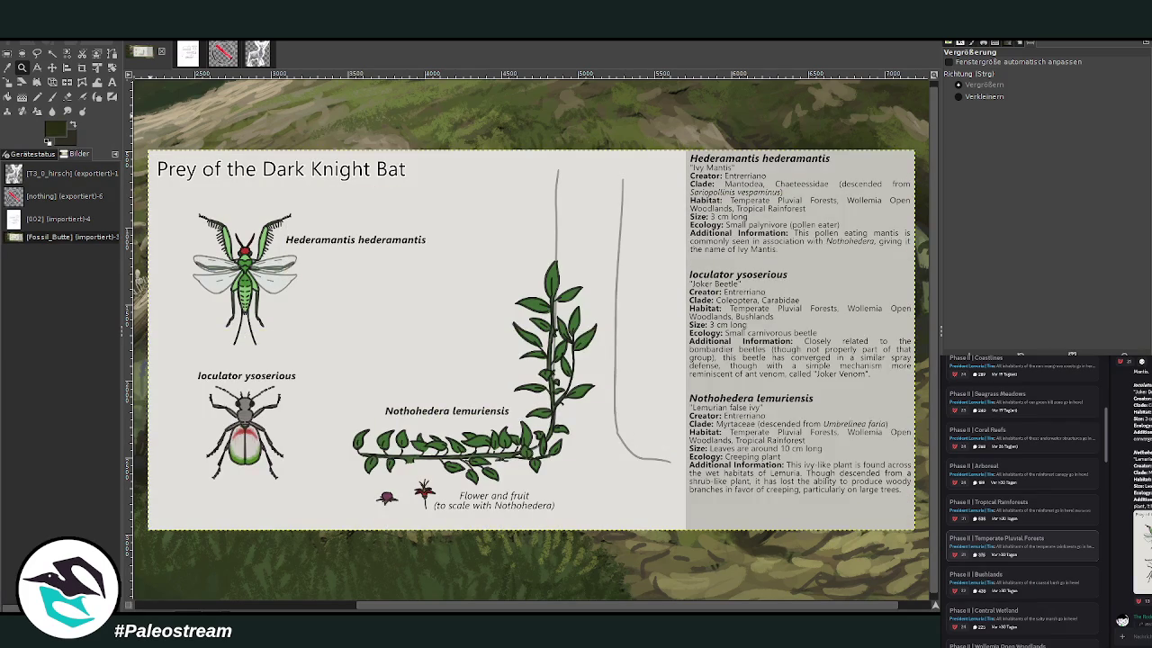
- Crop the pasted sheet to the Nothohedera lemuriensis ivy drawing with its flower and fruit
{"action": "left_click", "coordinate": [82, 68]}
{"action": "left_click_drag", "start_coordinate": [335, 263], "coordinate": [600, 520]}
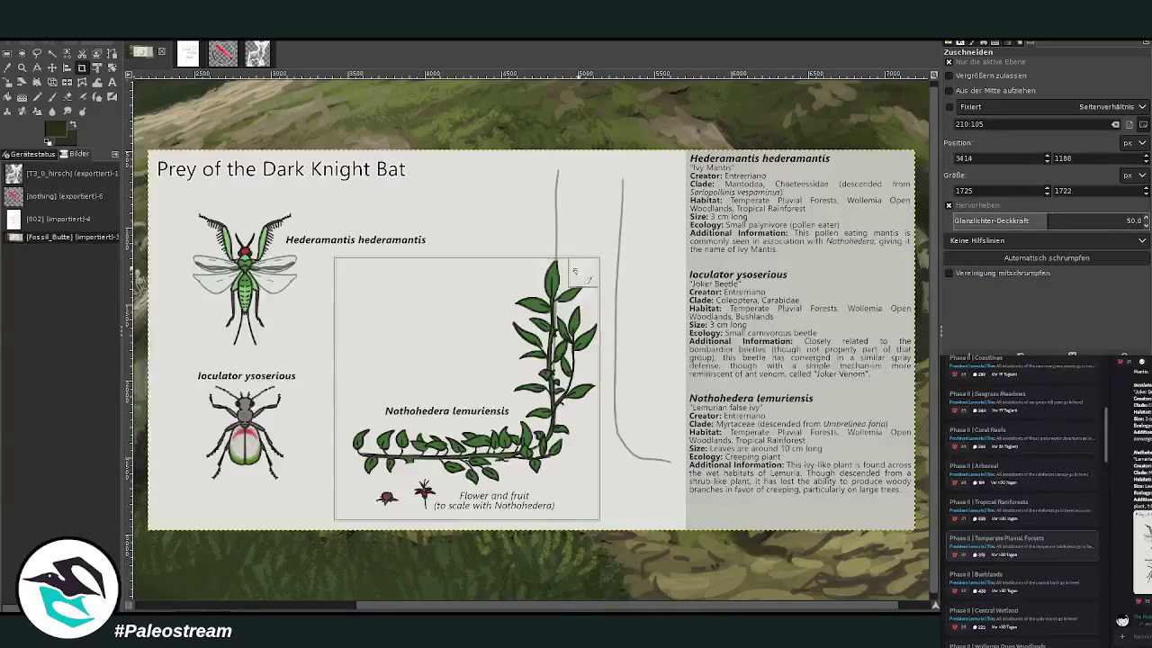
{"action": "left_click_drag", "start_coordinate": [552, 304], "coordinate": [551, 297]}
{"action": "key", "text": "Return"}
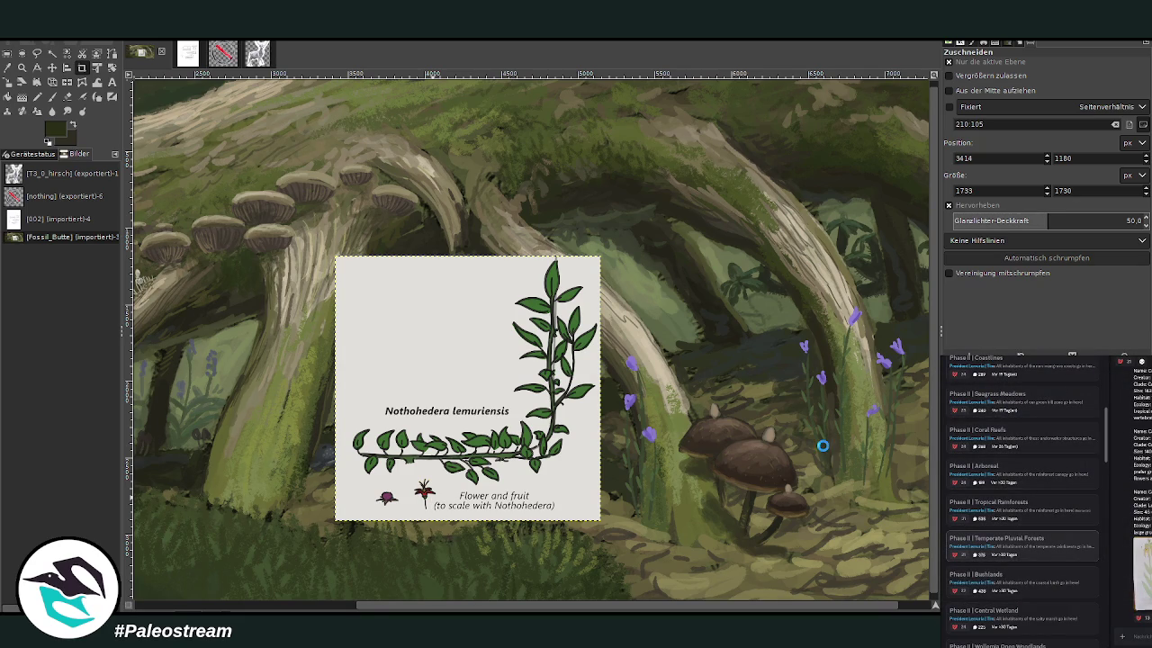
- Paste the plant reference sheet and frame a tight crop around heather drawing no. 3
{"action": "key", "text": "ctrl+v"}
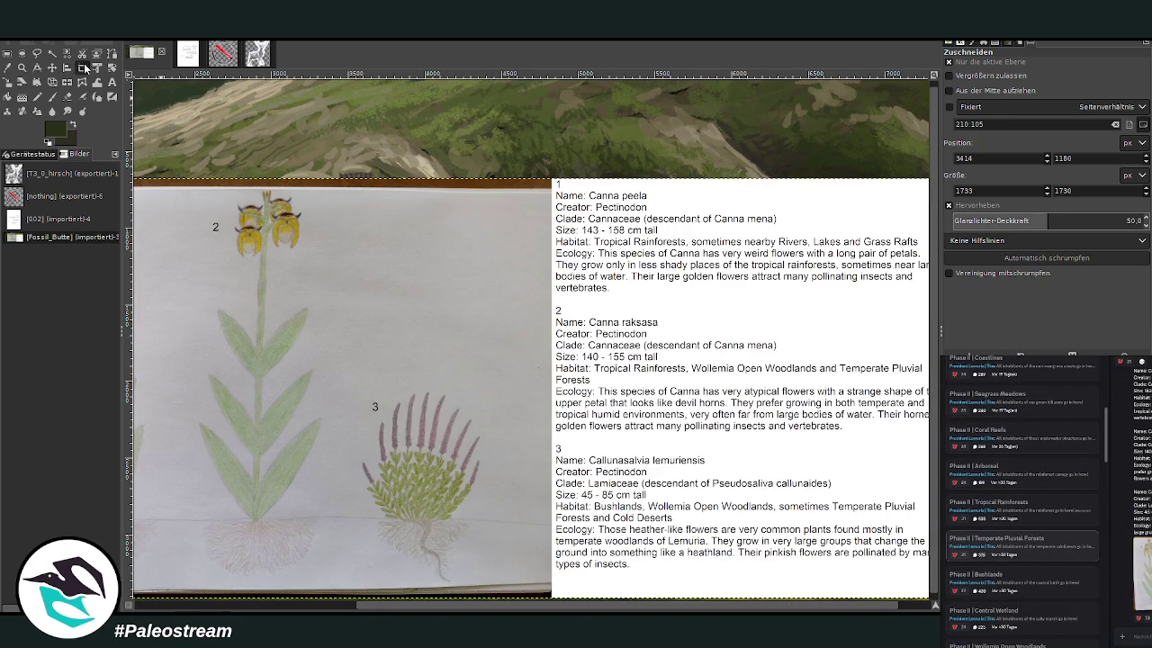
{"action": "left_click_drag", "start_coordinate": [349, 401], "coordinate": [502, 580]}
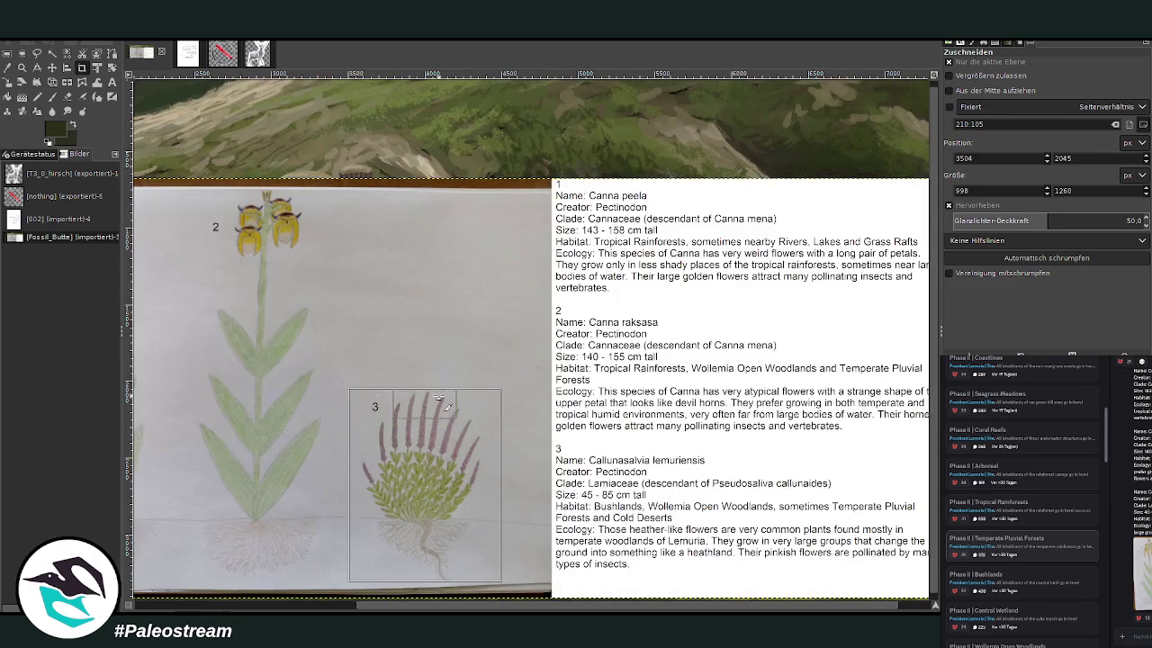
{"action": "left_click_drag", "start_coordinate": [453, 431], "coordinate": [453, 416]}
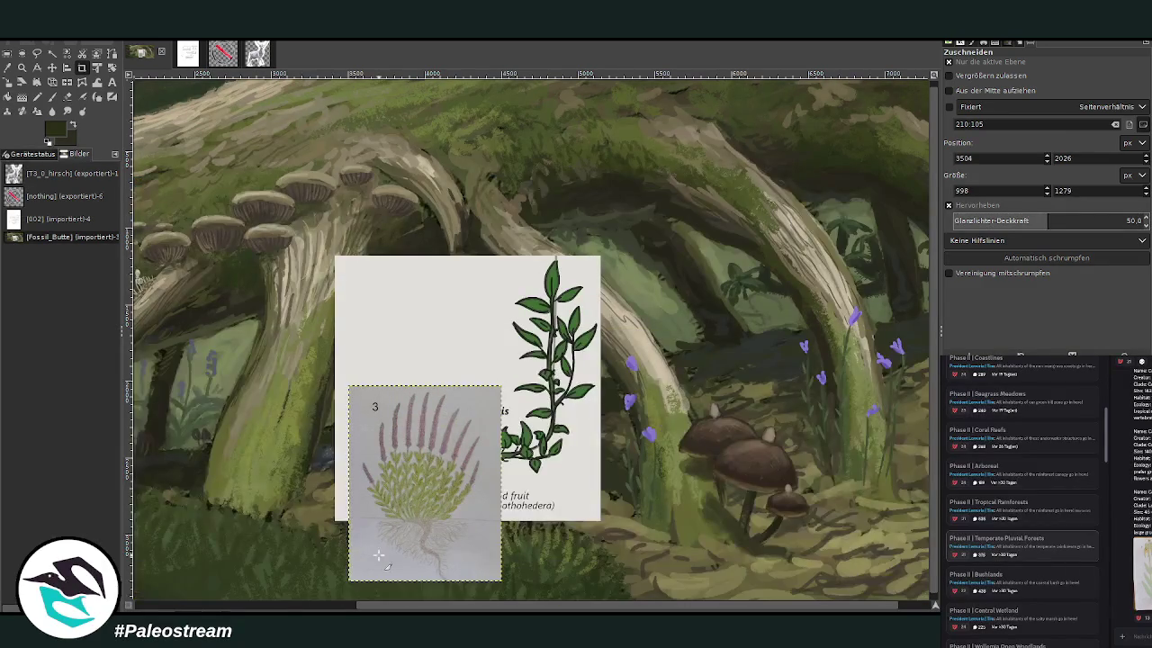
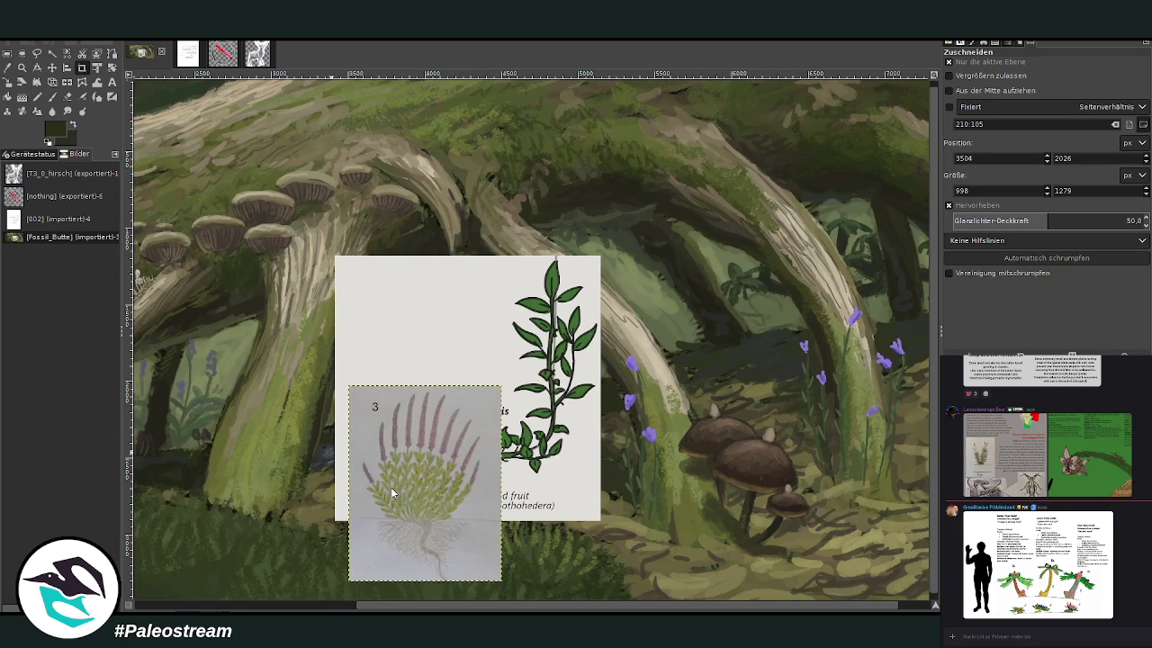
- Paste the palm plants reference sheet and crop it down to the small palm
{"action": "key", "text": "ctrl+v"}
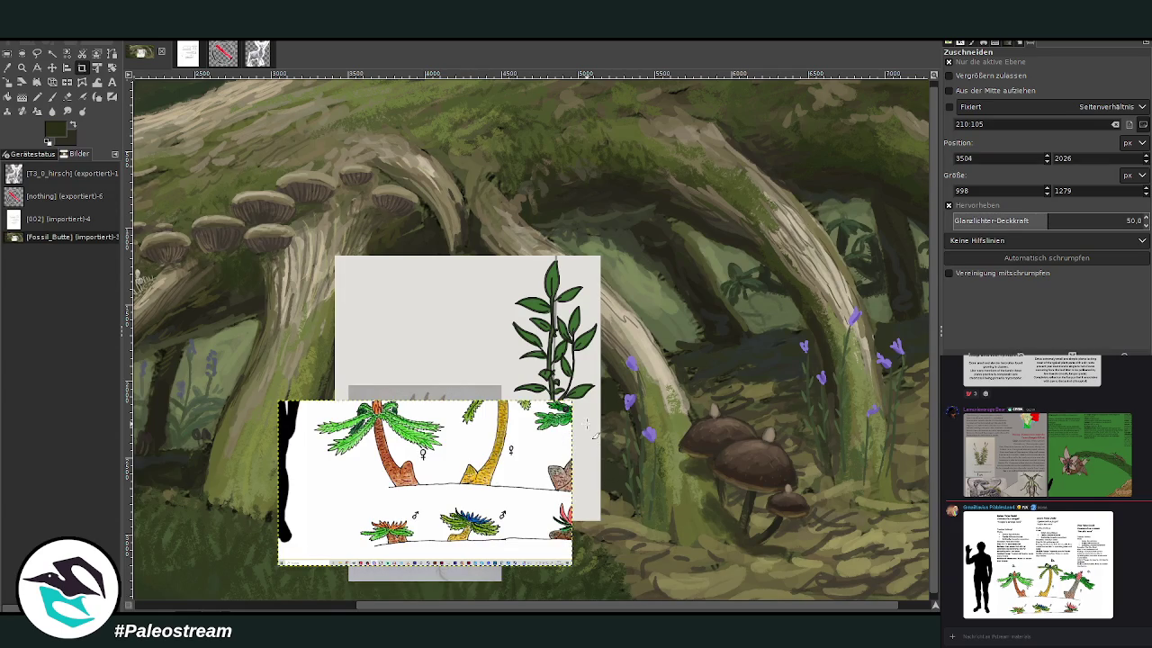
{"action": "left_click_drag", "start_coordinate": [349, 498], "coordinate": [431, 557]}
{"action": "key", "text": "Return"}
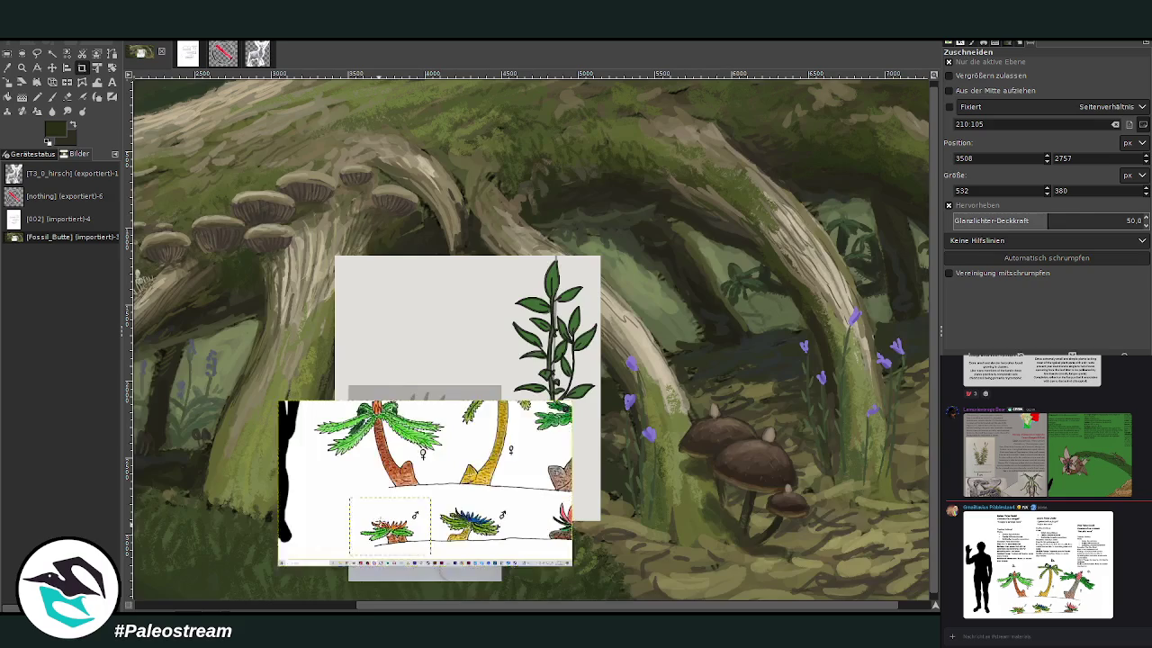
{"action": "scroll", "coordinate": [547, 605], "scroll_direction": "right", "scroll_amount": 1}
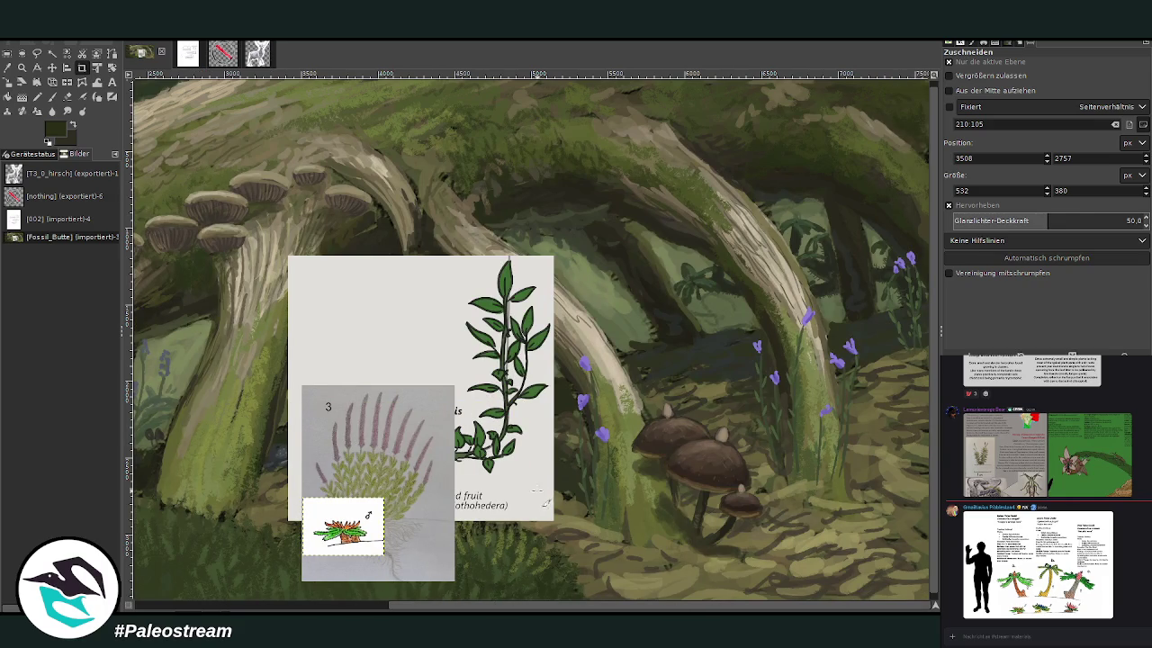
- Move the small palm reference left of the sketch and briefly check the species info sheet
{"action": "left_click", "coordinate": [52, 68]}
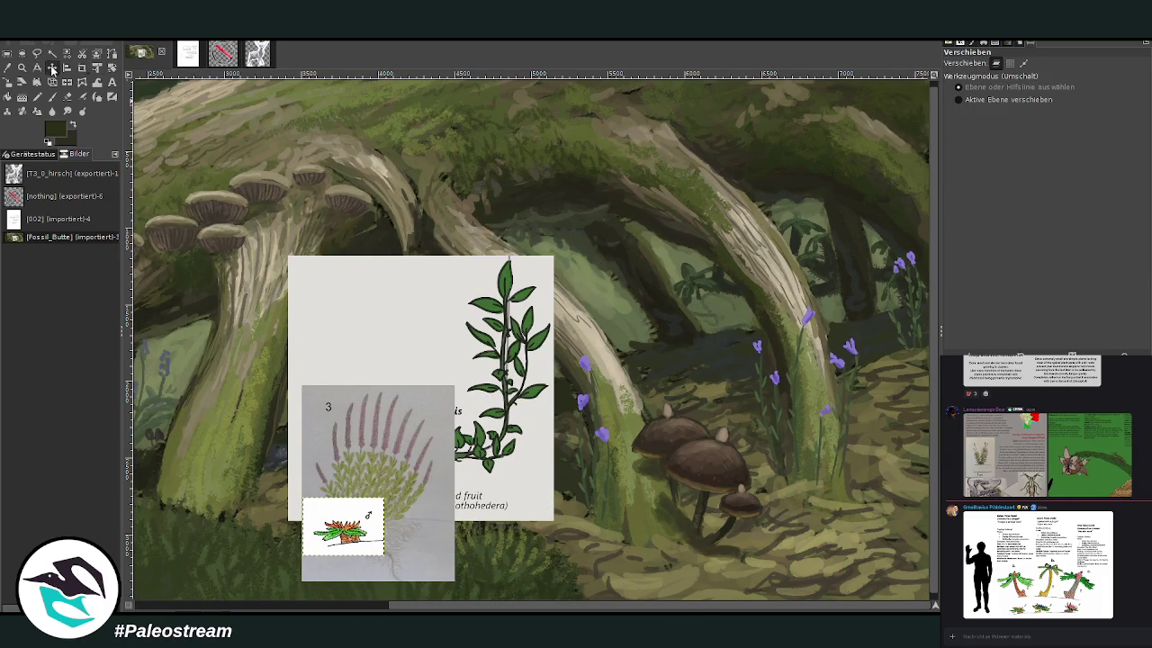
{"action": "left_click_drag", "start_coordinate": [334, 531], "coordinate": [235, 466]}
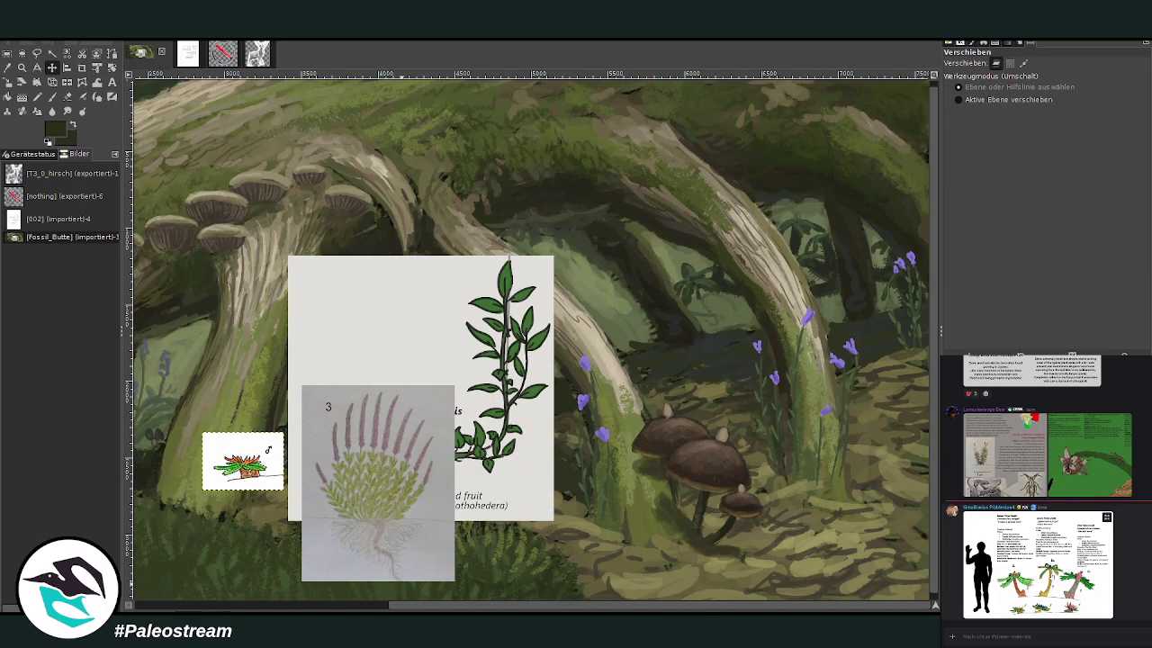
{"action": "left_click", "coordinate": [1050, 574]}
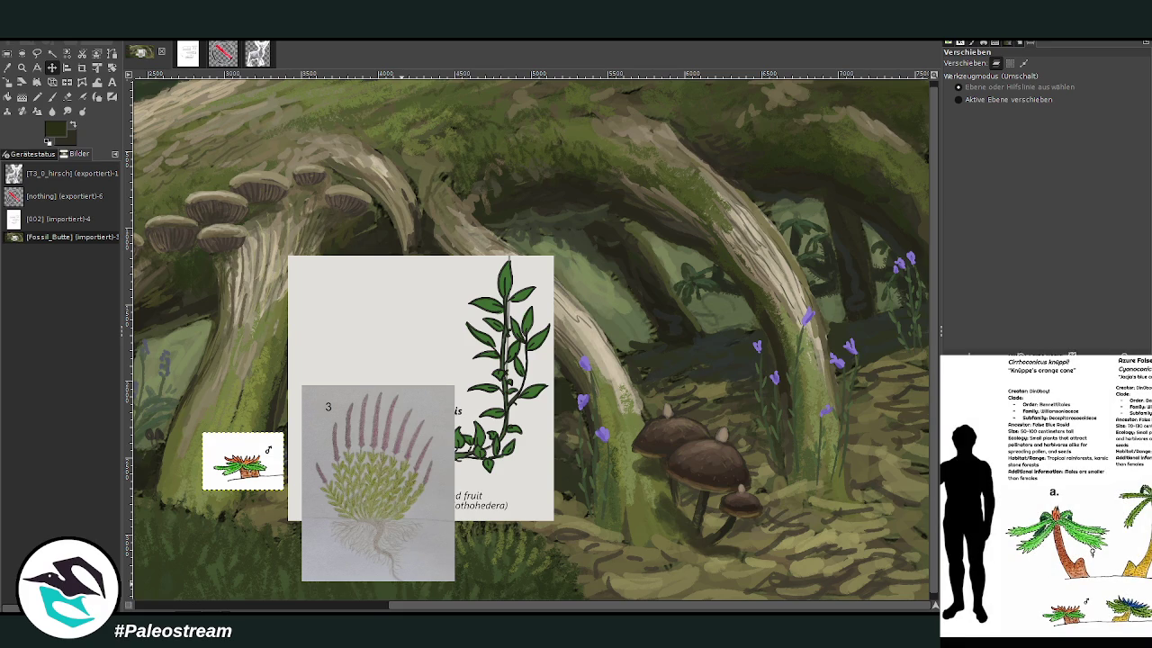
{"action": "left_click", "coordinate": [985, 642]}
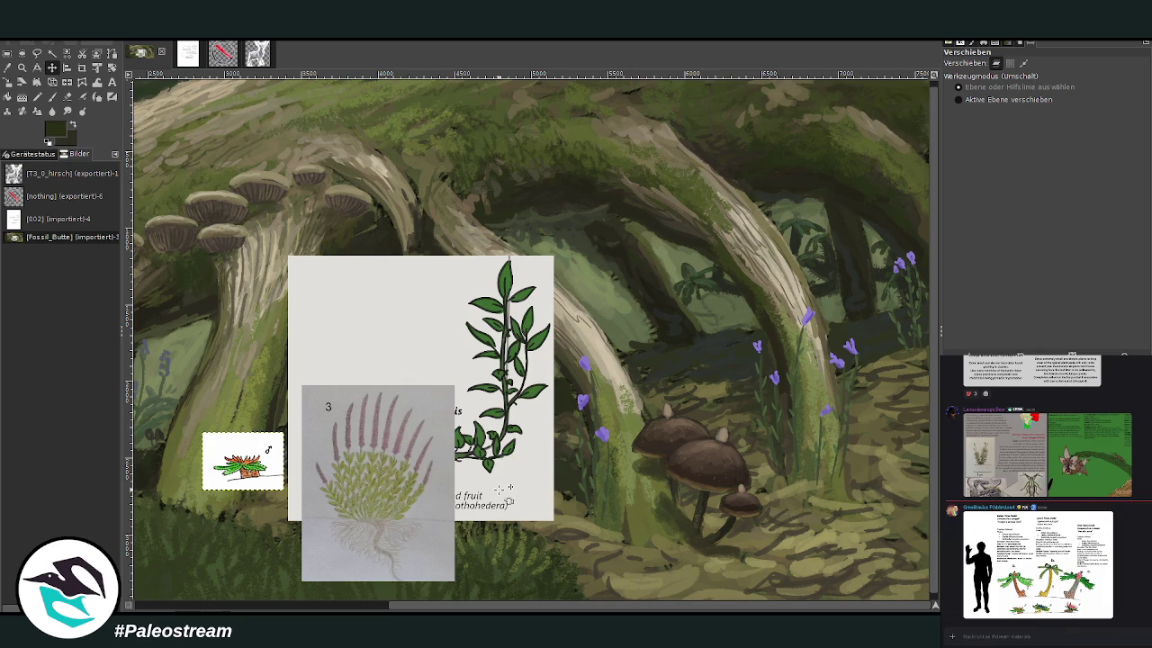
- Place the numbered plant sketch beside the Nothohedera card
{"action": "scroll", "coordinate": [380, 218], "scroll_direction": "up", "scroll_amount": 1}
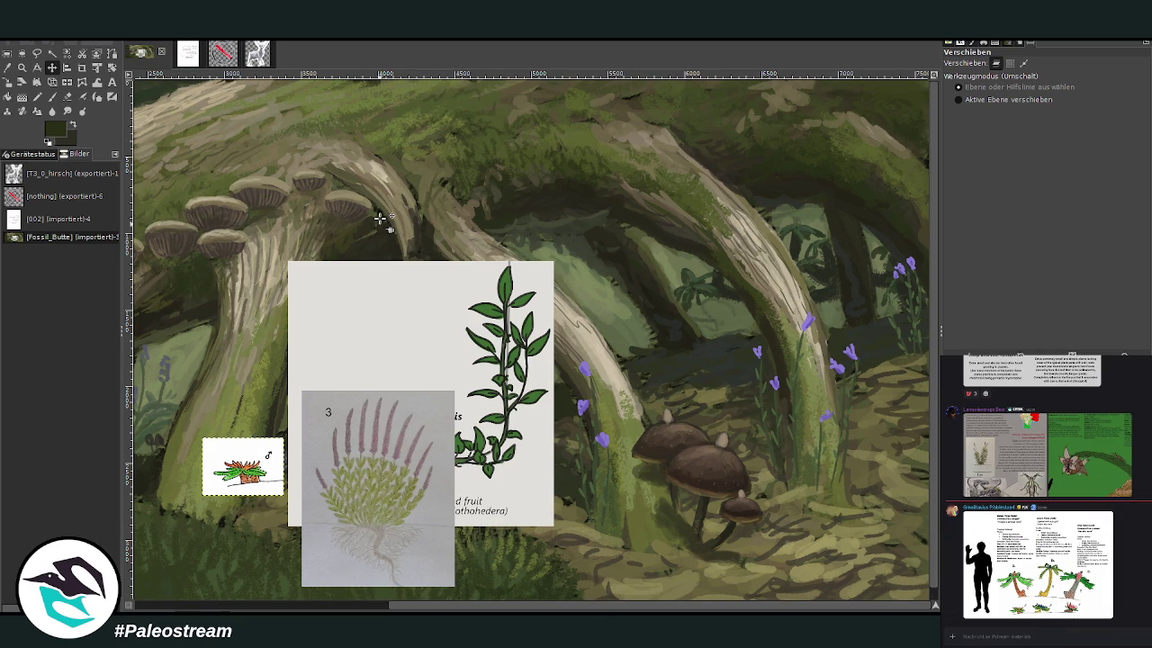
{"action": "key", "text": "z"}
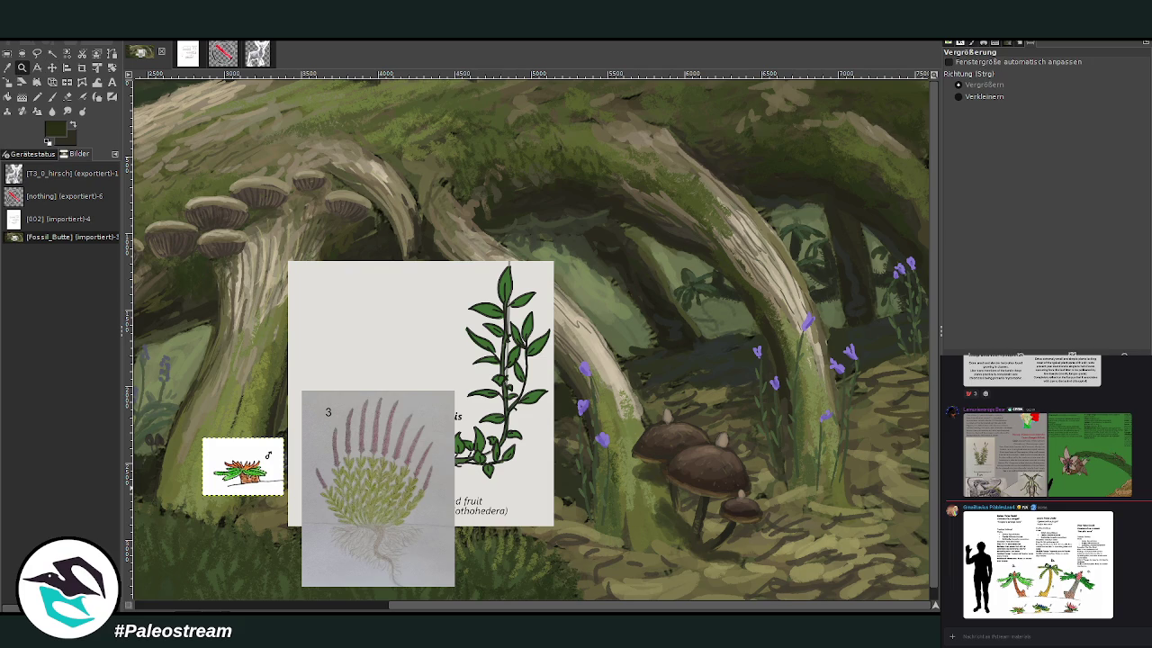
{"action": "left_click", "coordinate": [53, 68]}
{"action": "left_click_drag", "start_coordinate": [356, 456], "coordinate": [198, 326]}
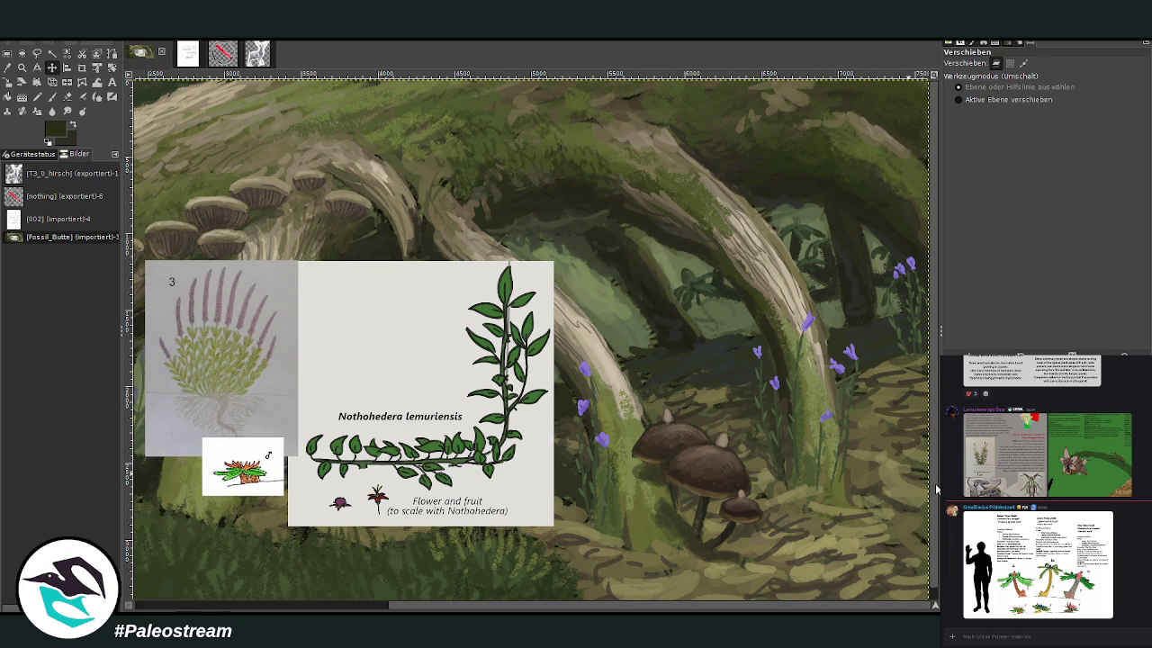
{"action": "left_click_drag", "start_coordinate": [936, 604], "coordinate": [935, 599]}
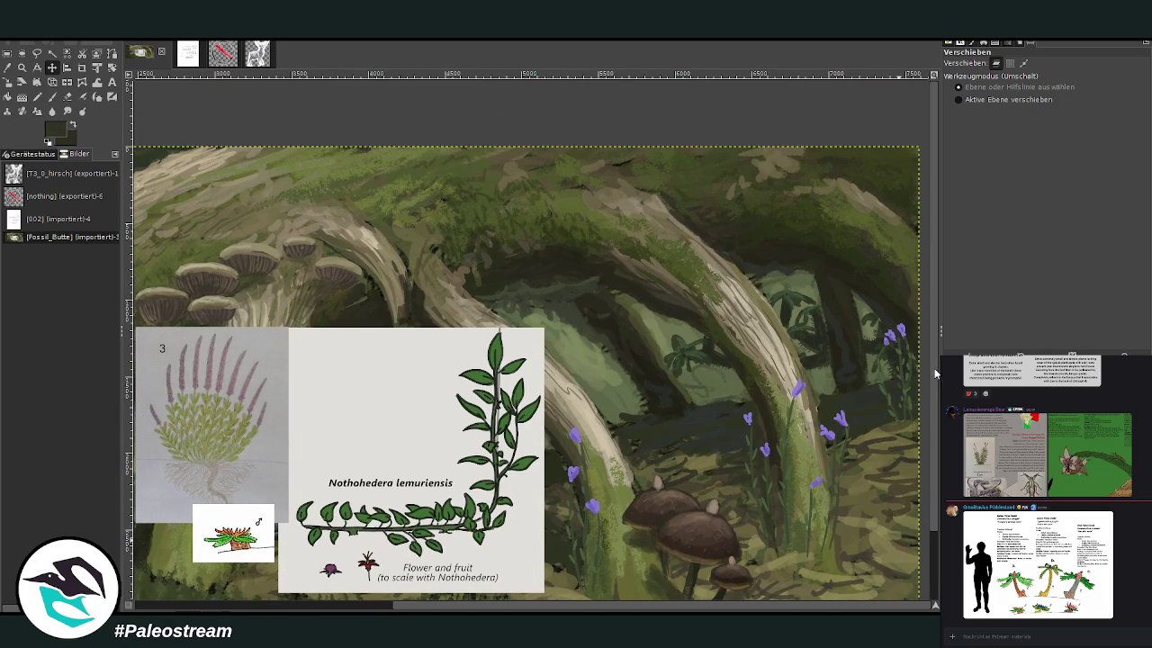
- Paint thin dark branches in the upper canopy with a size-76 paintbrush
{"action": "left_click", "coordinate": [52, 96]}
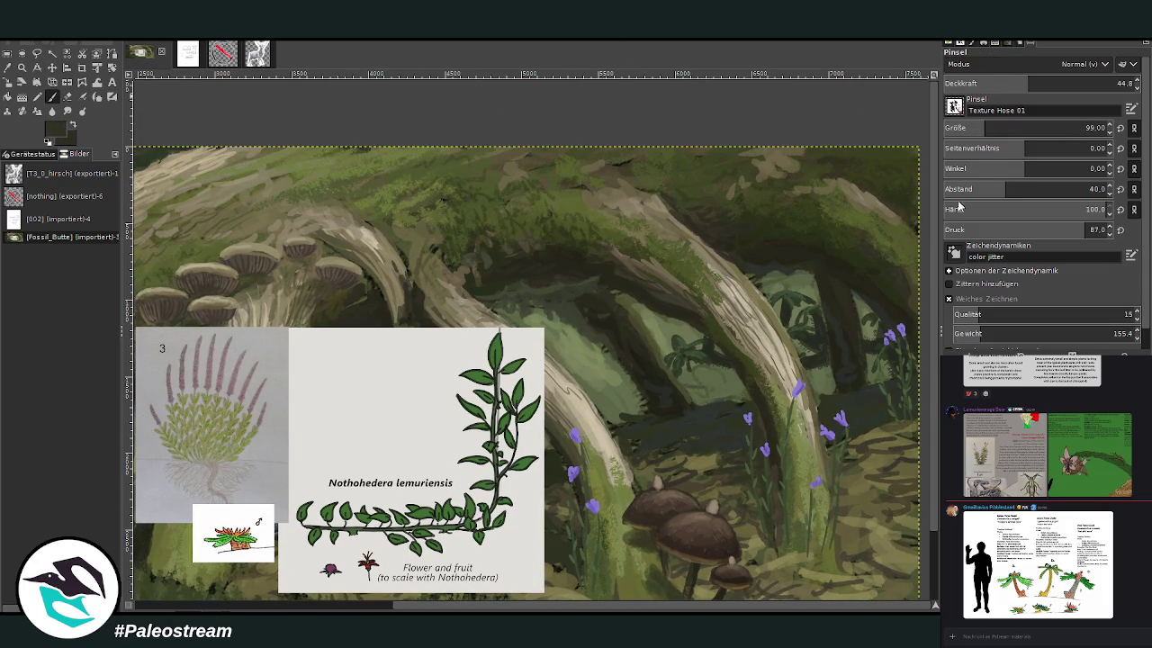
{"action": "left_click", "coordinate": [965, 129]}
{"action": "left_click_drag", "start_coordinate": [969, 129], "coordinate": [979, 129]}
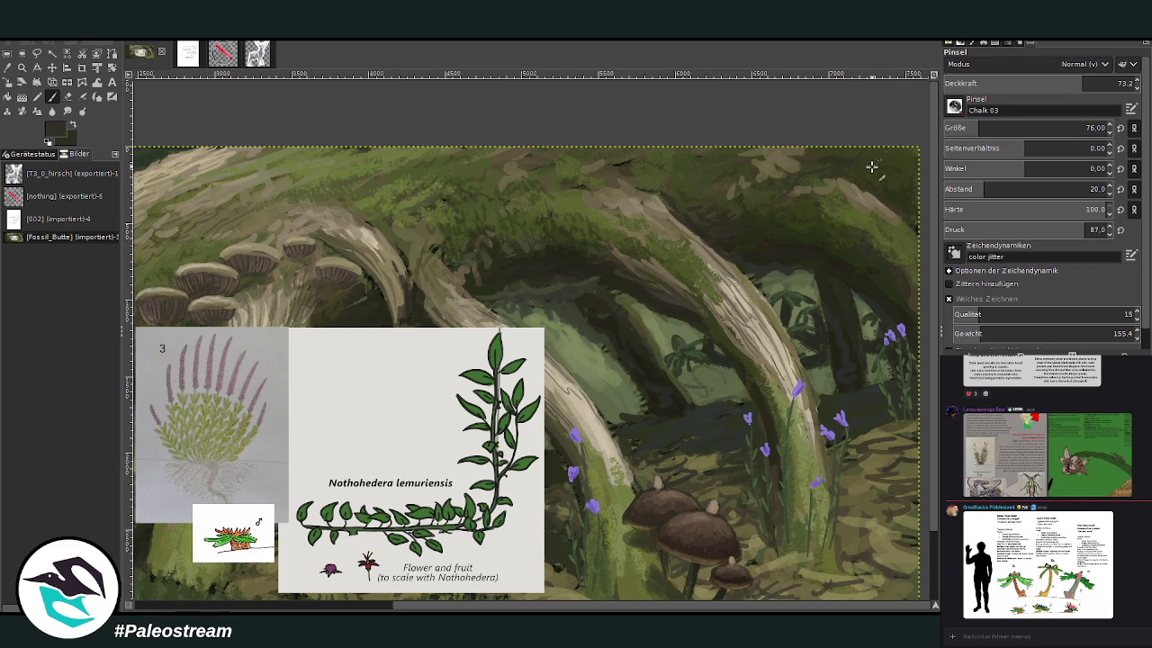
{"action": "left_click_drag", "start_coordinate": [891, 211], "coordinate": [833, 225]}
{"action": "left_click", "coordinate": [1103, 83]}
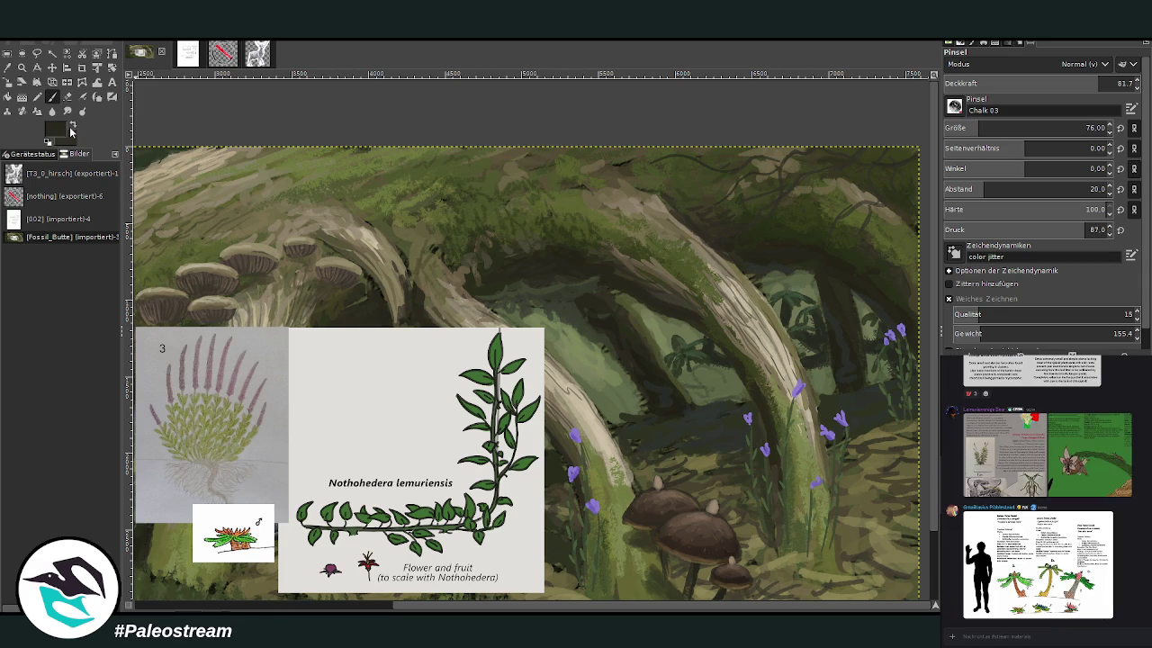
- Paint dark and light green leaves along the hanging branches at size 82, opacity 87.7
{"action": "left_click", "coordinate": [918, 378], "text": "ctrl"}
{"action": "left_click_drag", "start_coordinate": [1080, 130], "coordinate": [1087, 131]}
{"action": "left_click", "coordinate": [1087, 83]}
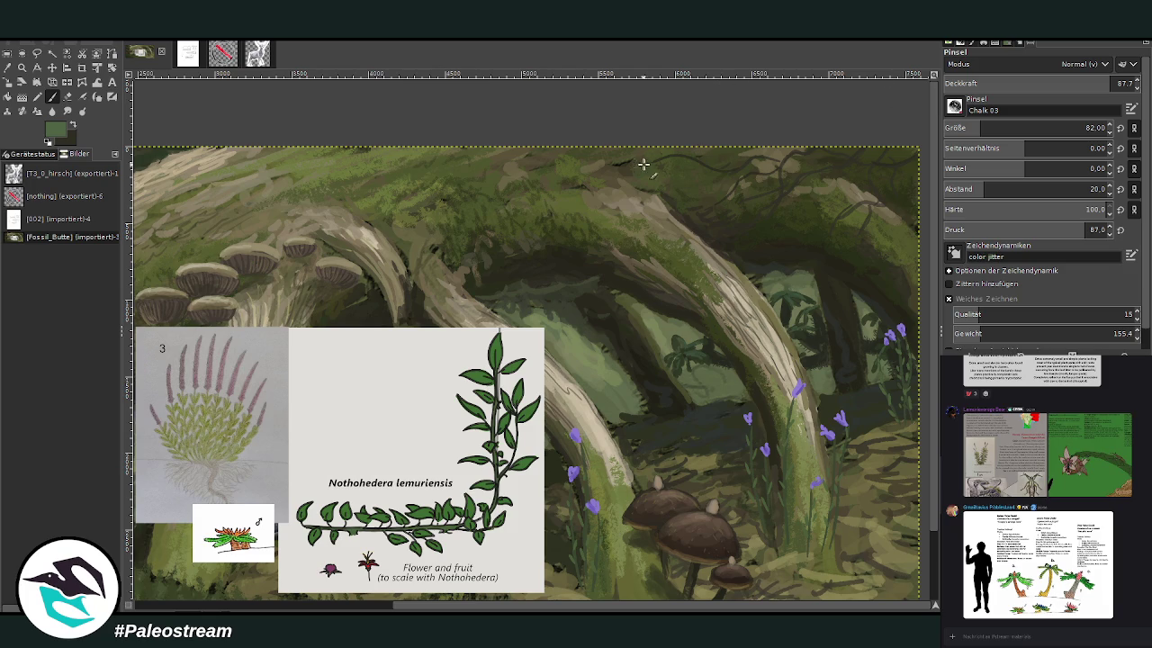
{"action": "left_click", "coordinate": [696, 166]}
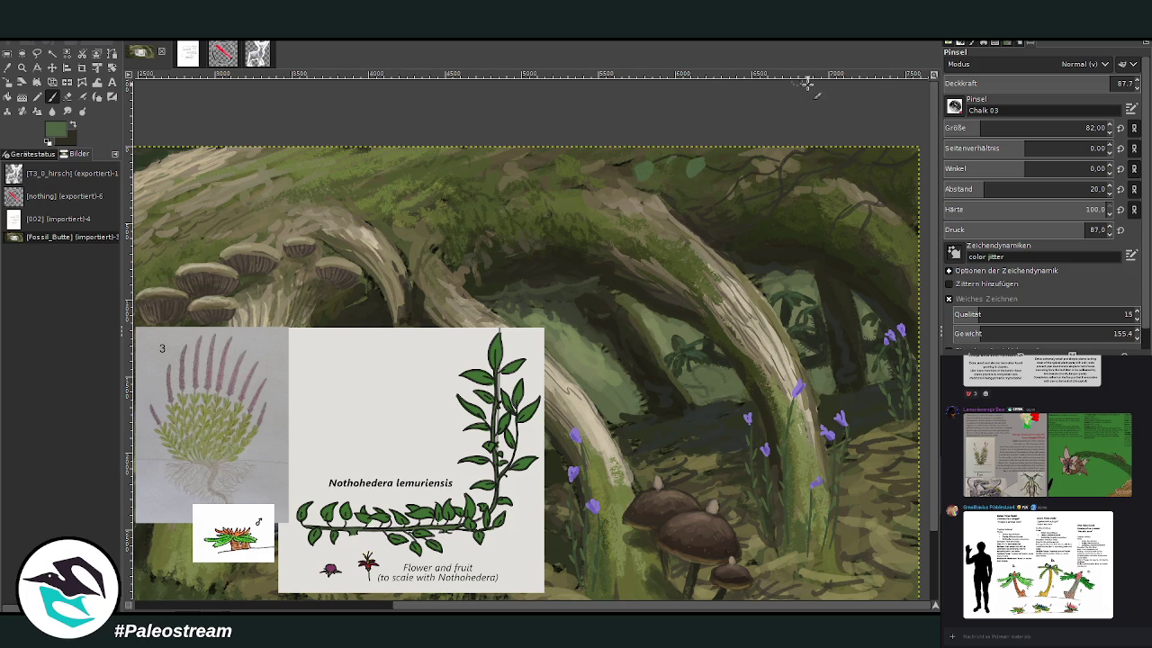
{"action": "left_click_drag", "start_coordinate": [715, 204], "coordinate": [698, 215]}
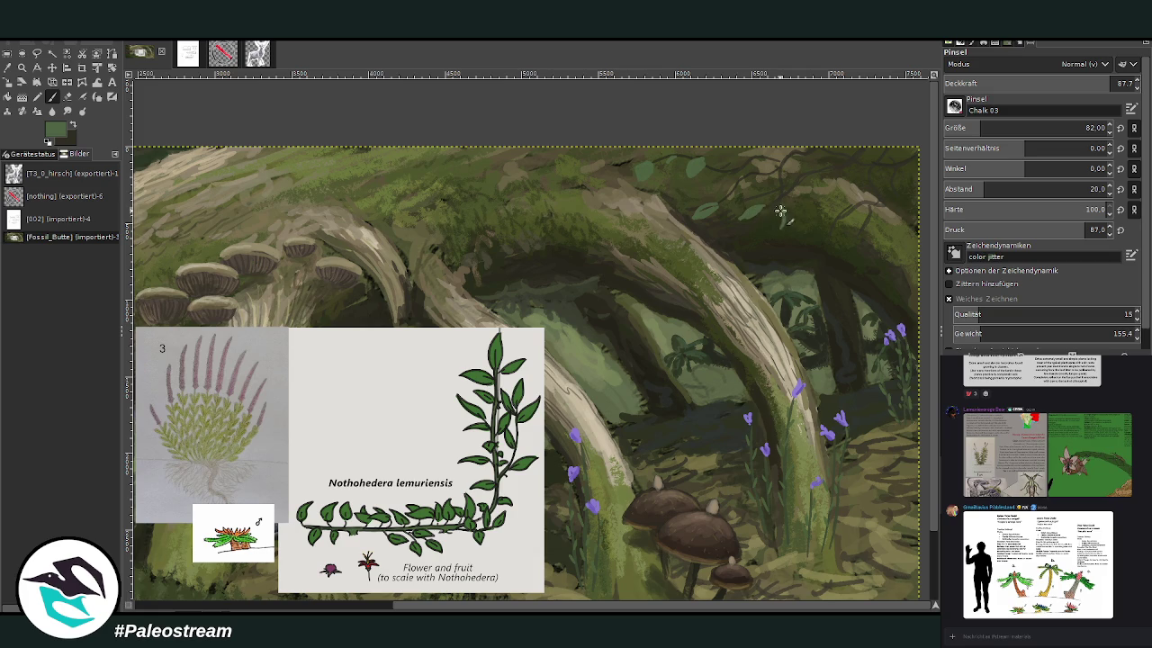
{"action": "left_click_drag", "start_coordinate": [781, 209], "coordinate": [772, 227]}
{"action": "left_click_drag", "start_coordinate": [632, 160], "coordinate": [619, 167]}
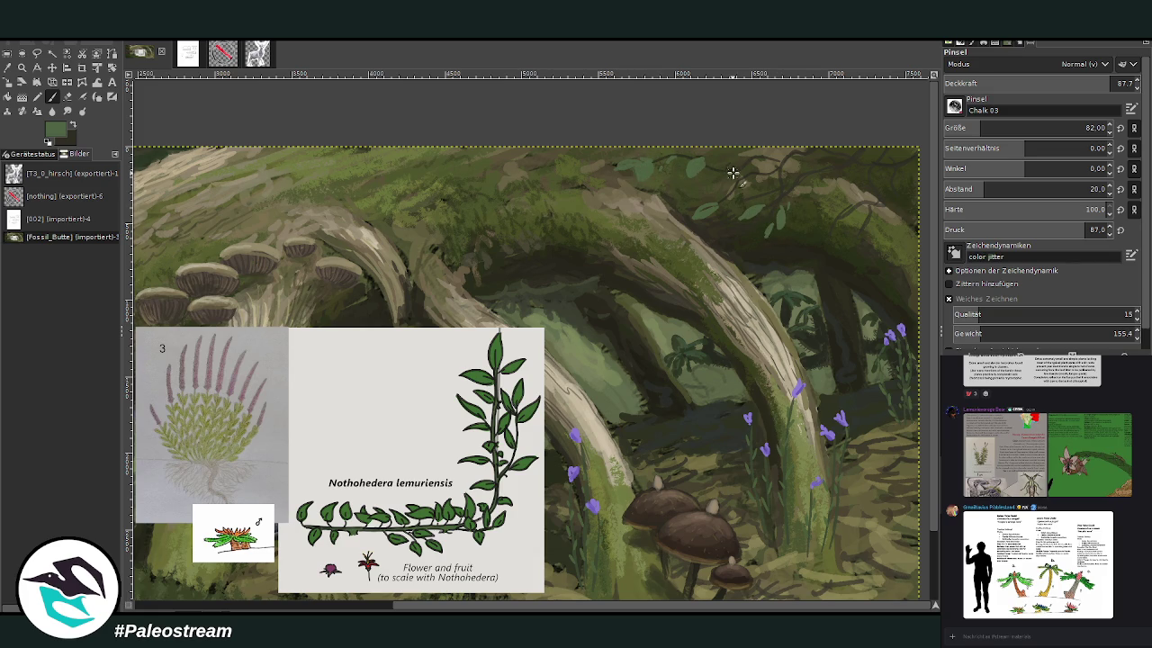
{"action": "left_click_drag", "start_coordinate": [730, 172], "coordinate": [718, 184]}
{"action": "mouse_move", "coordinate": [827, 232]}
{"action": "left_mouse_down"}
{"action": "mouse_move", "coordinate": [810, 245]}
{"action": "mouse_move", "coordinate": [851, 258]}
{"action": "left_mouse_up"}
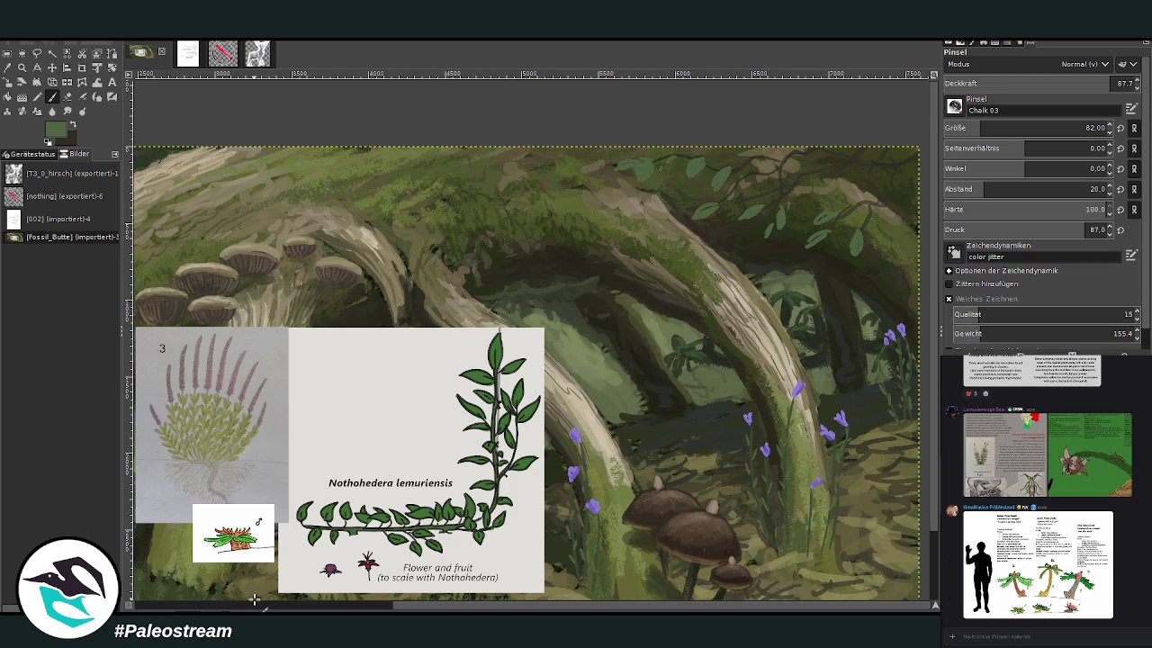
- Move the Nothohedera card up and right, then zoom in on the upper foliage
{"action": "key", "text": "m"}
{"action": "left_click_drag", "start_coordinate": [279, 319], "coordinate": [534, 277]}
{"action": "key", "text": "z"}
{"action": "left_click_drag", "start_coordinate": [474, 117], "coordinate": [880, 565]}
{"action": "key", "text": "p"}
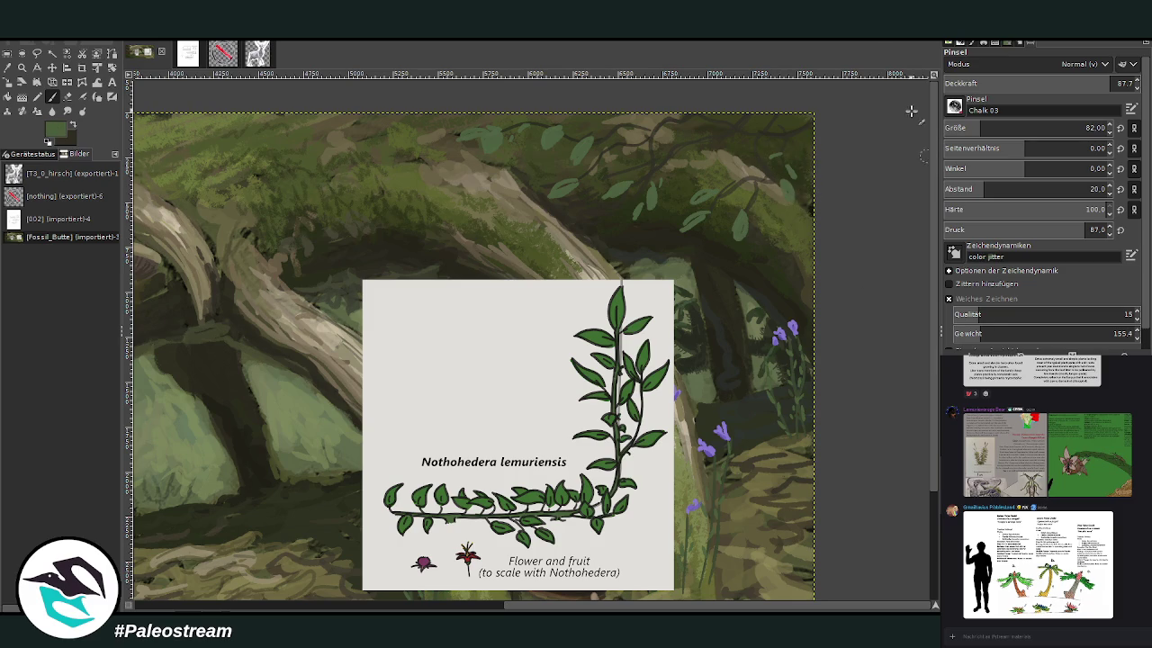
- Add light-green leaves to the top foliage, then lower brush opacity to about 50
{"action": "left_click_drag", "start_coordinate": [783, 137], "coordinate": [806, 167]}
{"action": "left_click_drag", "start_coordinate": [674, 122], "coordinate": [689, 146]}
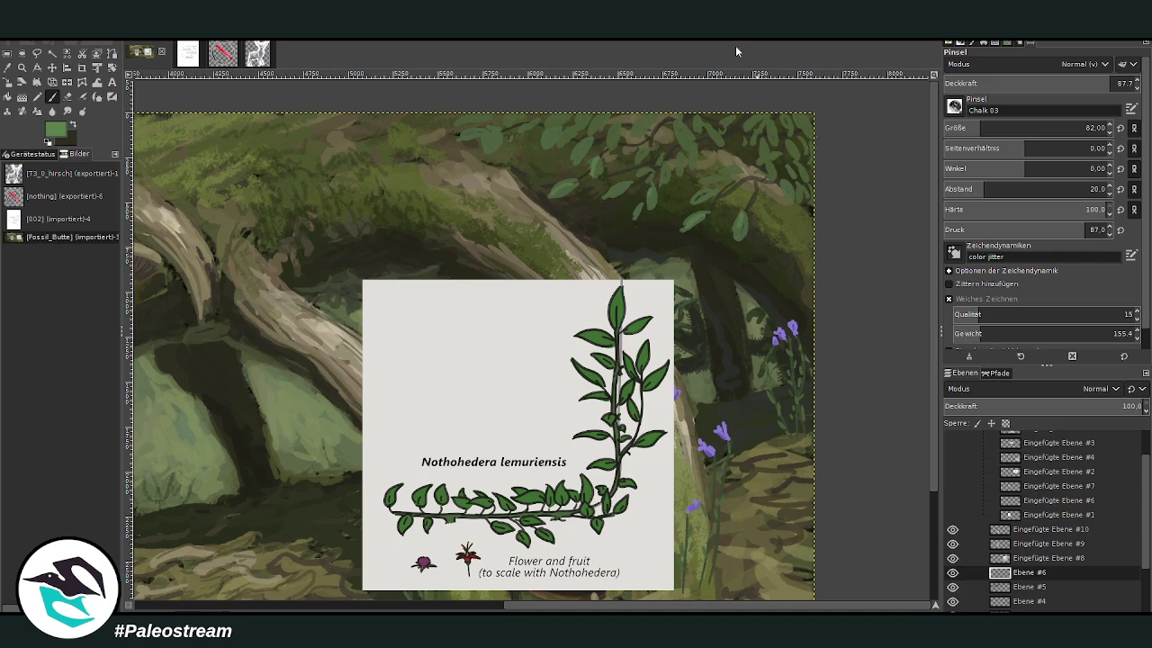
{"action": "left_click", "coordinate": [1038, 83]}
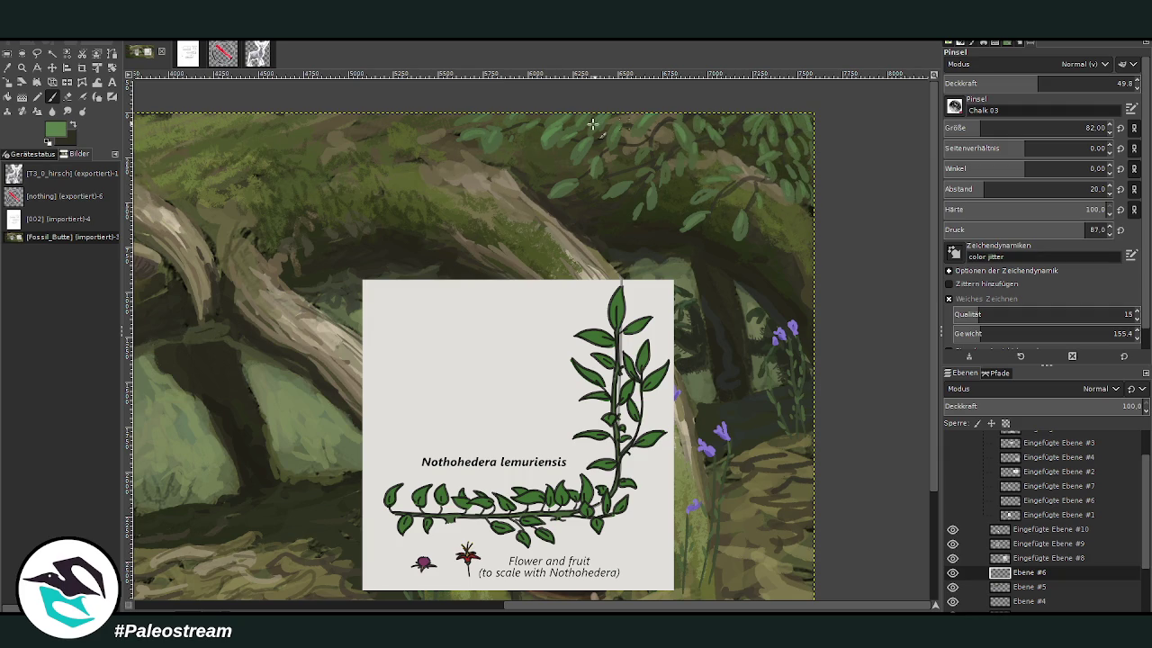
- Sample the foliage green, then switch to a lighter green at about 34 opacity
{"action": "key", "text": "o"}
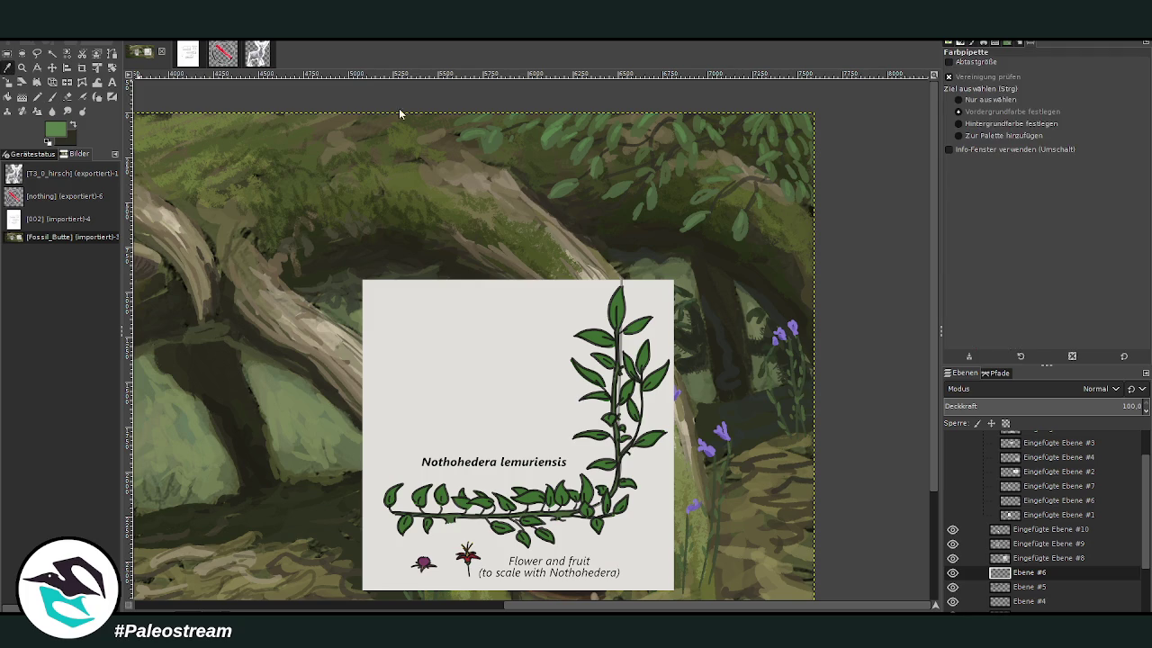
{"action": "left_click", "coordinate": [625, 217]}
{"action": "key", "text": "p"}
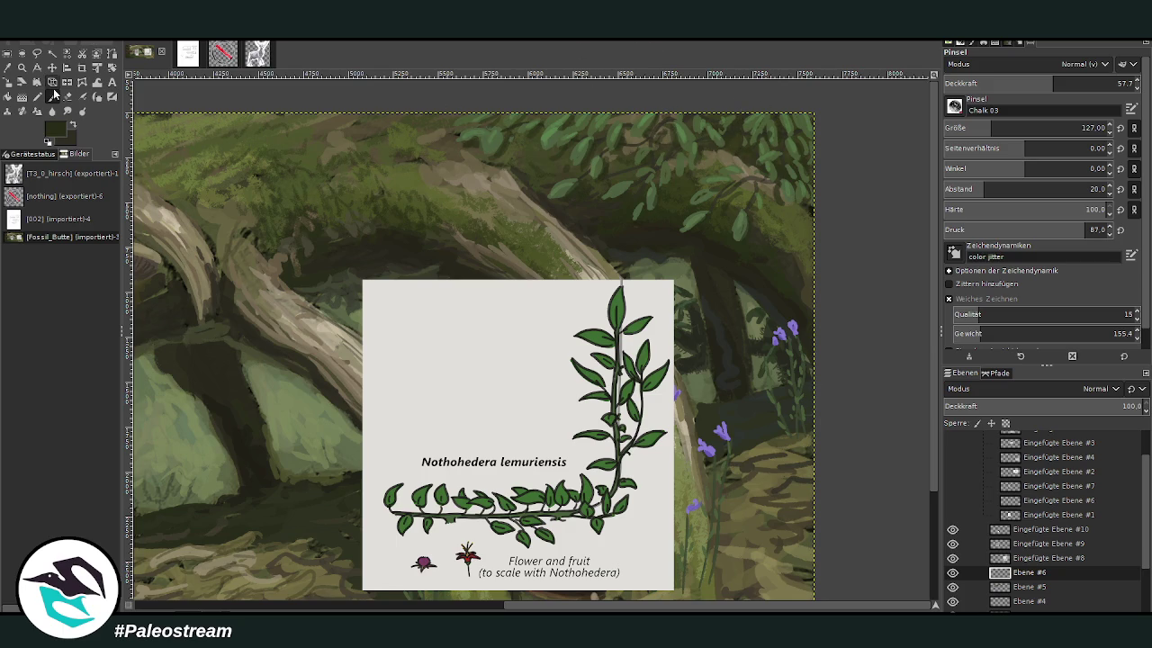
{"action": "left_click", "coordinate": [738, 207], "text": "ctrl"}
{"action": "left_click", "coordinate": [1057, 88]}
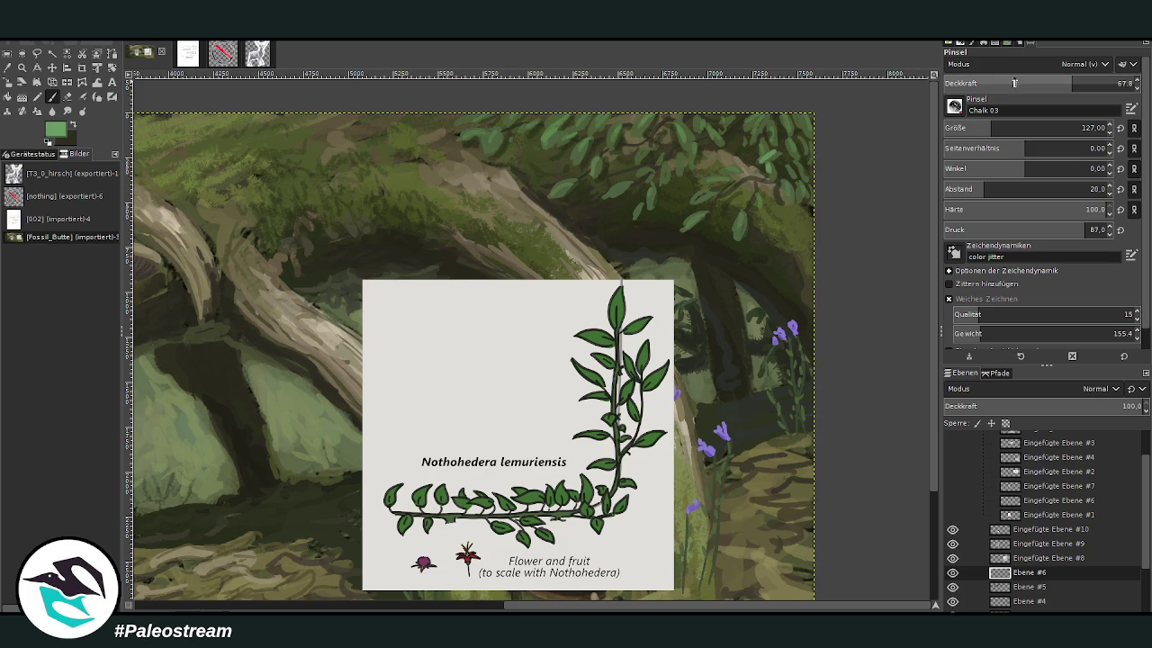
{"action": "left_click", "coordinate": [1002, 83]}
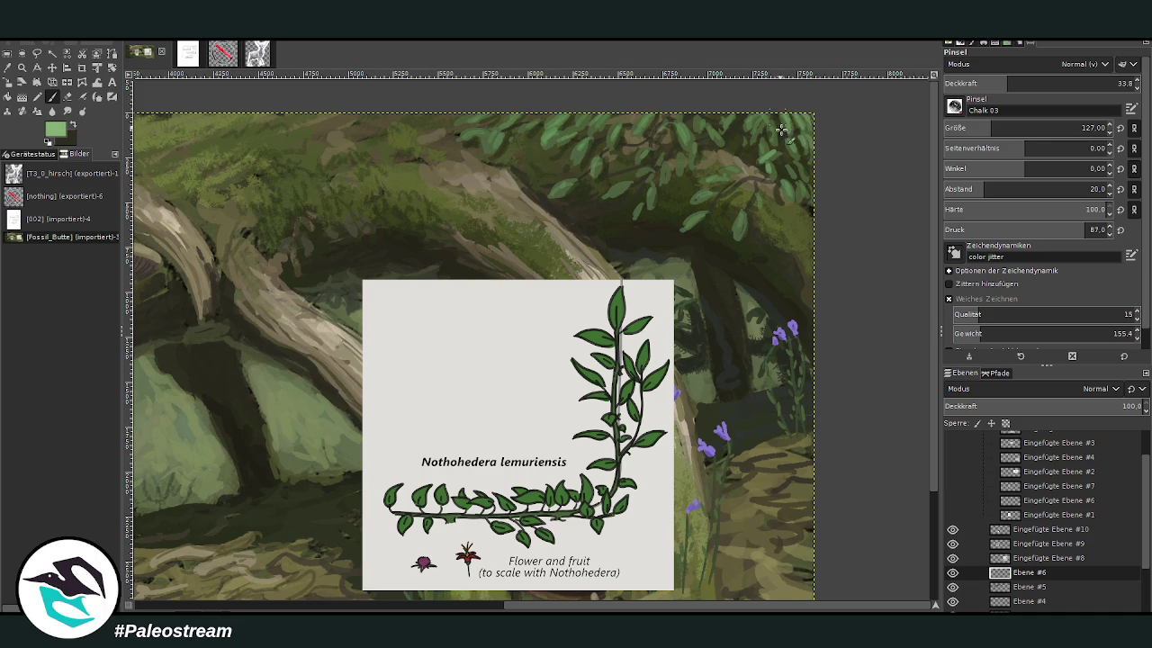
{"action": "key", "text": "minus"}
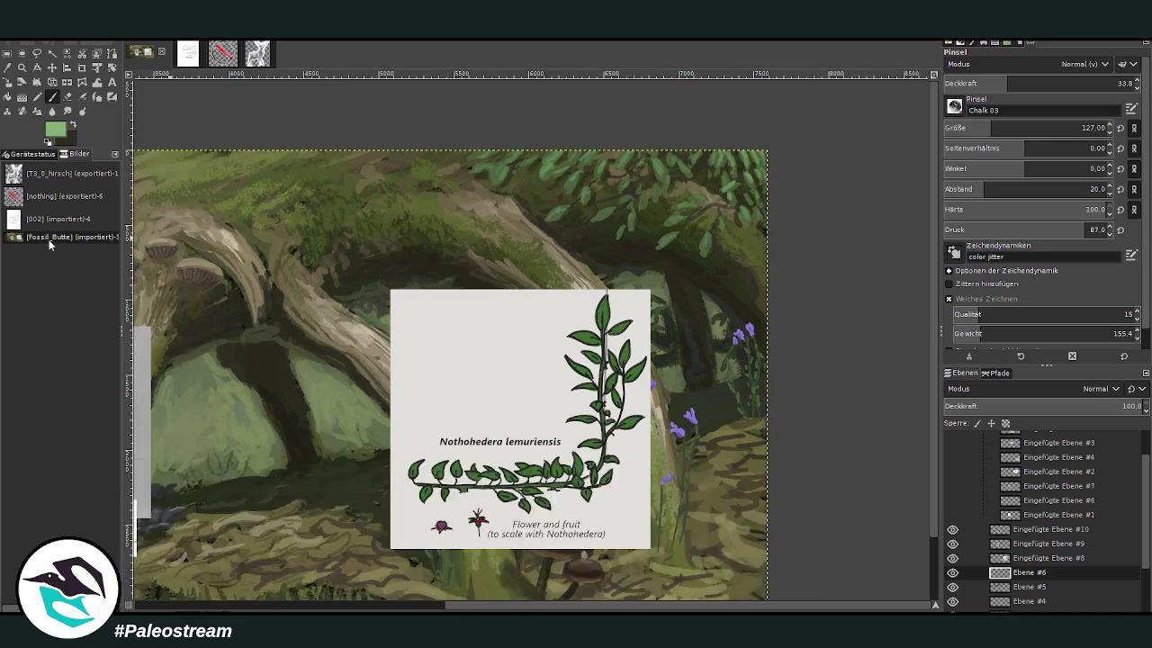
- Sample a dark green and set a large darken-only brush at opacity 18.3
{"action": "key", "text": "z"}
{"action": "left_click_drag", "start_coordinate": [533, 191], "coordinate": [828, 430]}
{"action": "key", "text": "o"}
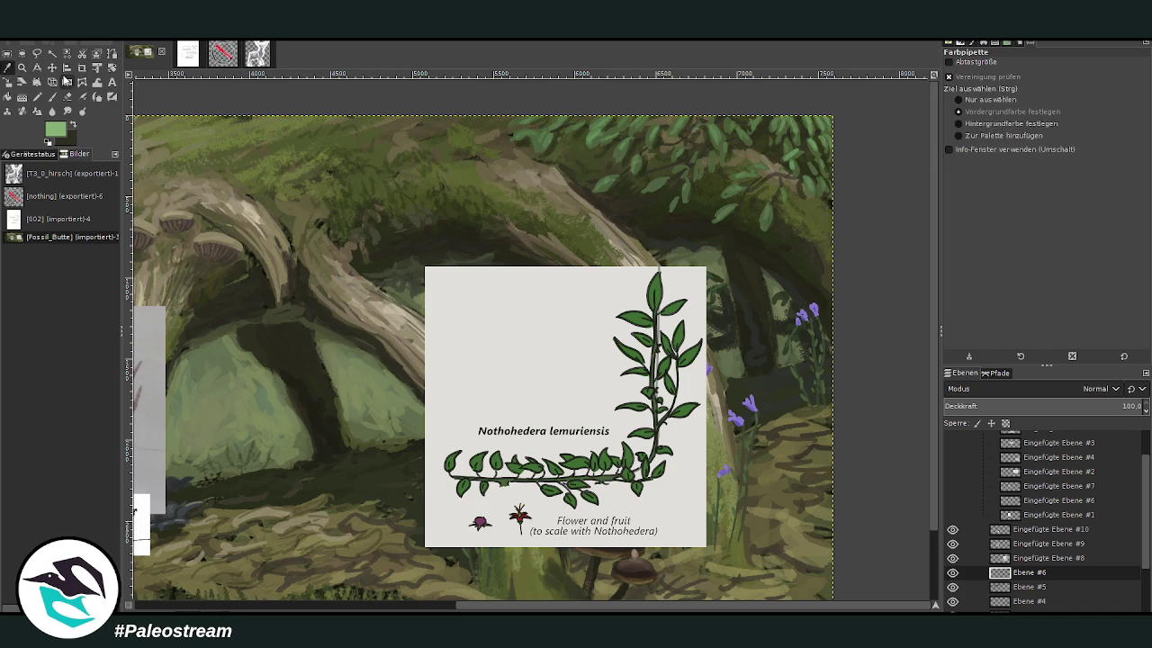
{"action": "left_click", "coordinate": [604, 175]}
{"action": "left_click", "coordinate": [52, 95]}
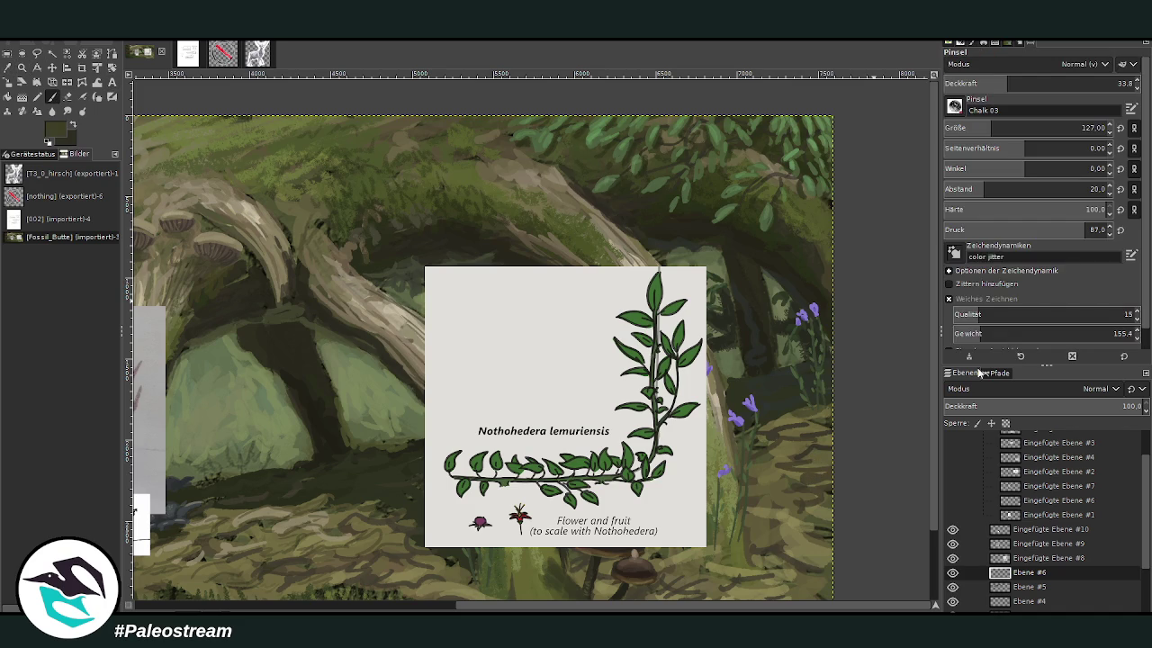
{"action": "scroll", "coordinate": [1026, 64], "scroll_direction": "down", "scroll_amount": 5}
{"action": "left_click", "coordinate": [1050, 120]}
{"action": "left_click_drag", "start_coordinate": [1050, 120], "coordinate": [1065, 120]}
{"action": "left_click", "coordinate": [975, 79]}
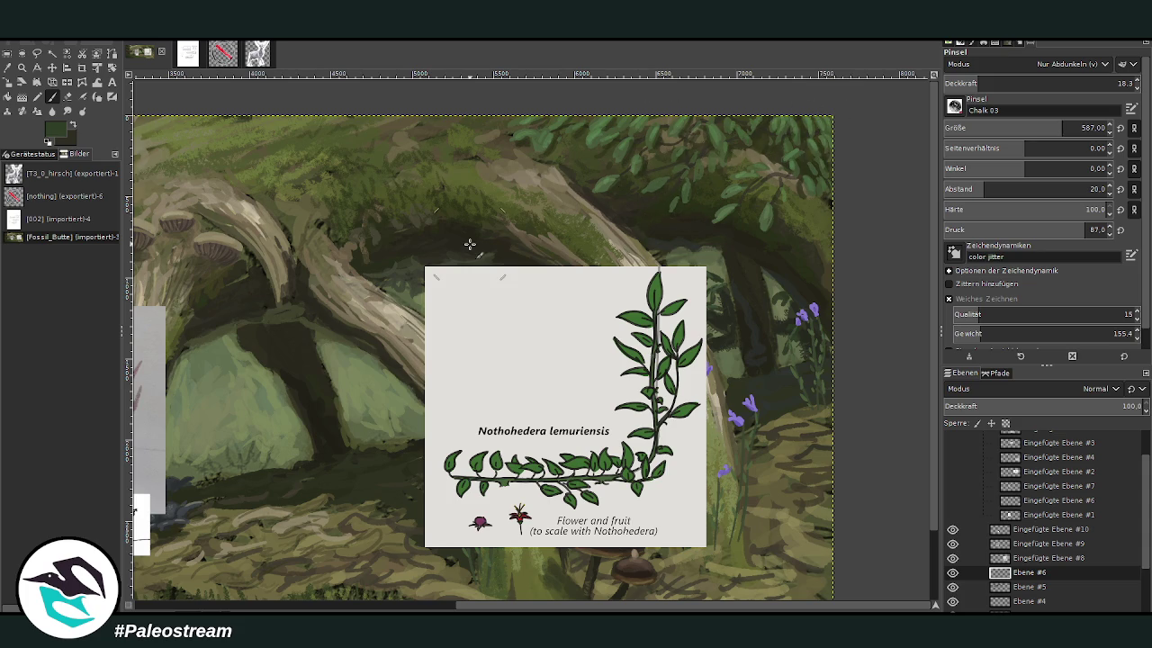
{"action": "scroll", "coordinate": [469, 243], "scroll_direction": "down", "scroll_amount": 1}
{"action": "scroll", "coordinate": [469, 243], "scroll_direction": "down", "scroll_amount": 1}
- Sample a lighter green near the mushrooms and return the brush to Normal mode
{"action": "left_click", "coordinate": [22, 68]}
{"action": "left_click_drag", "start_coordinate": [411, 184], "coordinate": [594, 419]}
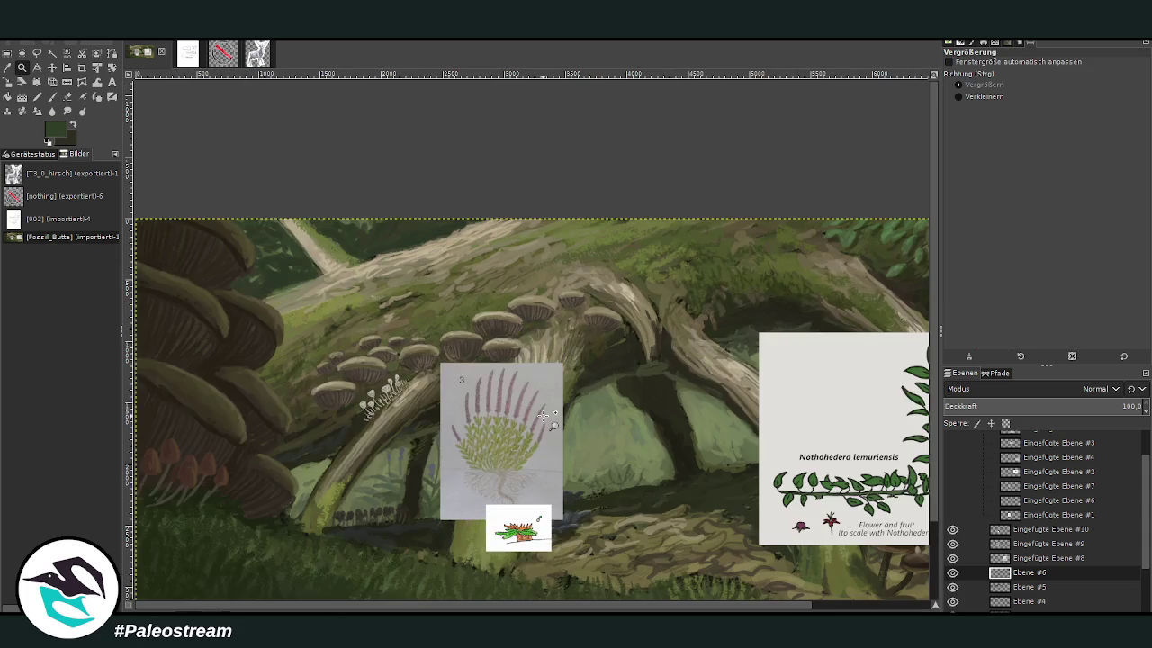
{"action": "key", "text": "o"}
{"action": "left_click", "coordinate": [878, 330]}
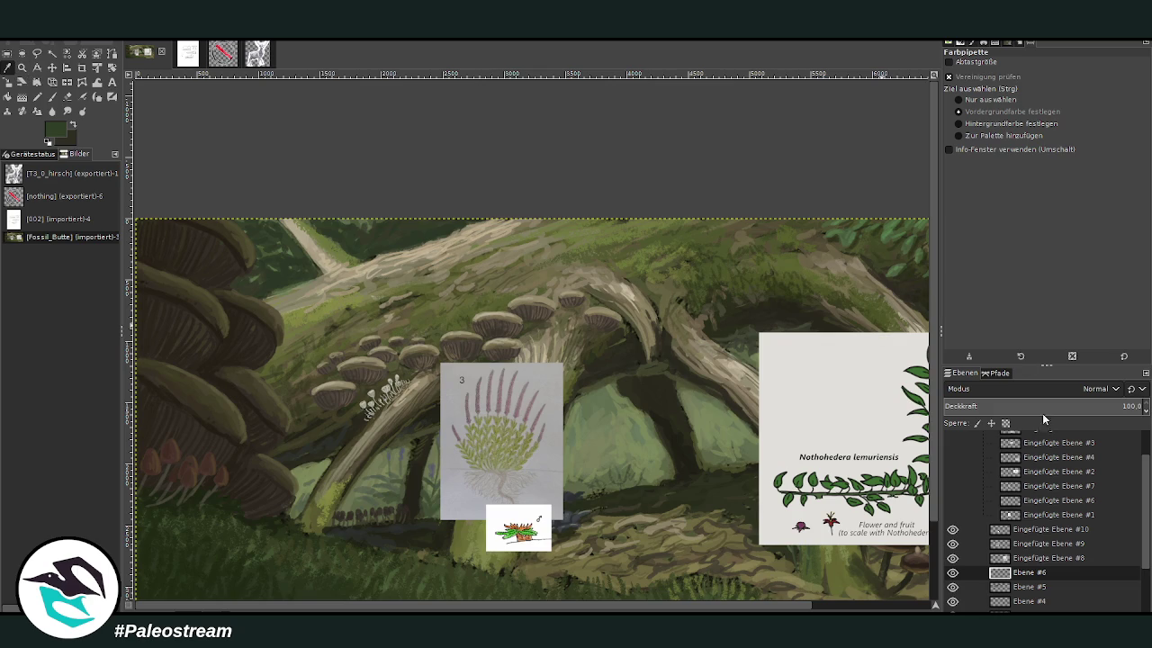
{"action": "left_click", "coordinate": [53, 96]}
{"action": "left_click", "coordinate": [1071, 64]}
{"action": "left_click", "coordinate": [1055, 79]}
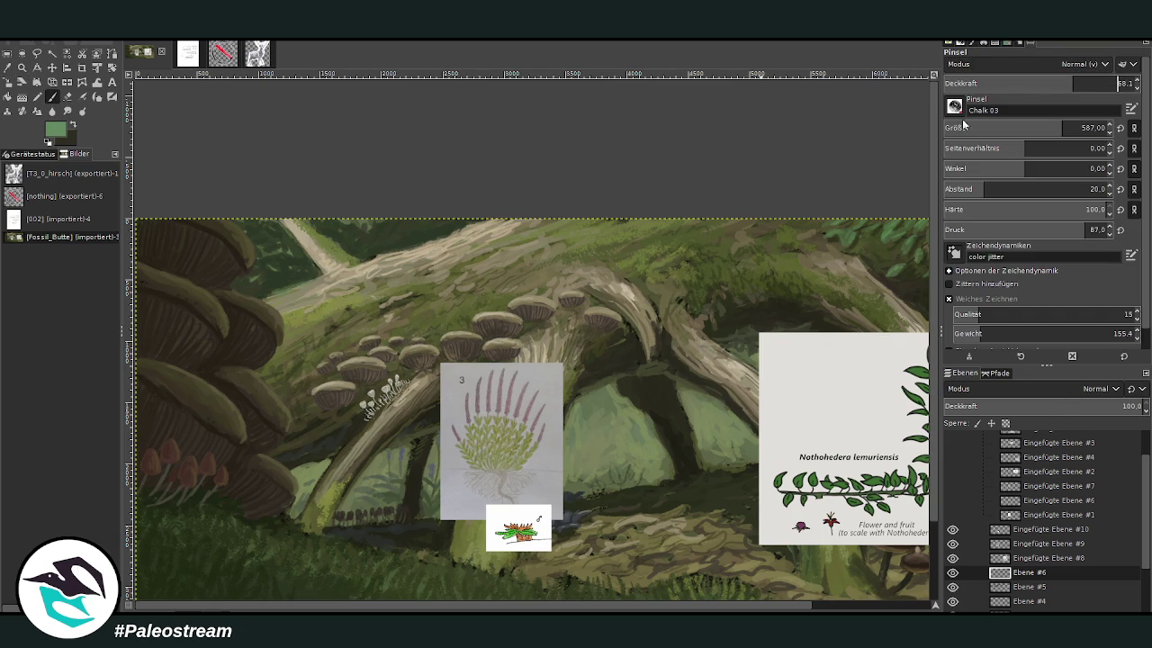
{"action": "scroll", "coordinate": [970, 127], "scroll_direction": "up", "scroll_amount": 2}
{"action": "scroll", "coordinate": [986, 83], "scroll_direction": "up", "scroll_amount": 2}
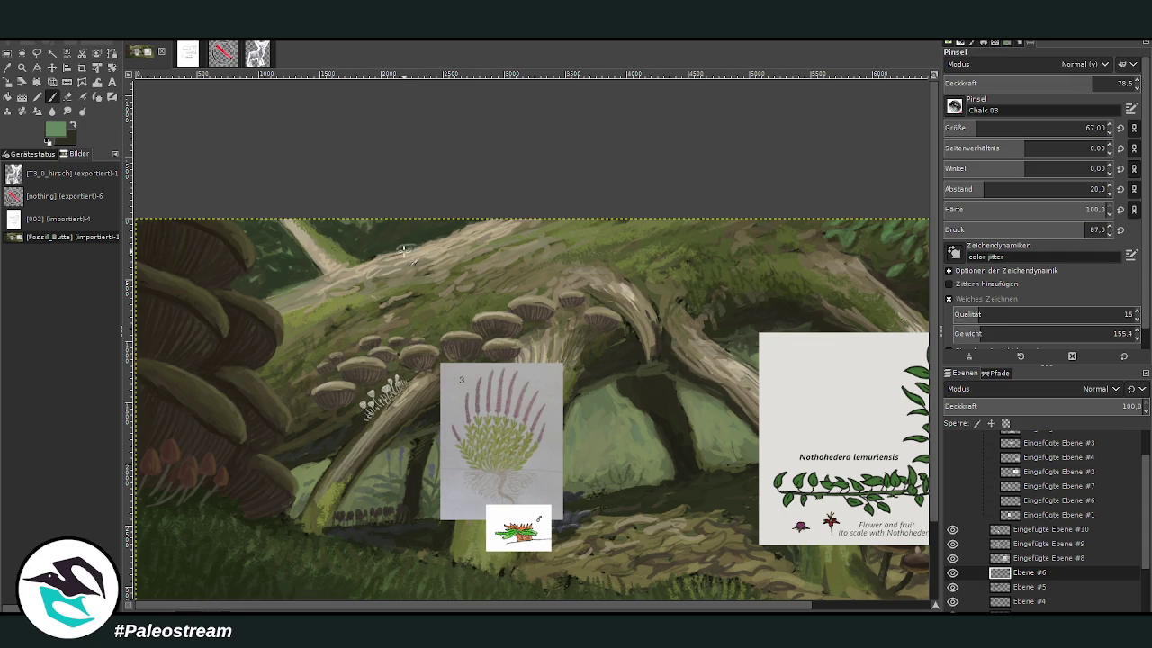
- Paint green moss strokes along the upper log at size 76, opacity 69.7
{"action": "left_click", "coordinate": [978, 128]}
{"action": "left_click", "coordinate": [1076, 81]}
{"action": "left_click_drag", "start_coordinate": [431, 236], "coordinate": [442, 235]}
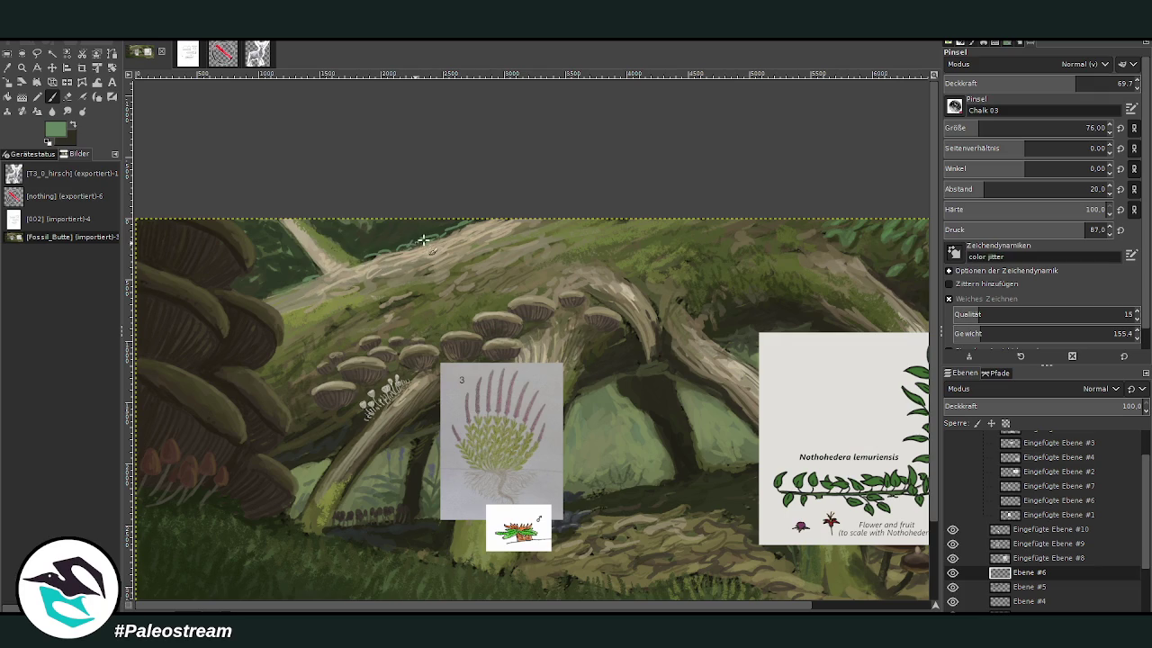
{"action": "left_click", "coordinate": [922, 369], "text": "ctrl"}
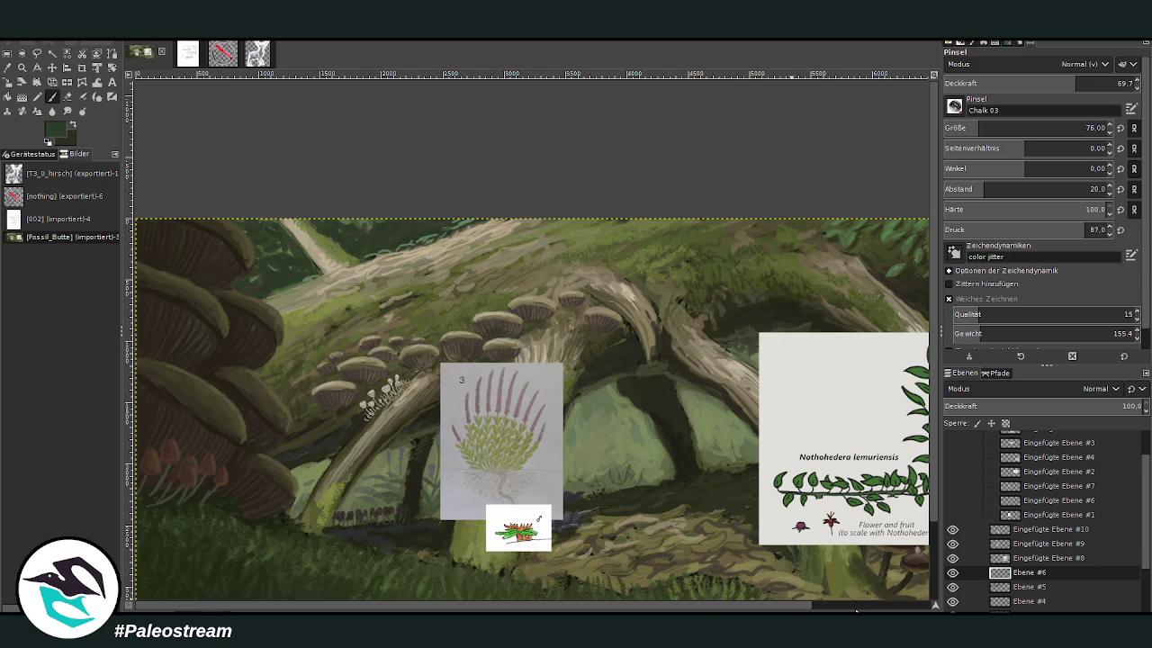
{"action": "left_click_drag", "start_coordinate": [856, 610], "coordinate": [900, 610]}
- Zoom in on the Nothohedera card area and set the brush to opacity 86.8, size 45
{"action": "key", "text": "z"}
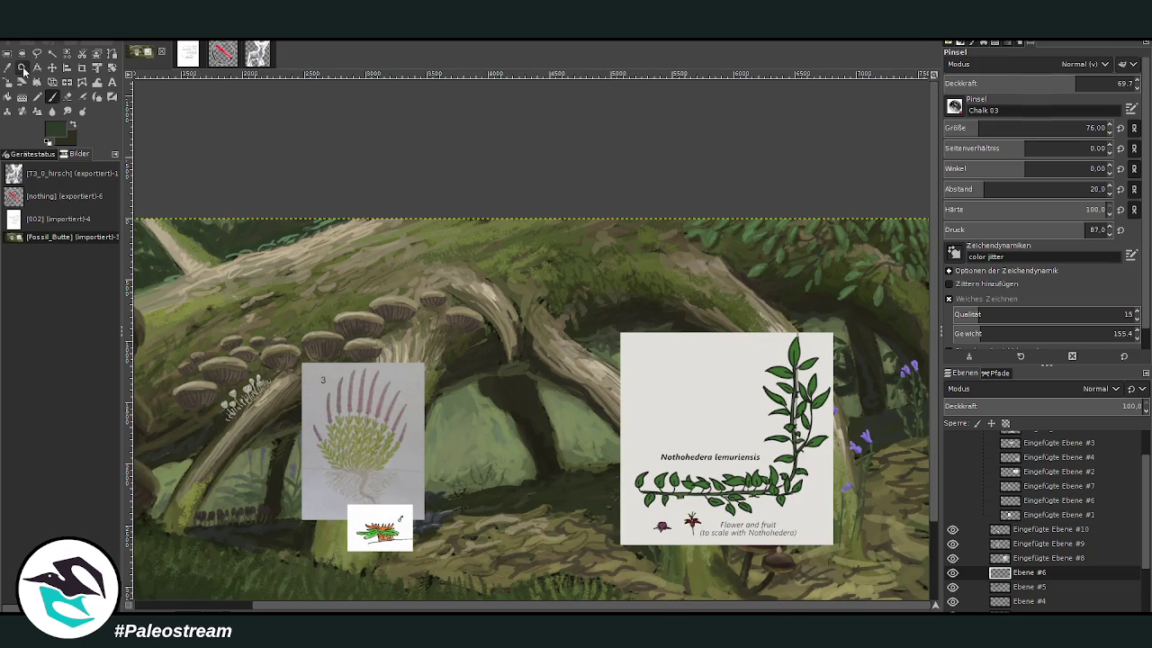
{"action": "left_click_drag", "start_coordinate": [620, 165], "coordinate": [877, 544]}
{"action": "left_click", "coordinate": [51, 96]}
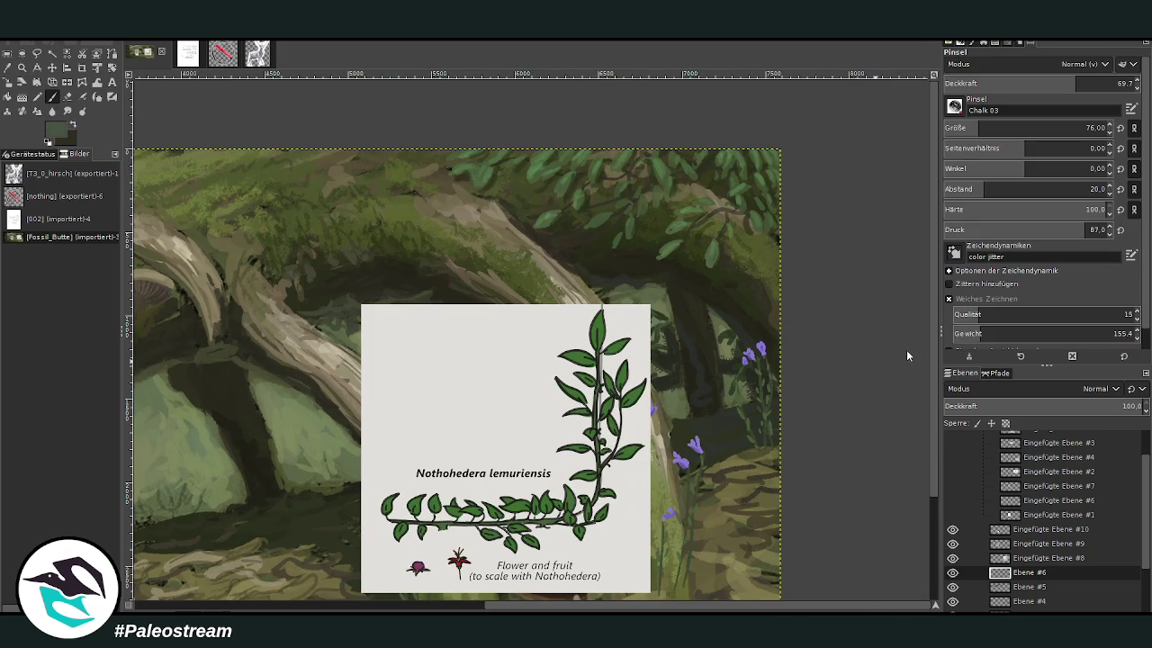
{"action": "left_click", "coordinate": [1093, 81]}
{"action": "left_click", "coordinate": [967, 127]}
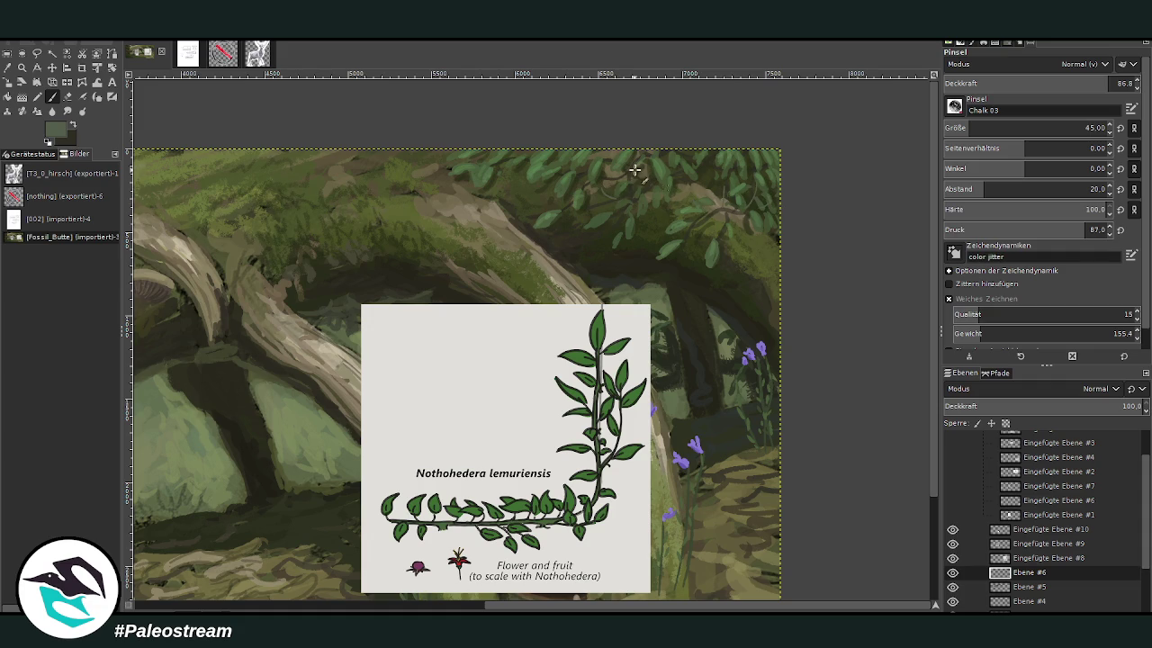
- Shift the plant card layer up and right and zoom in on it
{"action": "left_click", "coordinate": [51, 68]}
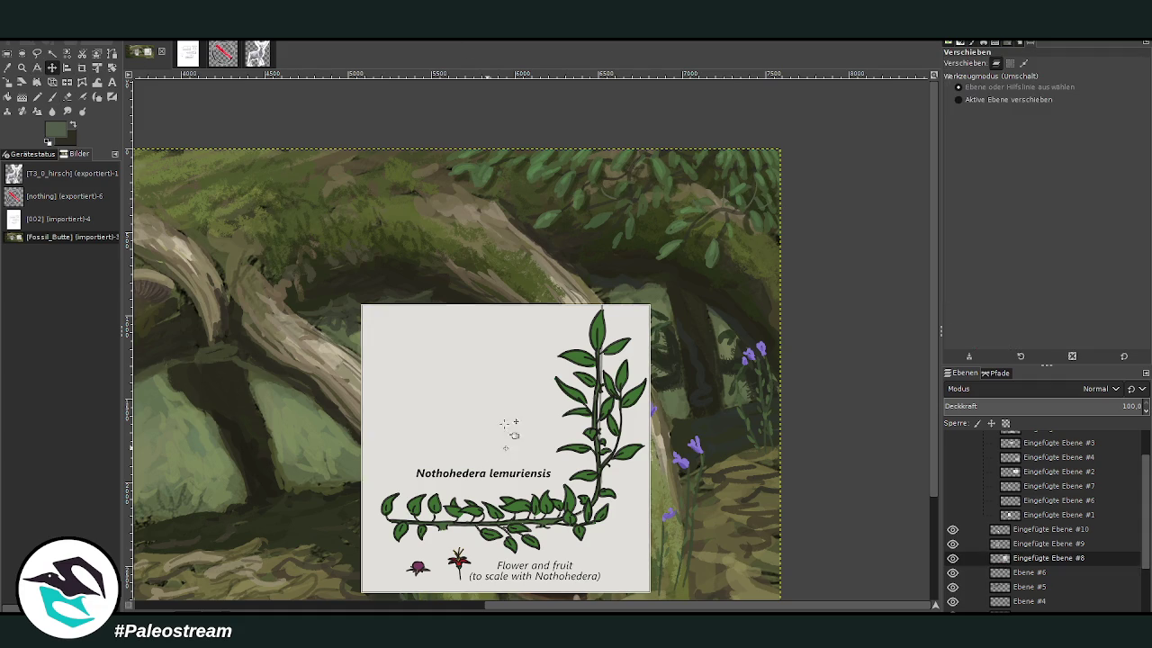
{"action": "left_click_drag", "start_coordinate": [494, 445], "coordinate": [579, 358]}
{"action": "left_click", "coordinate": [23, 68]}
{"action": "left_click", "coordinate": [738, 535]}
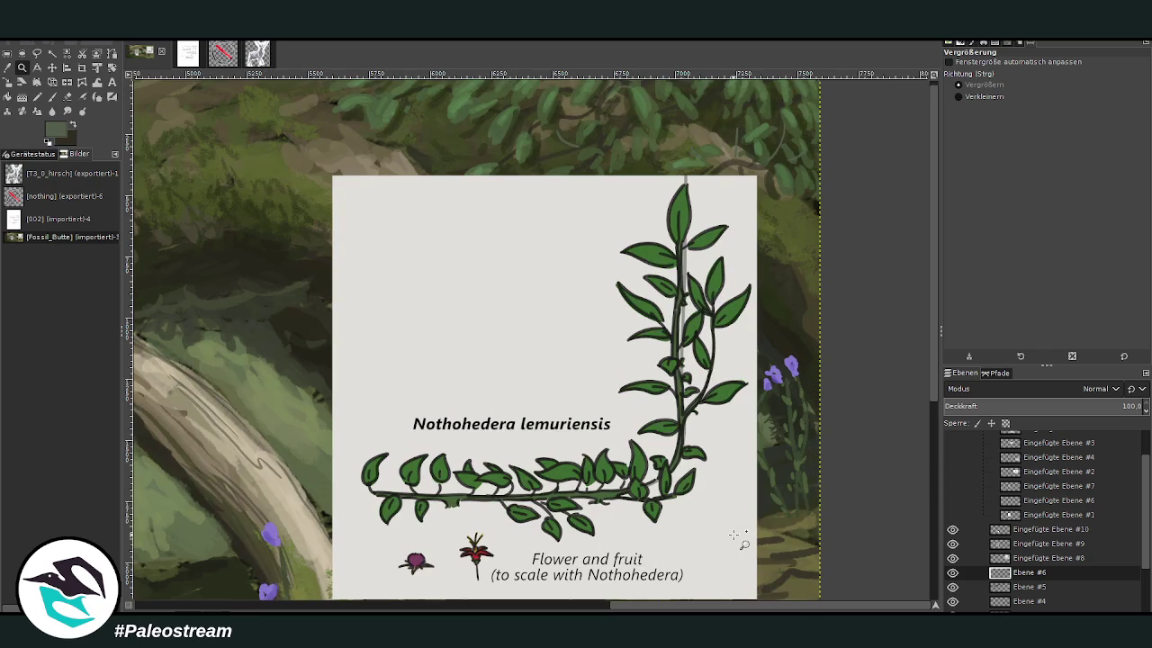
{"action": "left_click", "coordinate": [51, 96]}
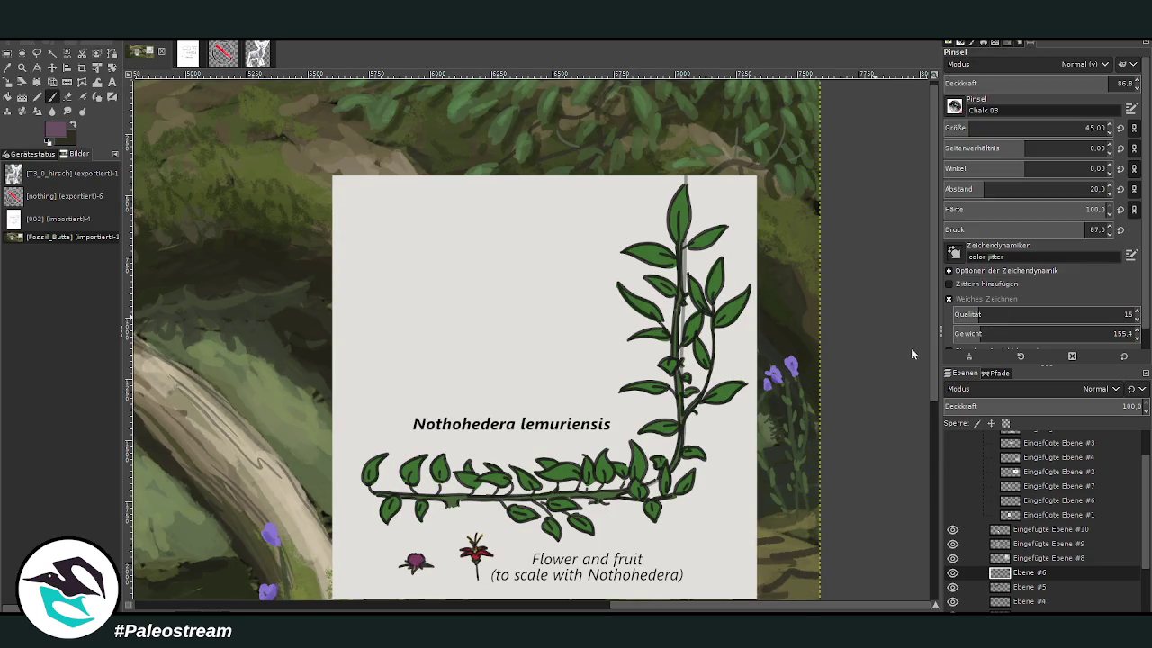
- Dab several purple blossoms onto the overhanging foliage with a size-57 brush
{"action": "key", "text": "bracketright"}
{"action": "key", "text": "bracketright"}
{"action": "key", "text": "bracketright"}
{"action": "left_click", "coordinate": [558, 128]}
{"action": "left_click", "coordinate": [785, 122]}
{"action": "left_click", "coordinate": [736, 128]}
{"action": "left_click", "coordinate": [808, 151]}
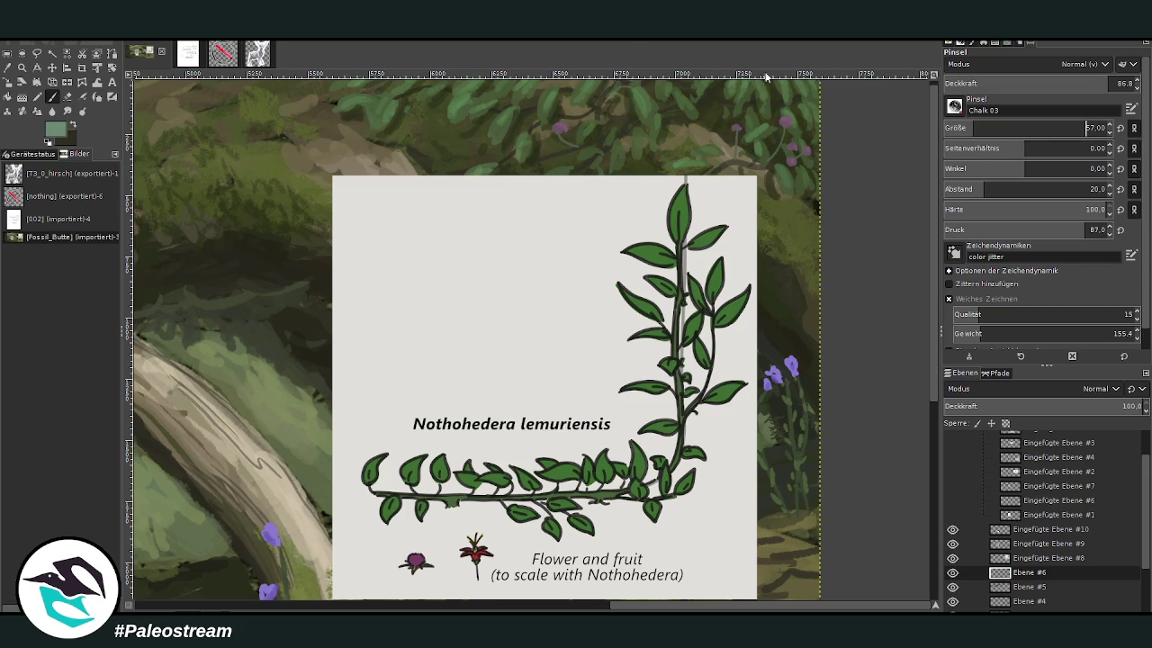
{"action": "left_click_drag", "start_coordinate": [727, 129], "coordinate": [736, 137]}
{"action": "key", "text": "less"}
{"action": "key", "text": "less"}
{"action": "key", "text": "less"}
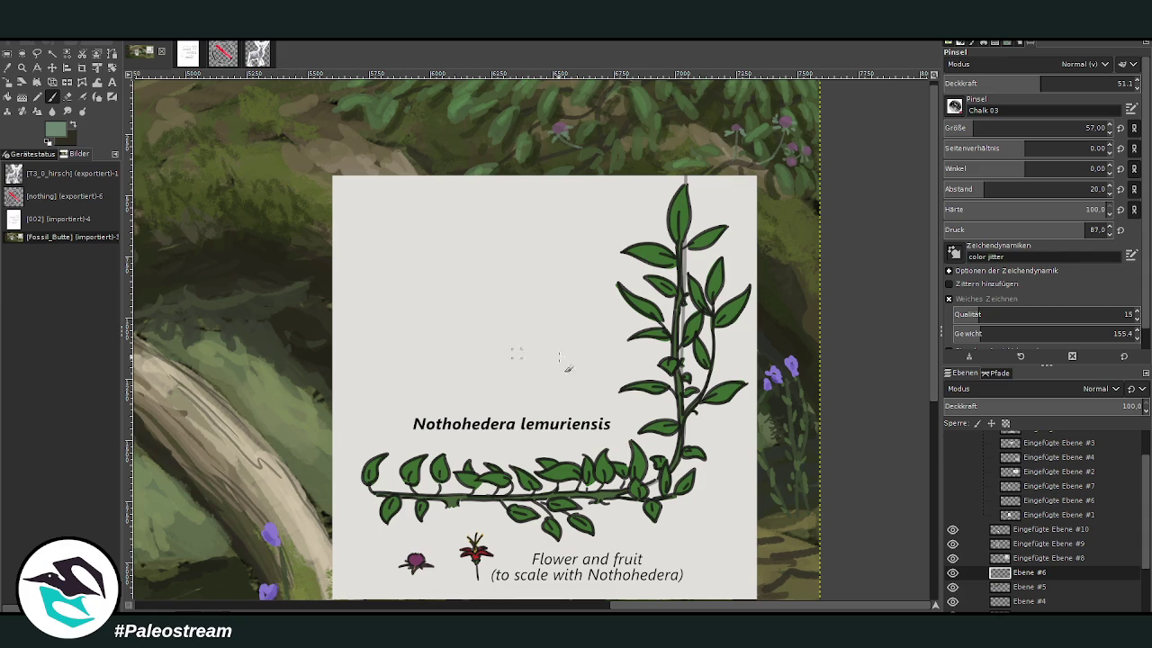
- Hide the Nothohedera card, make Eingefügte Ebene #10 active, and zoom out
{"action": "left_click", "coordinate": [952, 572]}
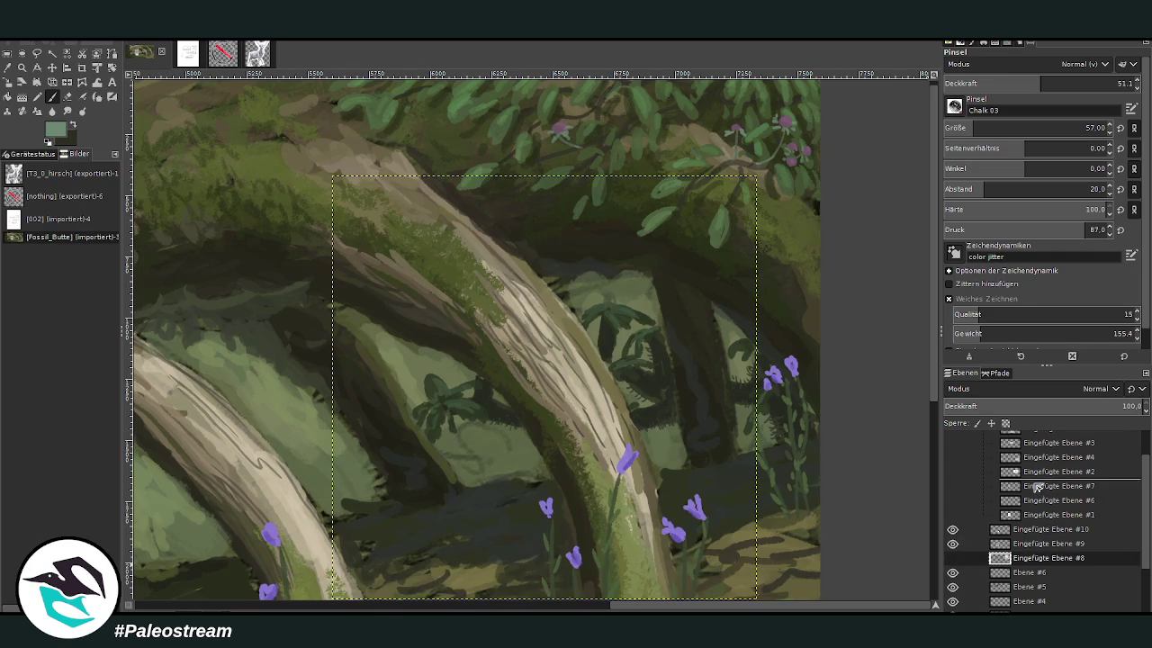
{"action": "left_click", "coordinate": [967, 543]}
{"action": "key", "text": "minus"}
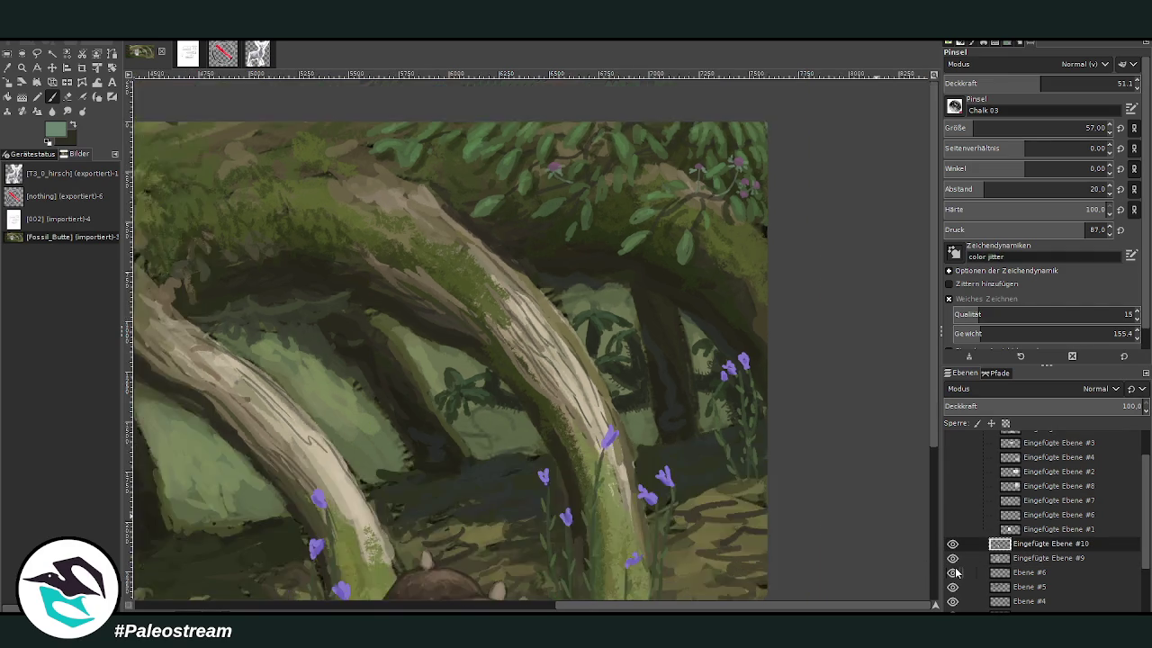
{"action": "key", "text": "minus"}
- Drag the rosette reference sheet 3 right, beside the central root arches
{"action": "key", "text": "z"}
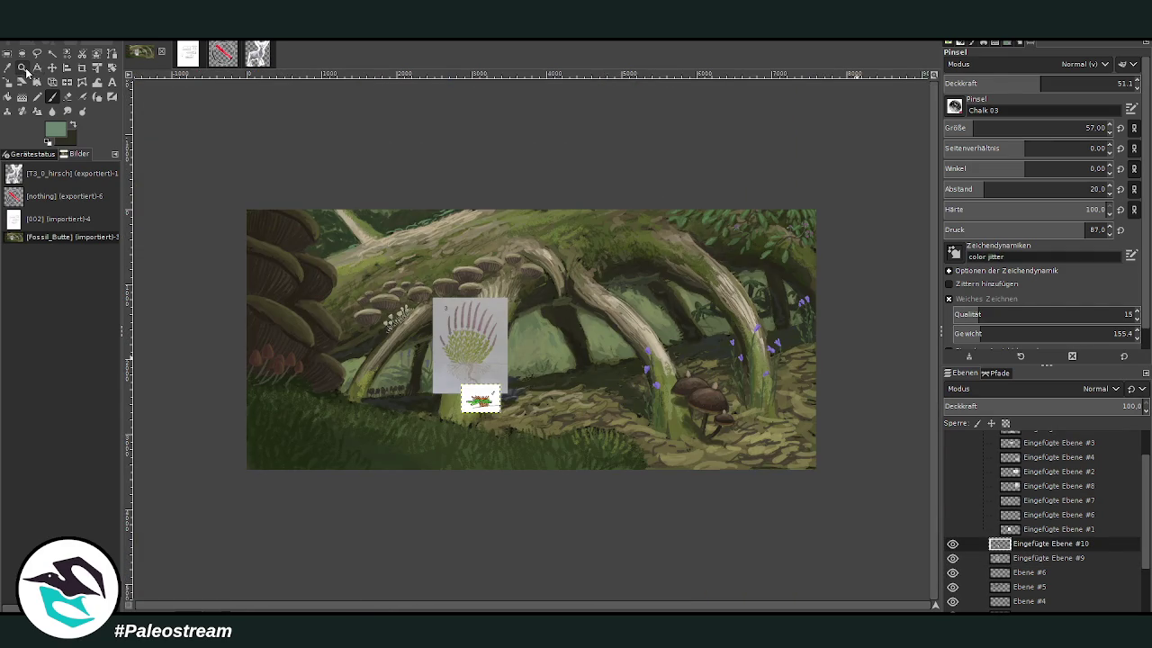
{"action": "left_click_drag", "start_coordinate": [415, 229], "coordinate": [658, 460]}
{"action": "key", "text": "m"}
{"action": "left_click_drag", "start_coordinate": [353, 283], "coordinate": [697, 328]}
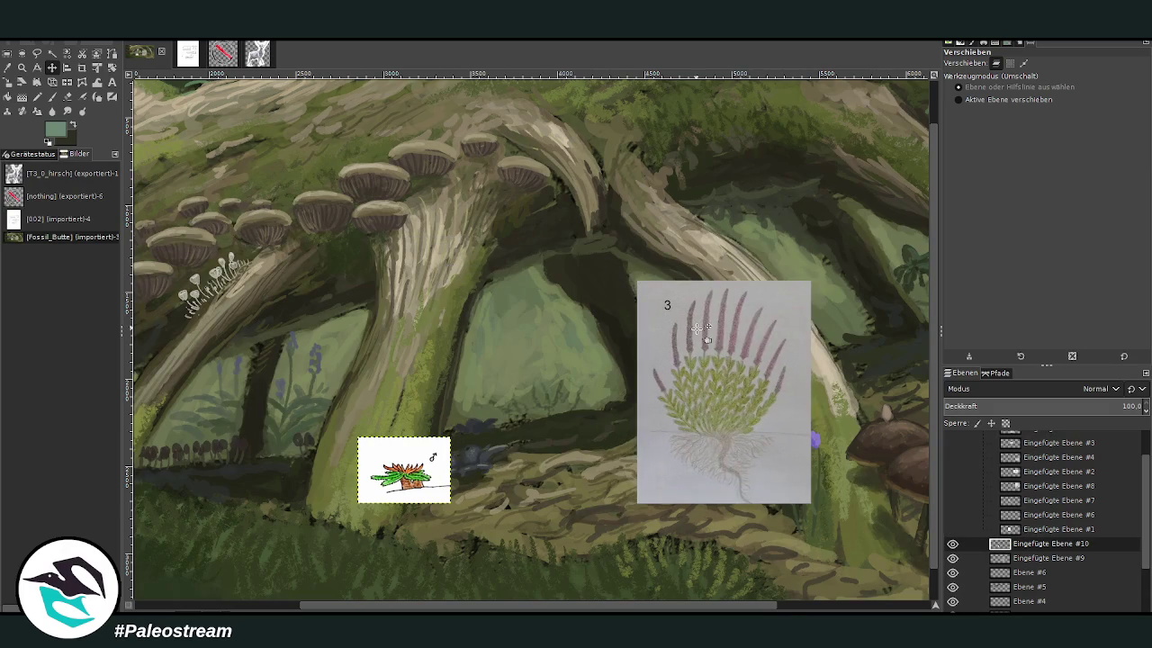
- Pick a dark green, set the brush to size 89, opacity 79.2, on layer Ebene #6
{"action": "left_click", "coordinate": [7, 67]}
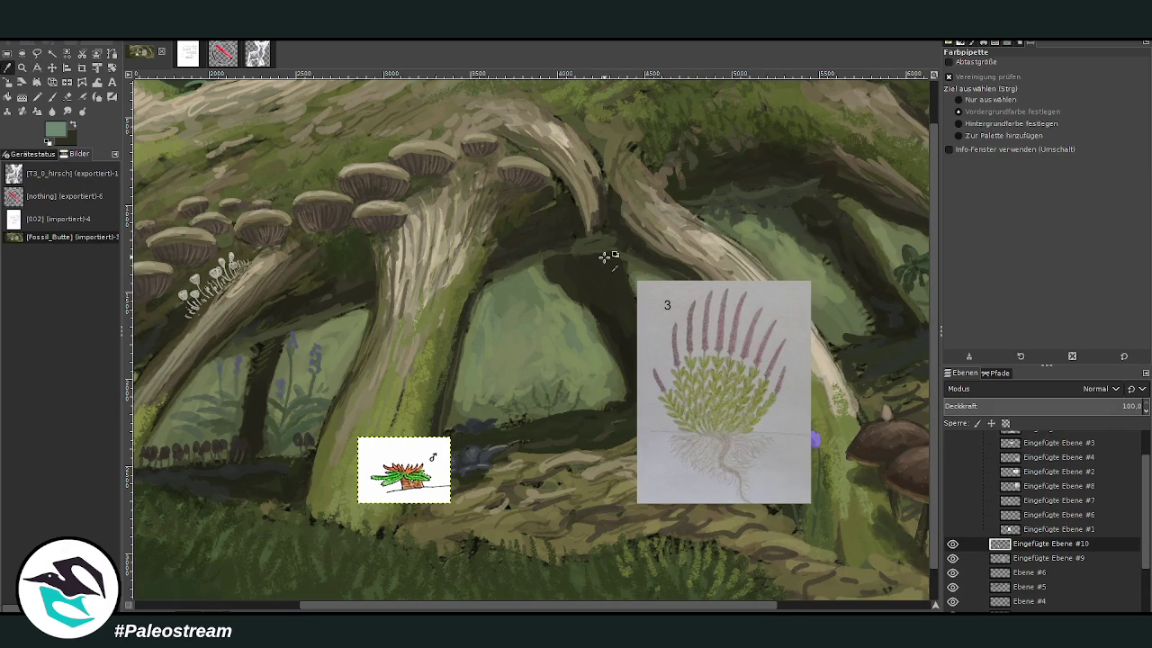
{"action": "left_click", "coordinate": [560, 399]}
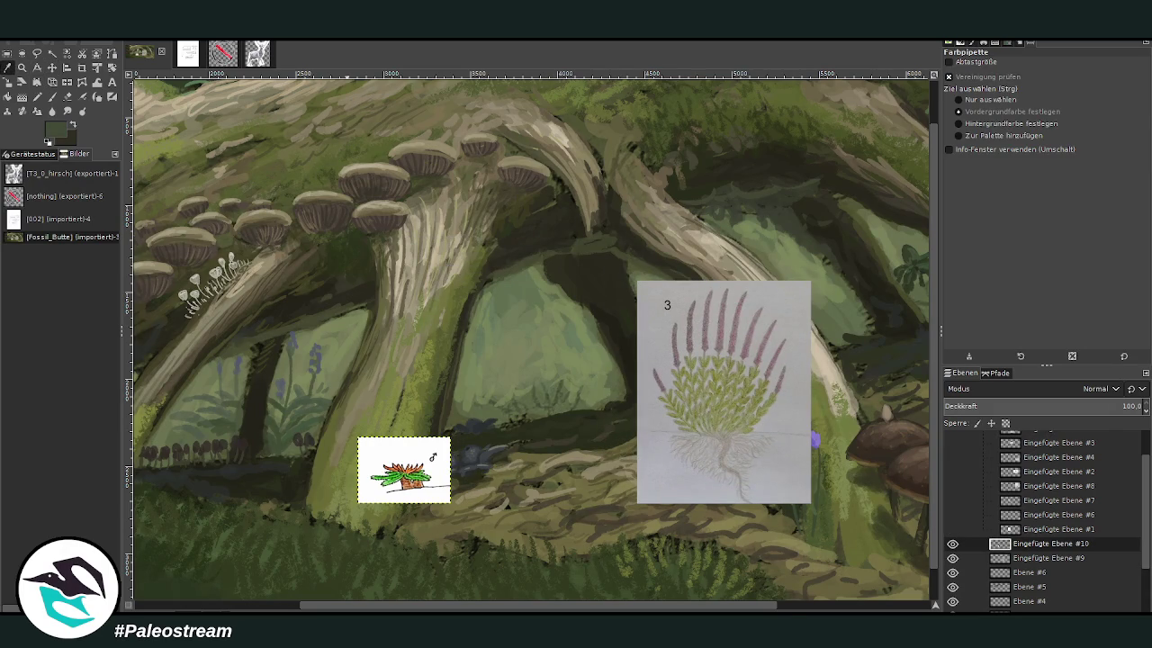
{"action": "left_click", "coordinate": [51, 96]}
{"action": "left_click", "coordinate": [1034, 131]}
{"action": "left_click", "coordinate": [1076, 85]}
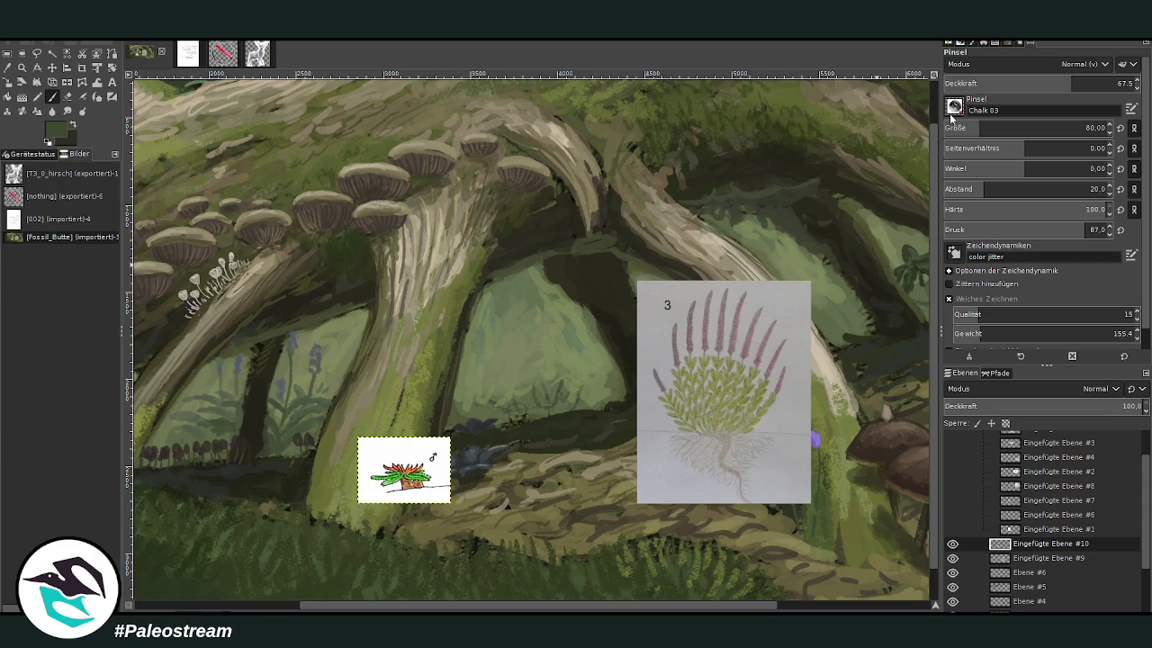
{"action": "left_click", "coordinate": [1094, 84]}
{"action": "left_click", "coordinate": [987, 129]}
{"action": "left_click", "coordinate": [1026, 573]}
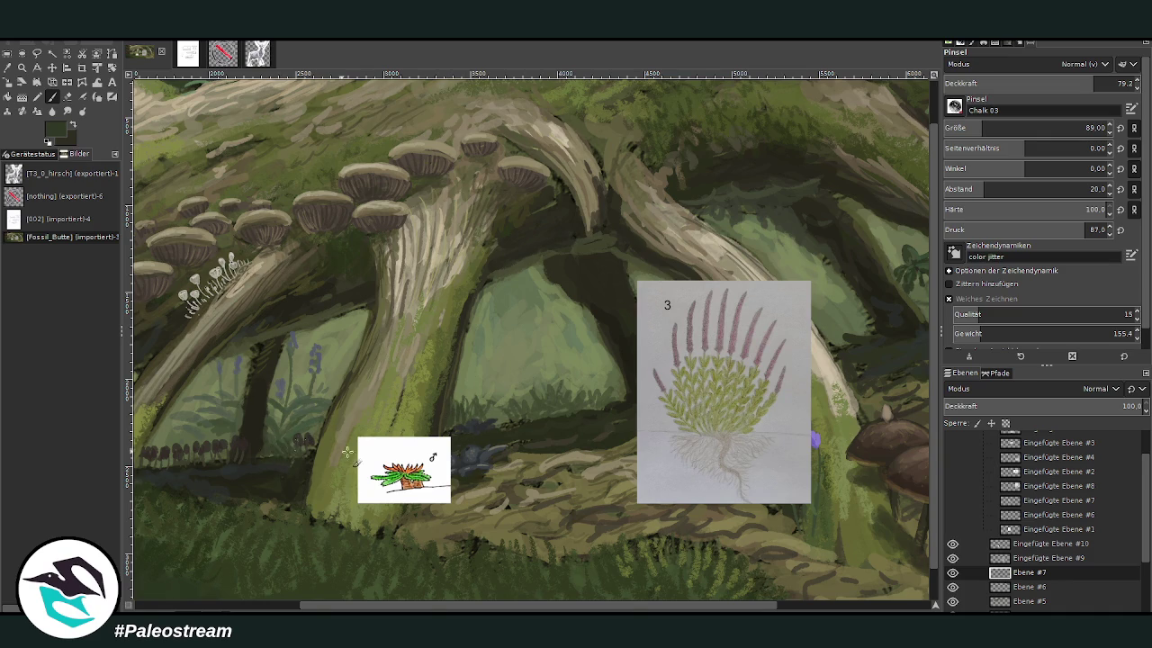
{"action": "left_click_drag", "start_coordinate": [614, 610], "coordinate": [754, 532]}
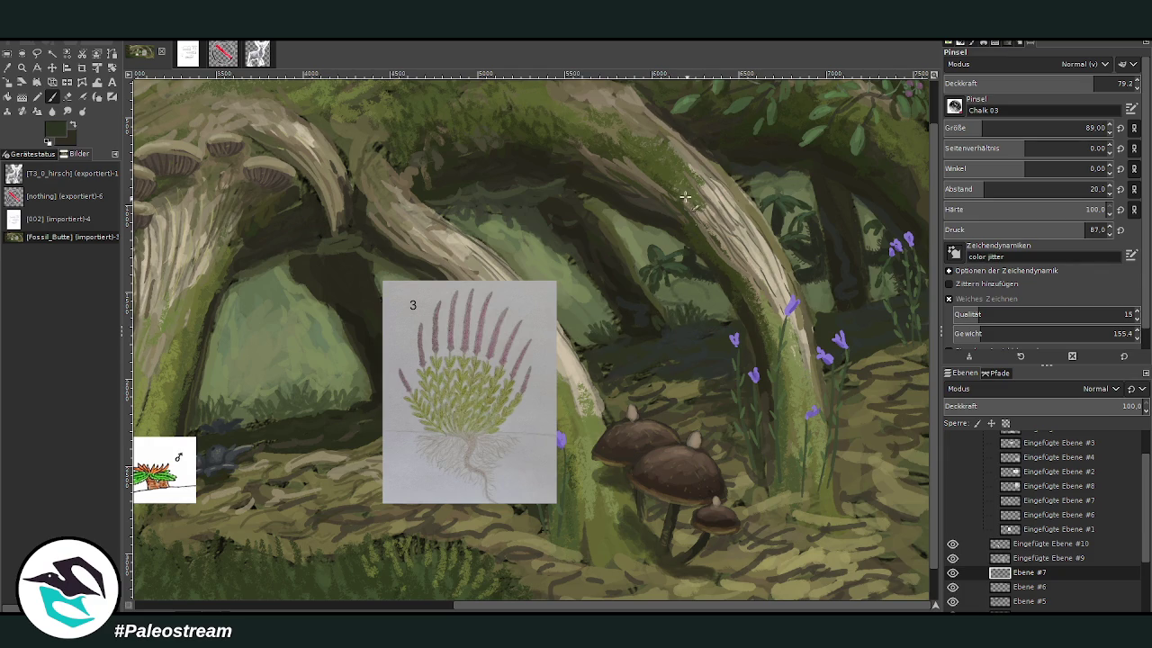
{"action": "left_click", "coordinate": [927, 375], "text": "ctrl"}
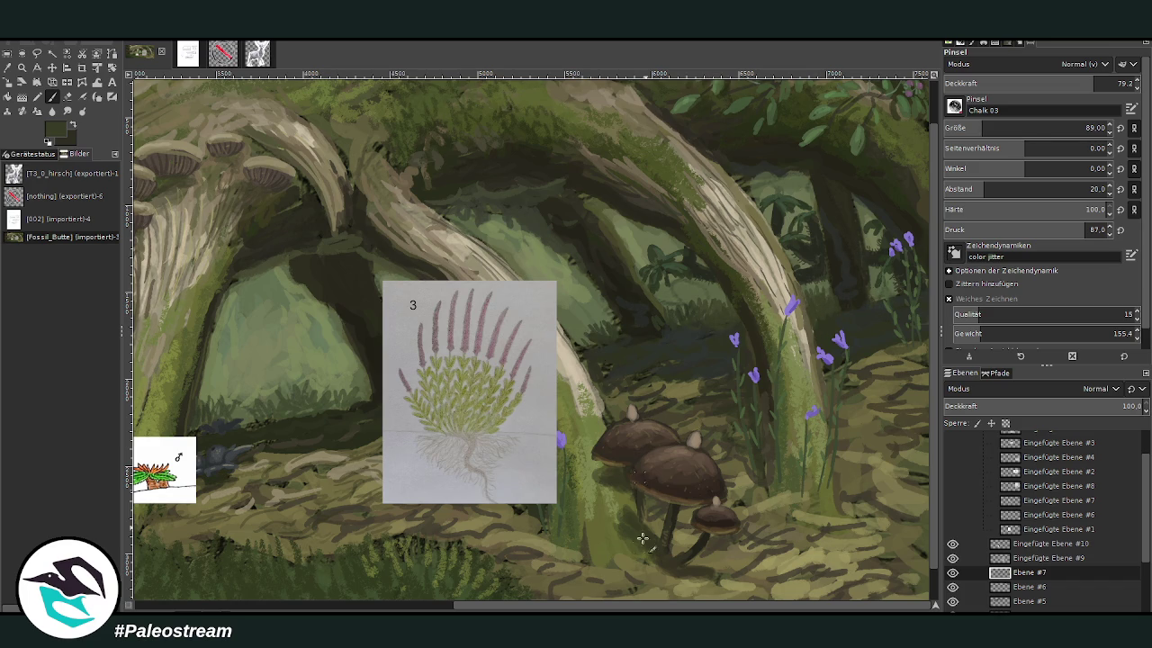
{"action": "scroll", "coordinate": [643, 487], "scroll_direction": "left", "scroll_amount": 2}
{"action": "scroll", "coordinate": [562, 410], "scroll_direction": "left", "scroll_amount": 2}
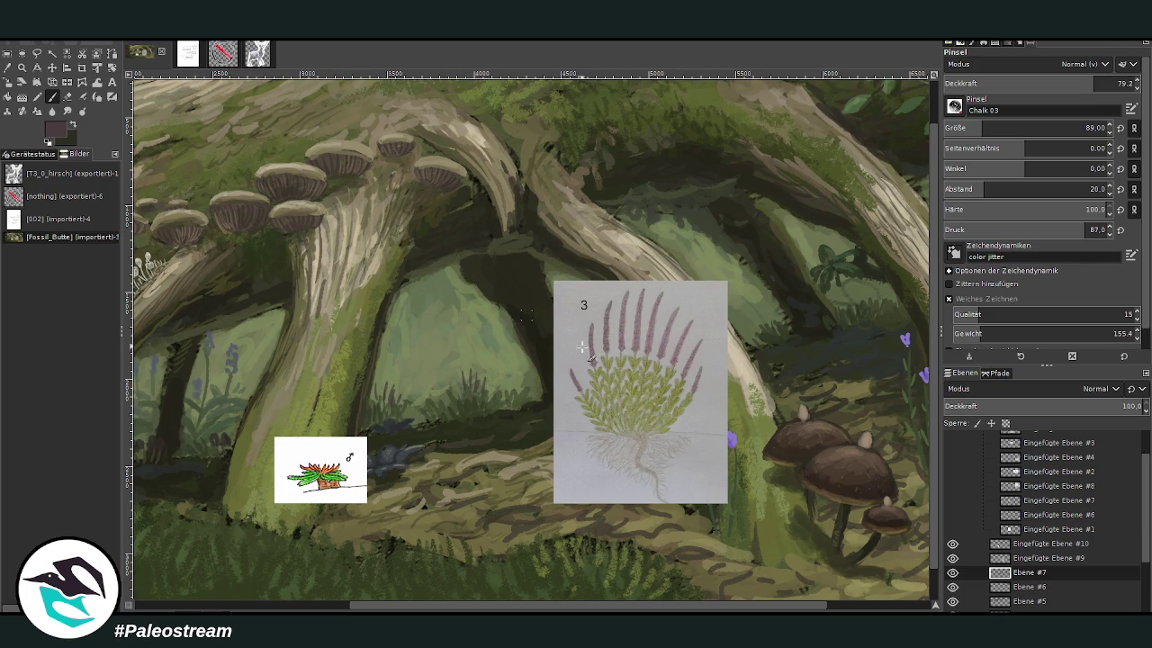
{"action": "scroll", "coordinate": [551, 318], "scroll_direction": "right", "scroll_amount": 1}
{"action": "scroll", "coordinate": [567, 314], "scroll_direction": "right", "scroll_amount": 4}
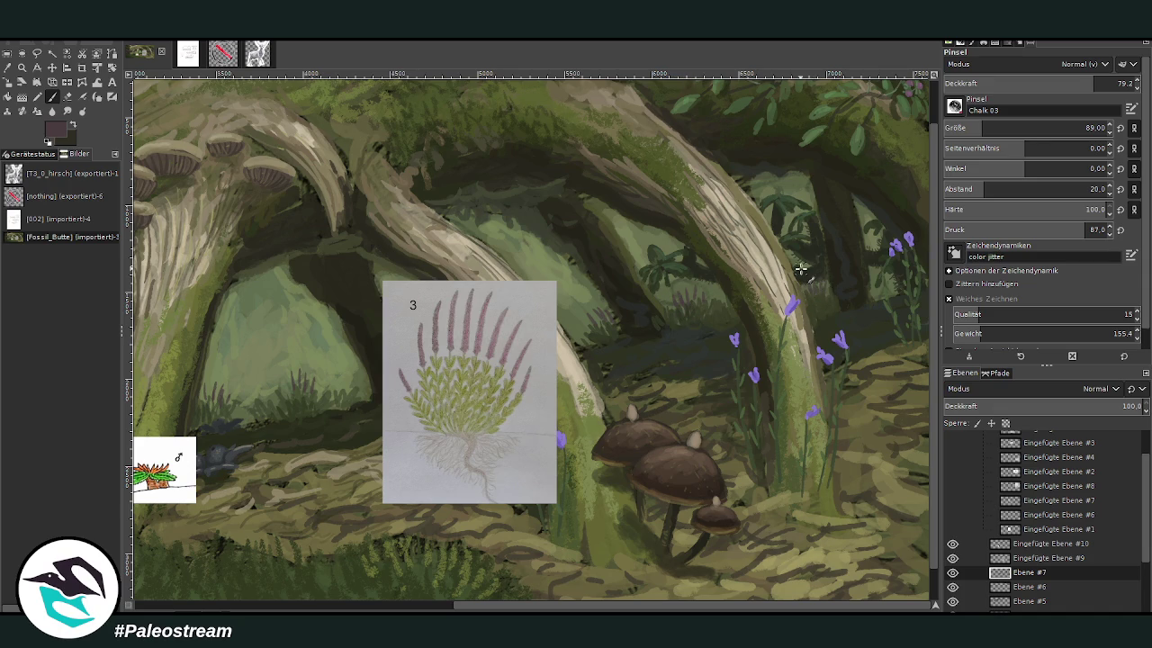
{"action": "scroll", "coordinate": [800, 269], "scroll_direction": "down", "scroll_amount": 1}
- Hide the rosette reference sheet and make the Fossil_Butte.png base layer active
{"action": "key", "text": "z"}
{"action": "left_click", "coordinate": [720, 532]}
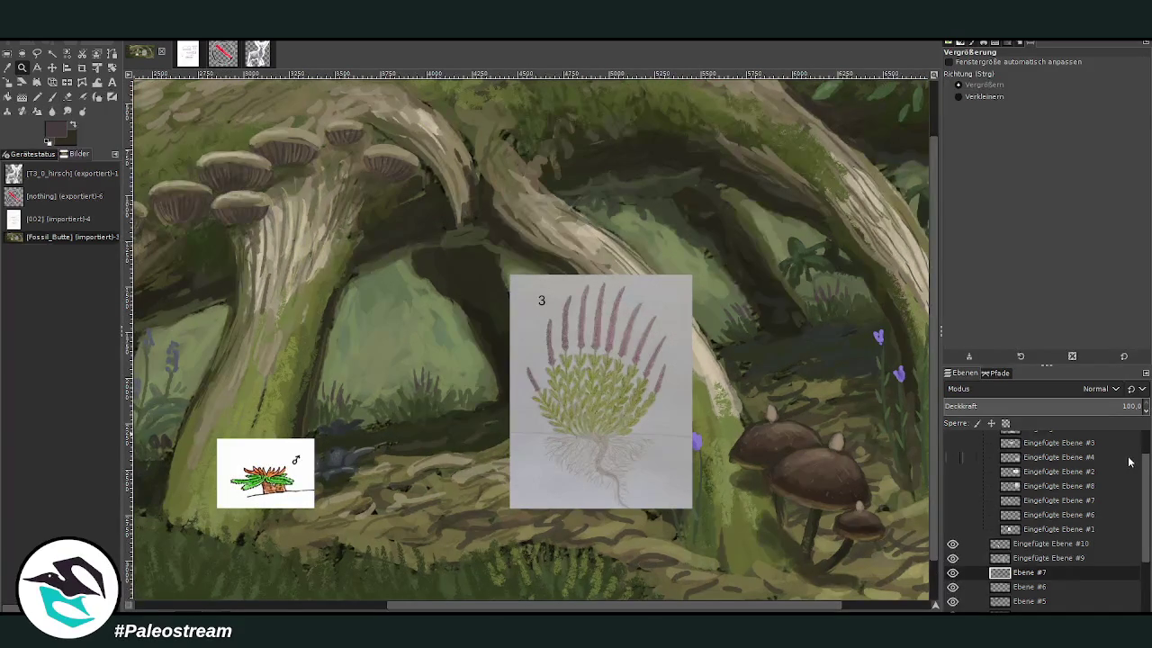
{"action": "left_click", "coordinate": [952, 558]}
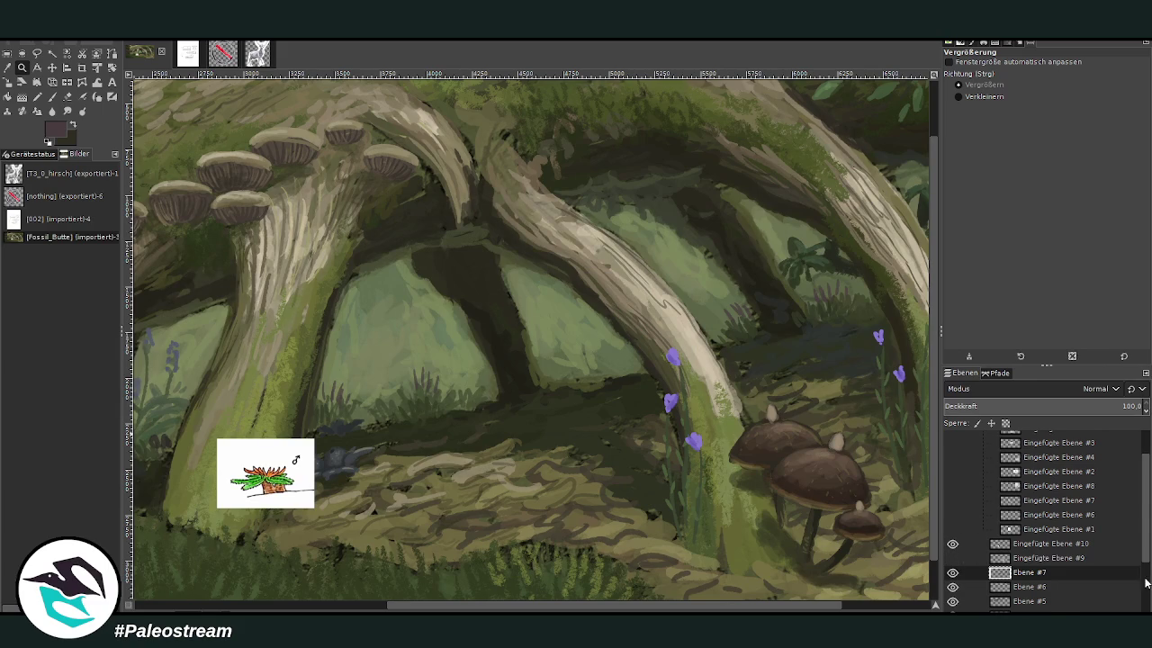
{"action": "scroll", "coordinate": [1146, 583], "scroll_direction": "down", "scroll_amount": 3}
{"action": "left_click", "coordinate": [1027, 606]}
- Set the Smudge tool to size 166, opacity 71.3, and show the rosette sheet again
{"action": "key", "text": "s"}
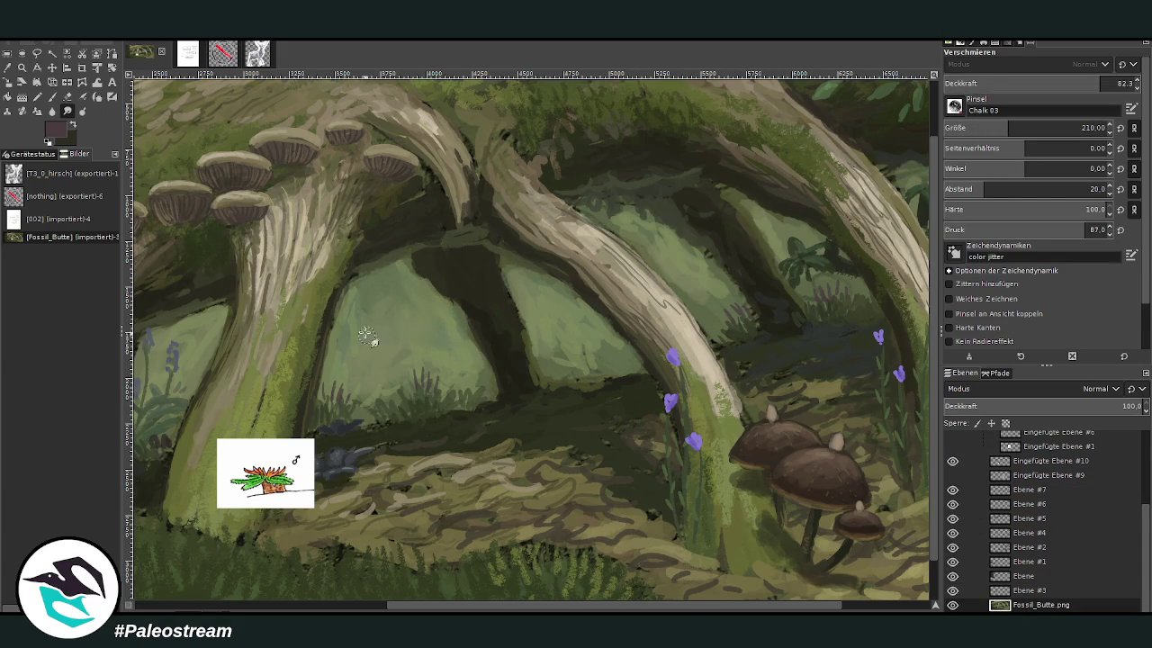
{"action": "scroll", "coordinate": [956, 108], "scroll_direction": "down", "scroll_amount": 1}
{"action": "left_click", "coordinate": [1000, 127]}
{"action": "left_click", "coordinate": [1079, 83]}
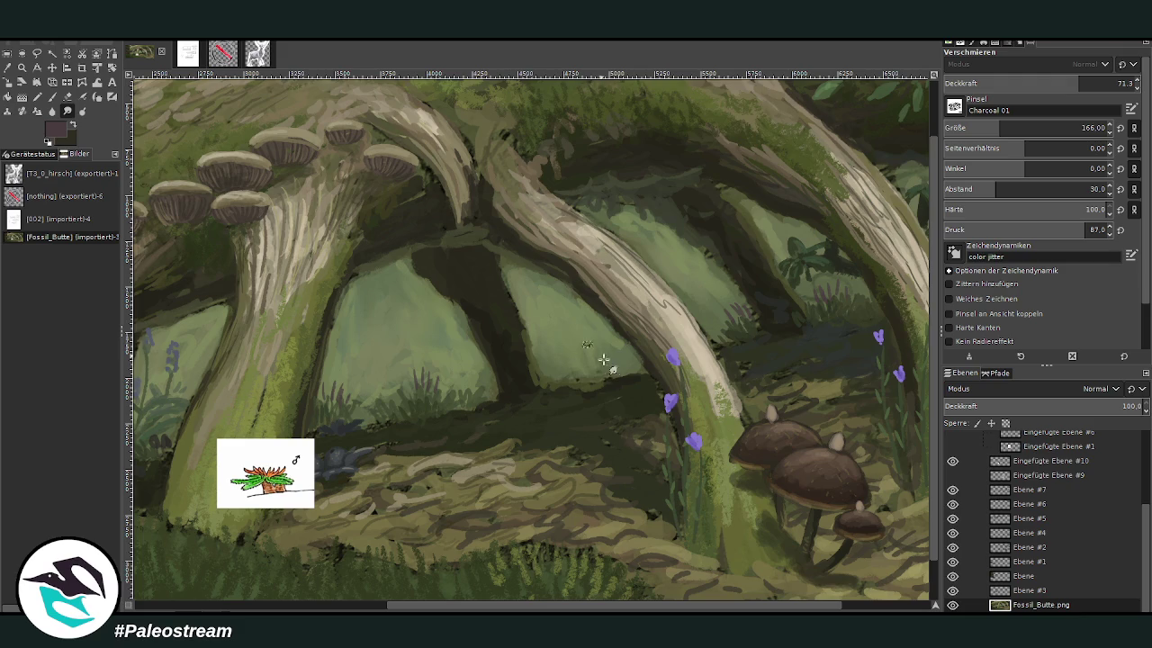
{"action": "left_click", "coordinate": [953, 475]}
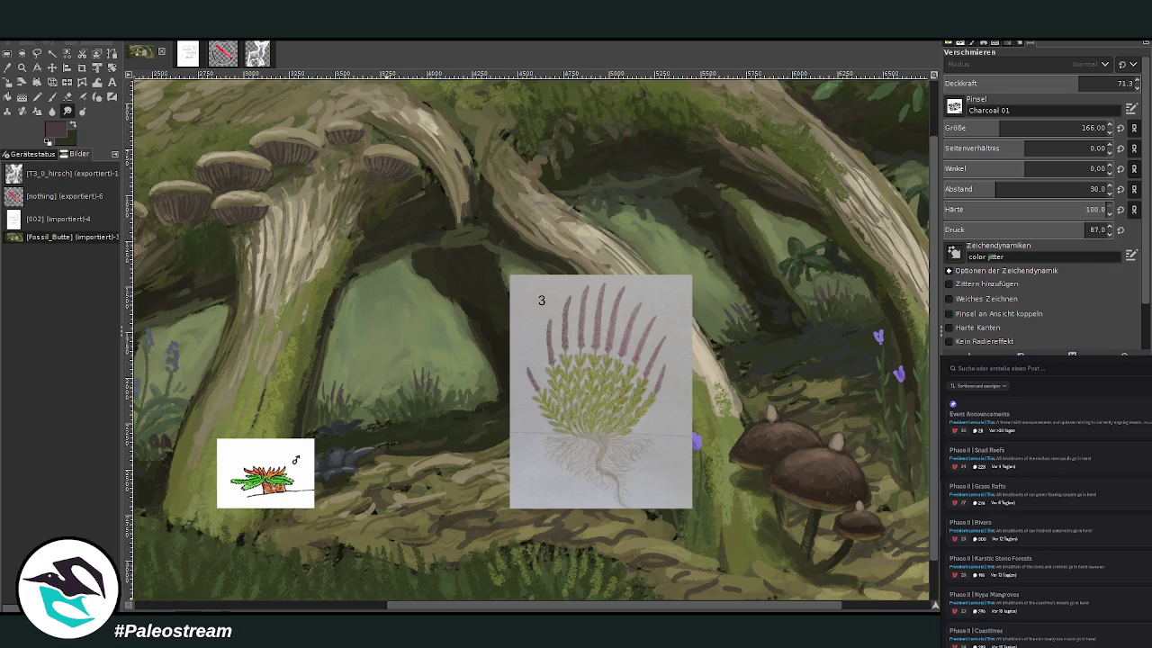
- Scroll the Discord forum list and open 'Phase II | Temperate Pluvial Forests'
{"action": "scroll", "coordinate": [1129, 434], "scroll_direction": "down", "scroll_amount": 1}
{"action": "scroll", "coordinate": [1128, 434], "scroll_direction": "down", "scroll_amount": 1}
{"action": "scroll", "coordinate": [1128, 433], "scroll_direction": "down", "scroll_amount": 1}
{"action": "scroll", "coordinate": [1127, 433], "scroll_direction": "down", "scroll_amount": 1}
{"action": "scroll", "coordinate": [1125, 434], "scroll_direction": "down", "scroll_amount": 1}
{"action": "scroll", "coordinate": [1124, 433], "scroll_direction": "down", "scroll_amount": 1}
{"action": "scroll", "coordinate": [1122, 486], "scroll_direction": "down", "scroll_amount": 1}
{"action": "scroll", "coordinate": [1118, 540], "scroll_direction": "down", "scroll_amount": 1}
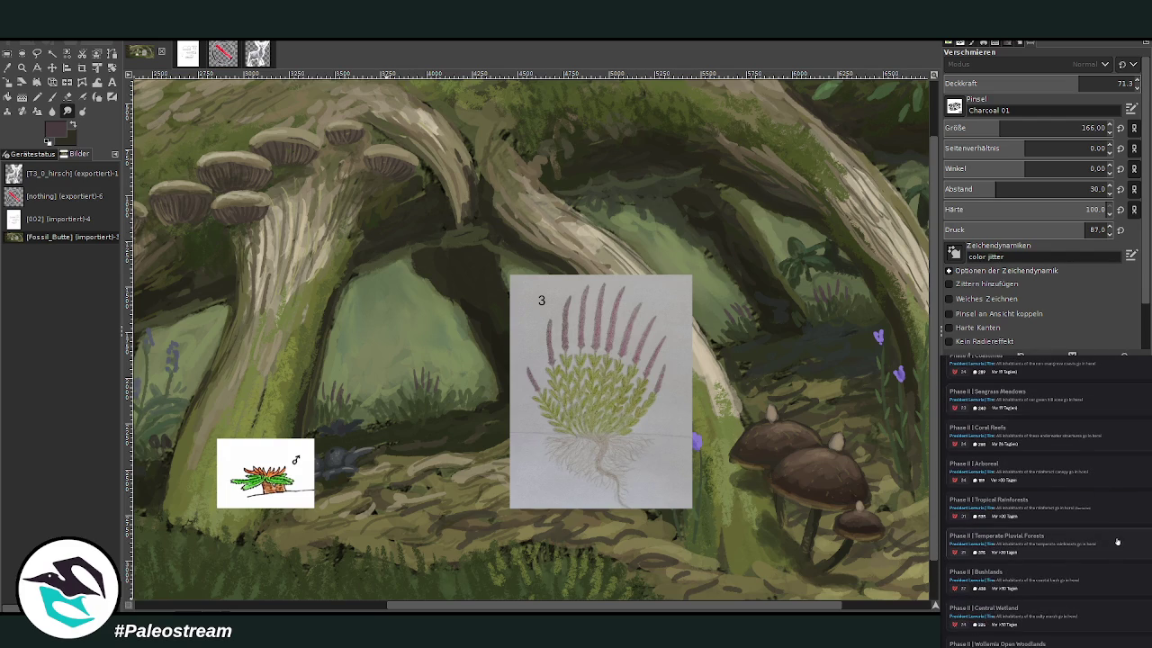
{"action": "left_click", "coordinate": [1113, 533]}
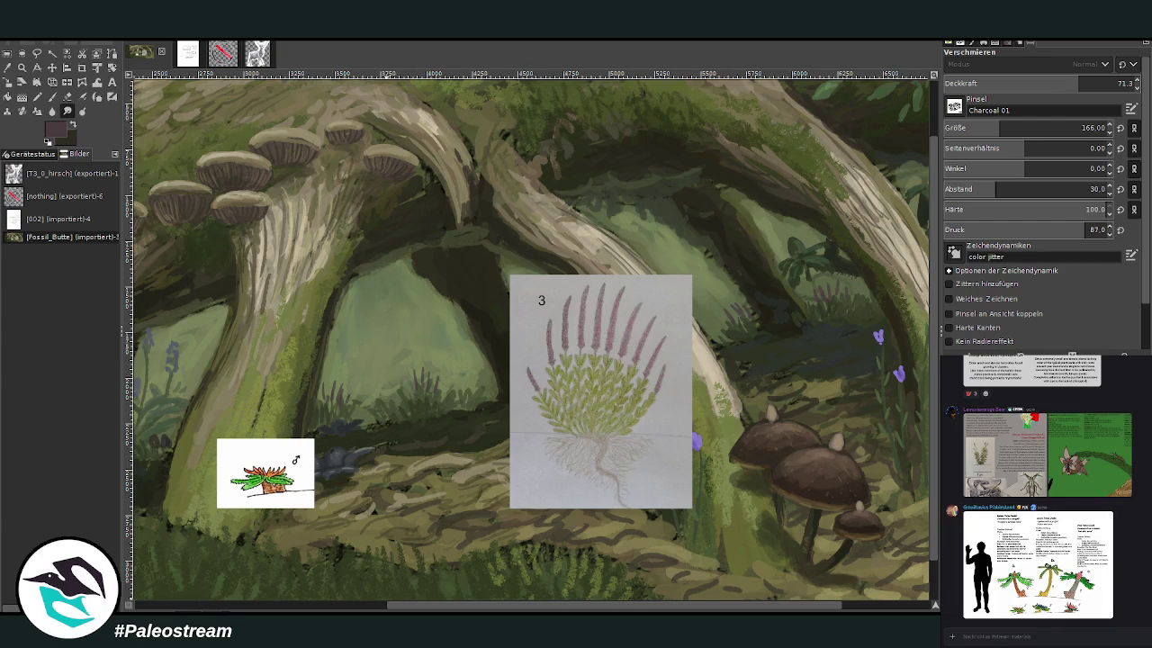
{"action": "key", "text": "m"}
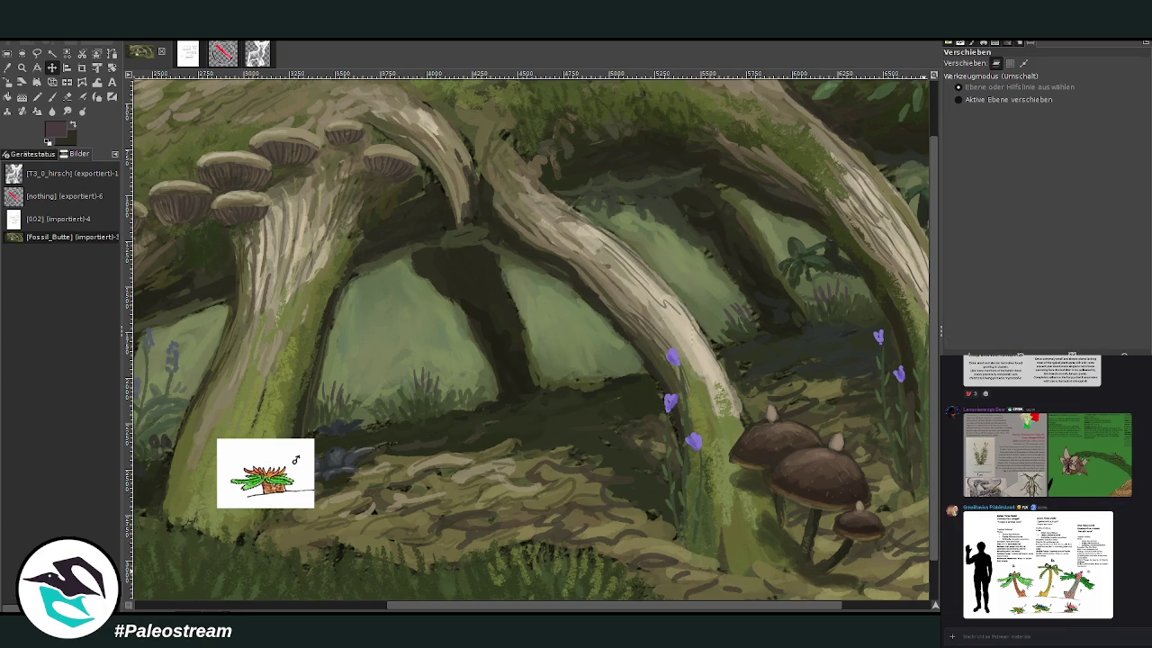
- Zoom out to the whole painting, then zoom in on its lower-right part
{"action": "mouse_move", "coordinate": [635, 603]}
{"action": "left_mouse_down"}
{"action": "mouse_move", "coordinate": [662, 603]}
{"action": "mouse_move", "coordinate": [529, 592]}
{"action": "left_mouse_up"}
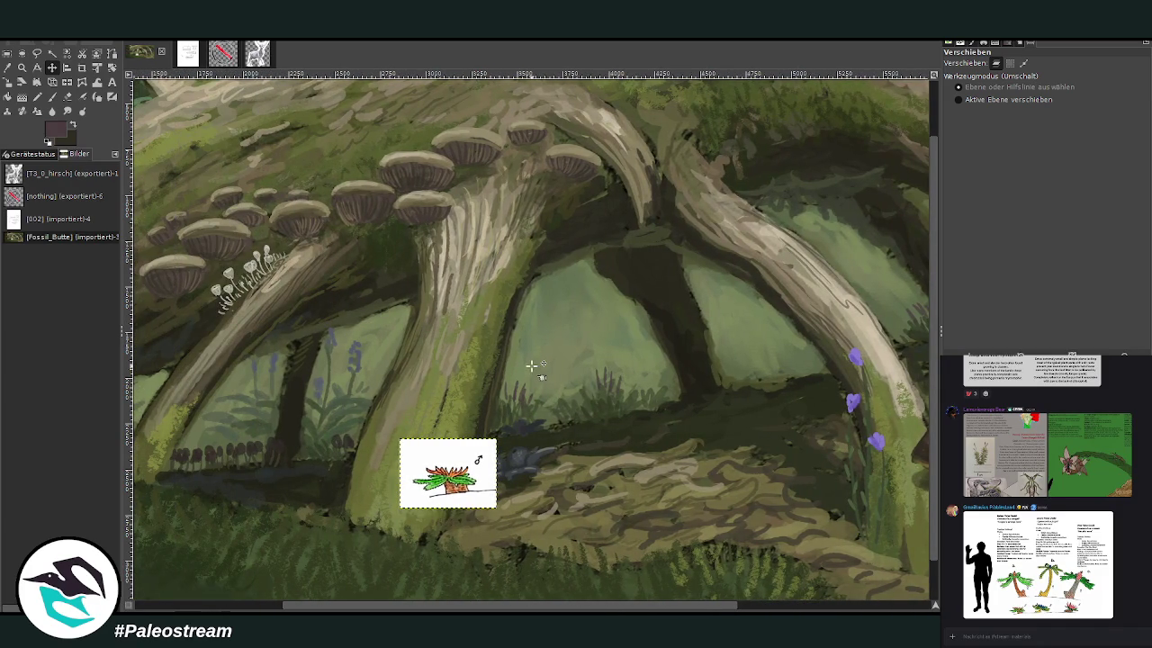
{"action": "left_click", "coordinate": [22, 68]}
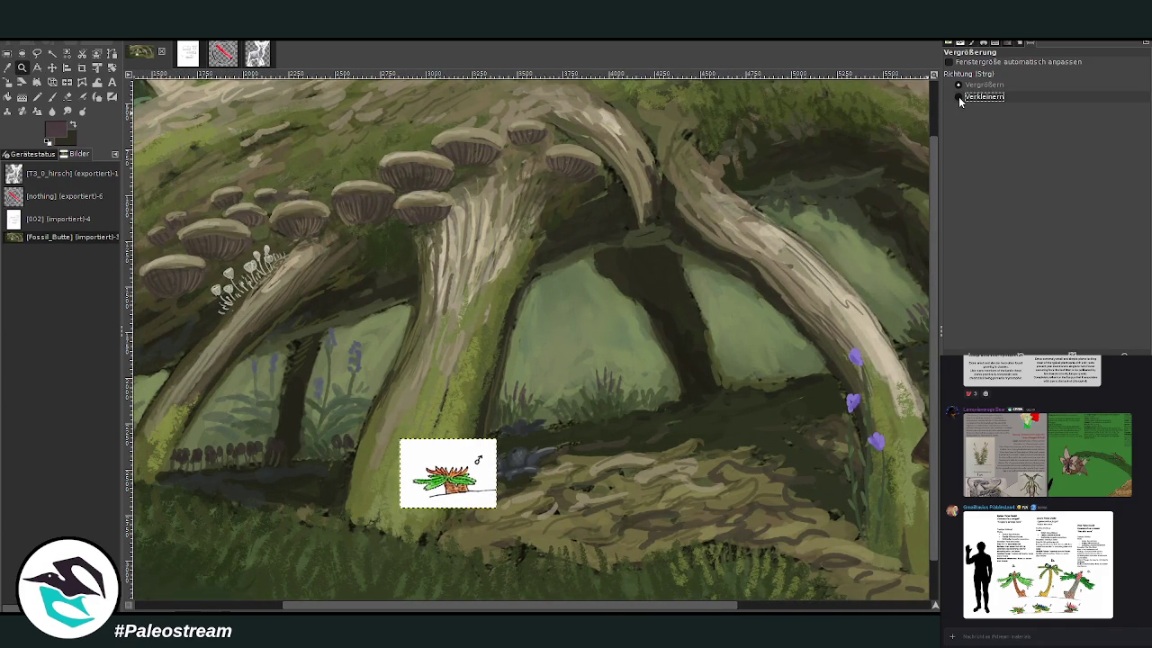
{"action": "left_click", "coordinate": [329, 266]}
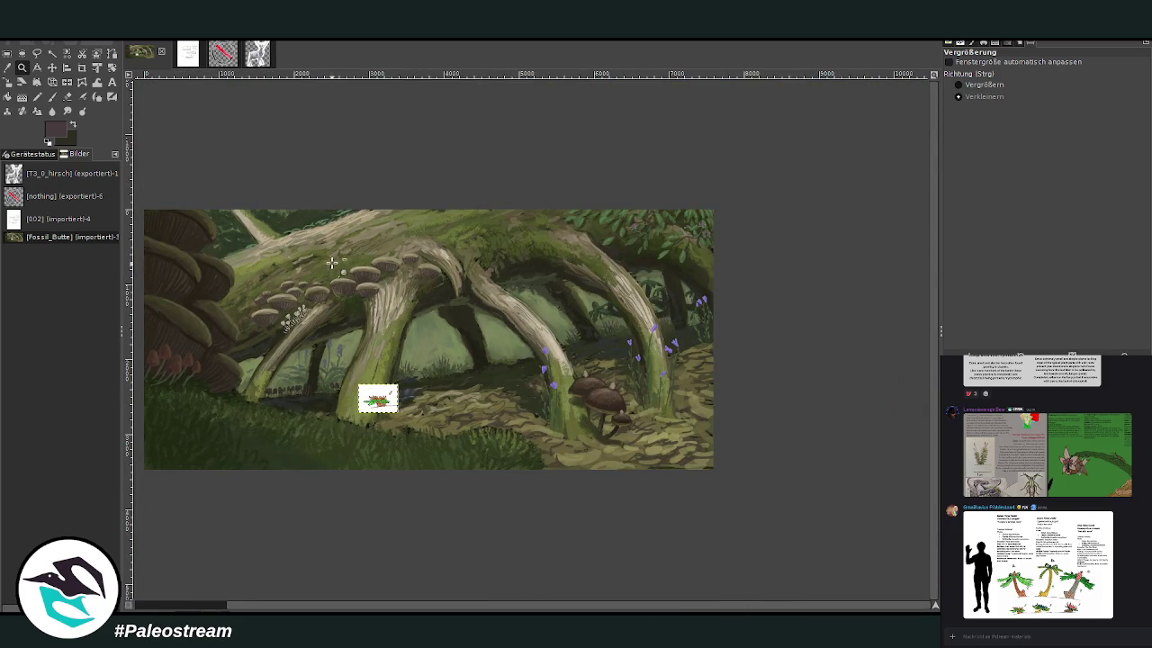
{"action": "left_click", "coordinate": [965, 85]}
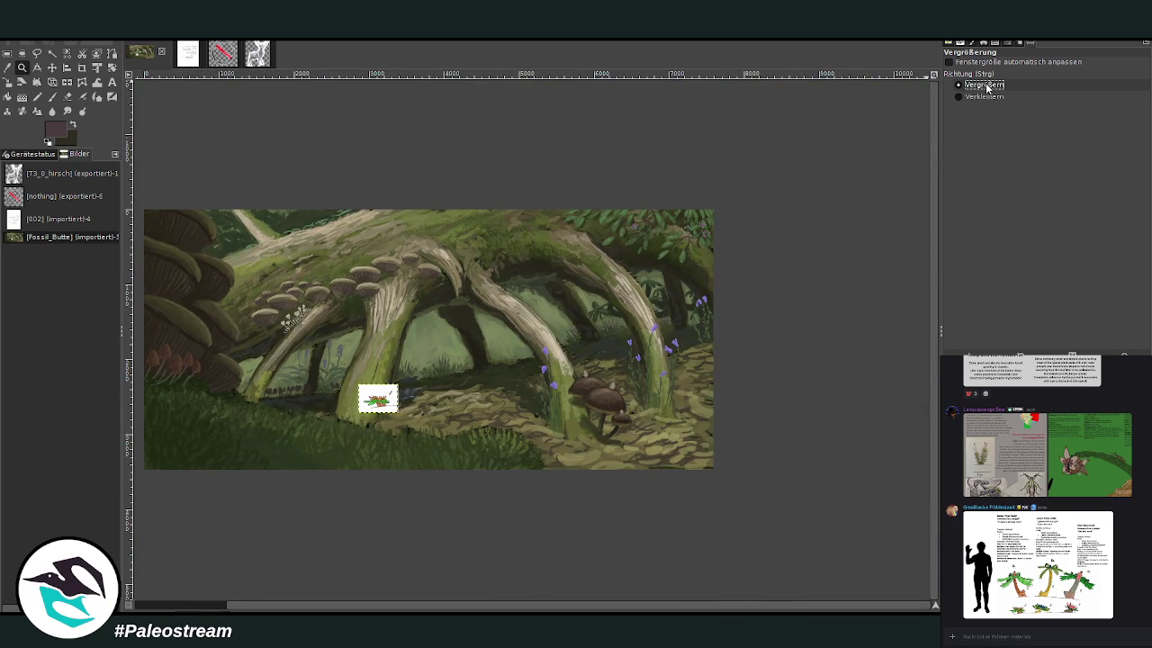
{"action": "left_click", "coordinate": [872, 492]}
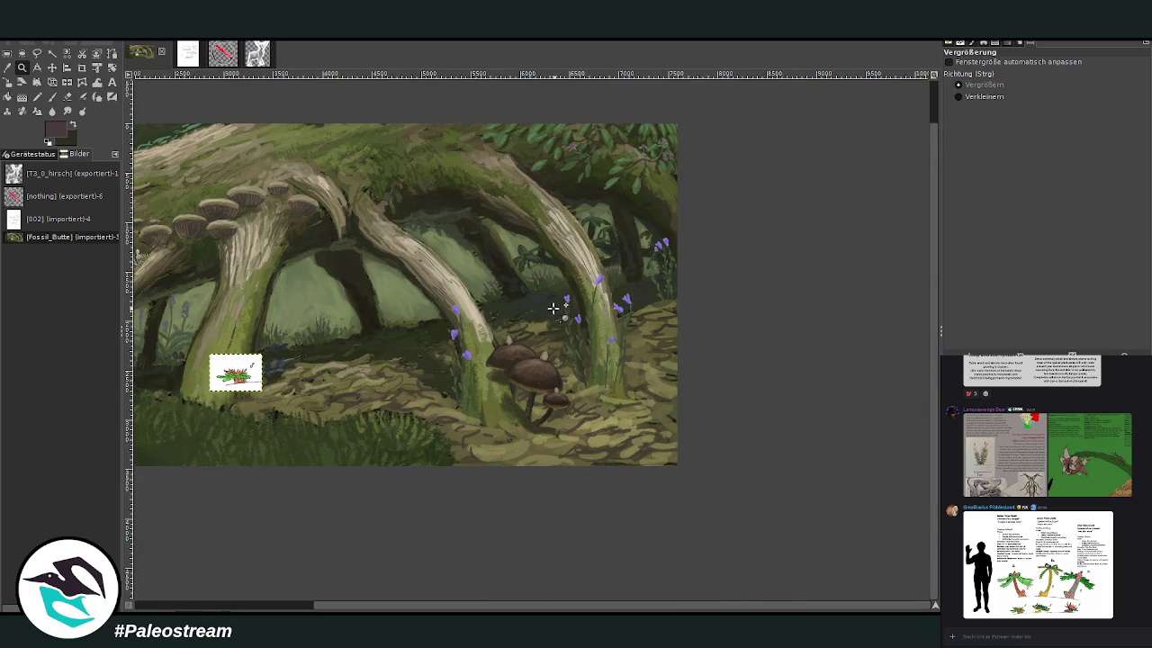
- Move the rosette reference sketch above the mushrooms and zoom into the clearing
{"action": "left_click", "coordinate": [53, 67]}
{"action": "left_click_drag", "start_coordinate": [252, 368], "coordinate": [532, 291]}
{"action": "left_click", "coordinate": [22, 68]}
{"action": "left_click_drag", "start_coordinate": [405, 241], "coordinate": [731, 480]}
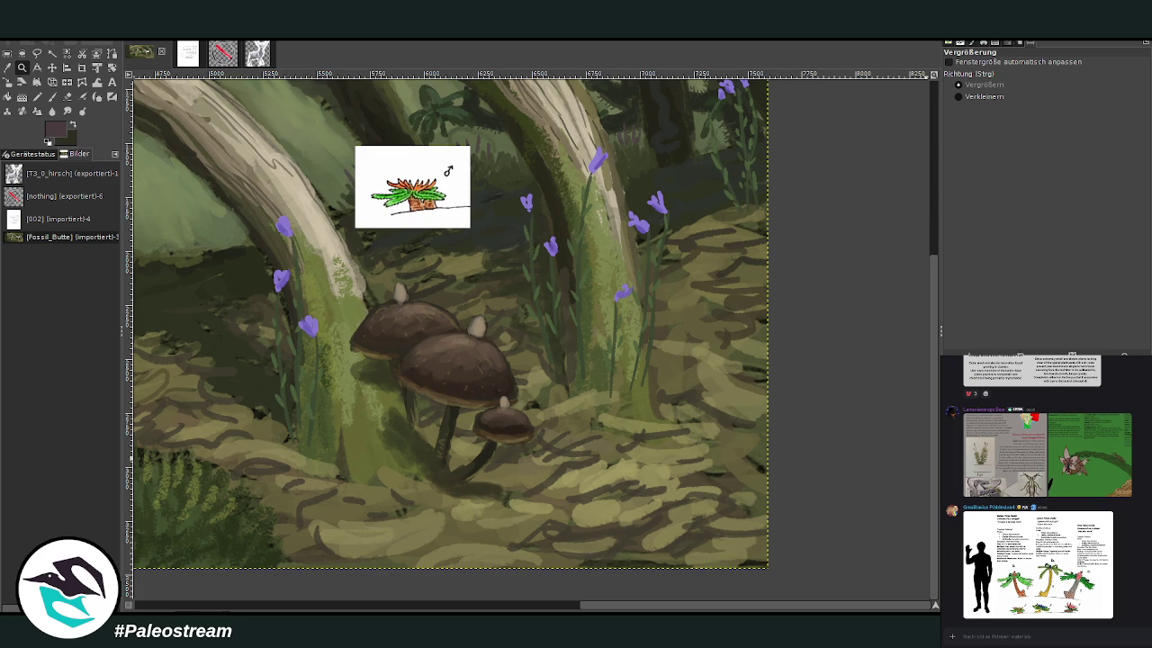
- Enlarge and strengthen the Smudge brush, then paint dark strokes on the lower-right ground
{"action": "key", "text": "s"}
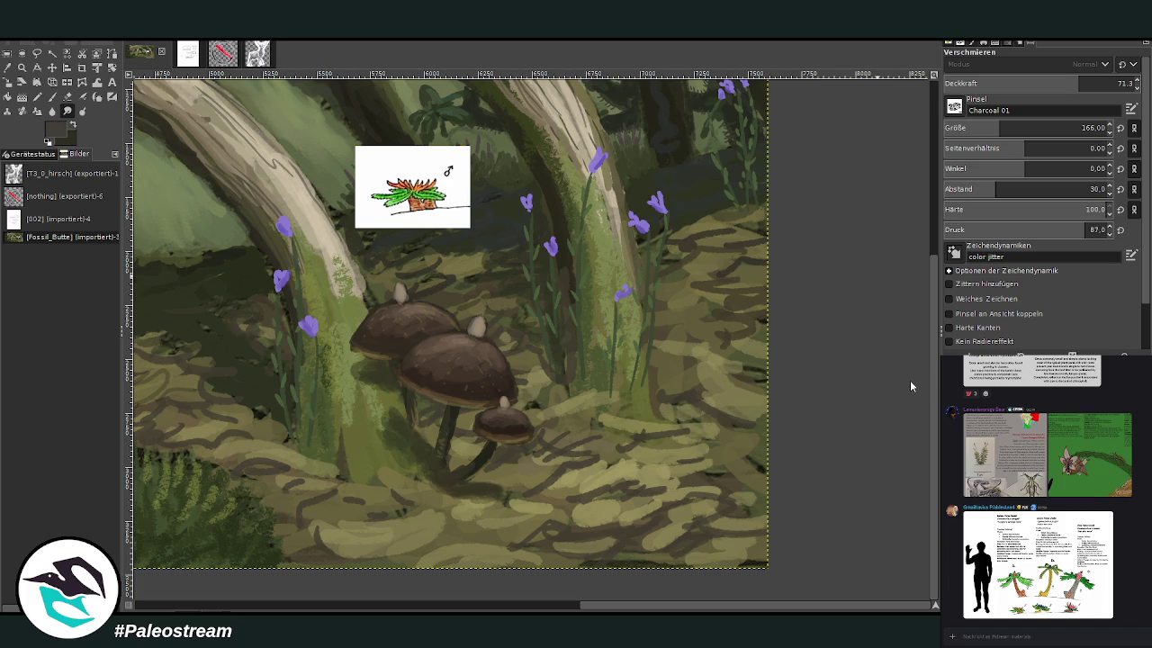
{"action": "left_click", "coordinate": [1008, 128]}
{"action": "left_click", "coordinate": [1101, 79]}
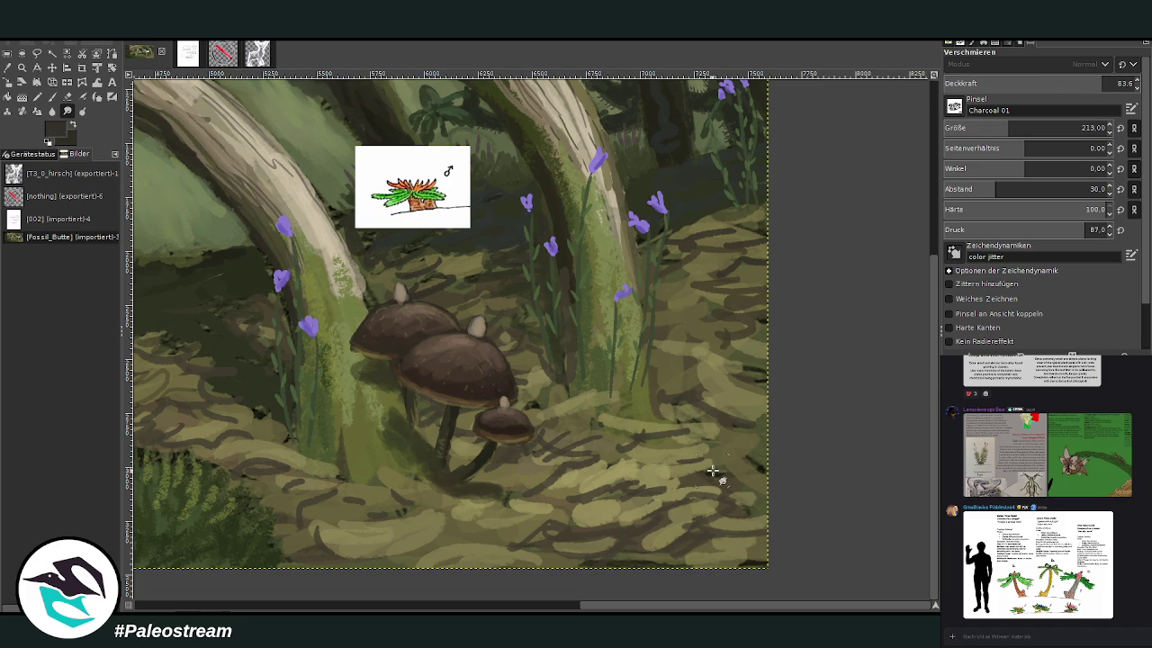
{"action": "left_click", "coordinate": [1003, 128]}
{"action": "left_click", "coordinate": [1116, 81]}
{"action": "key", "text": "p"}
{"action": "mouse_move", "coordinate": [693, 559]}
{"action": "left_mouse_down"}
{"action": "mouse_move", "coordinate": [725, 560]}
{"action": "mouse_move", "coordinate": [722, 490]}
{"action": "mouse_move", "coordinate": [666, 525]}
{"action": "left_mouse_up"}
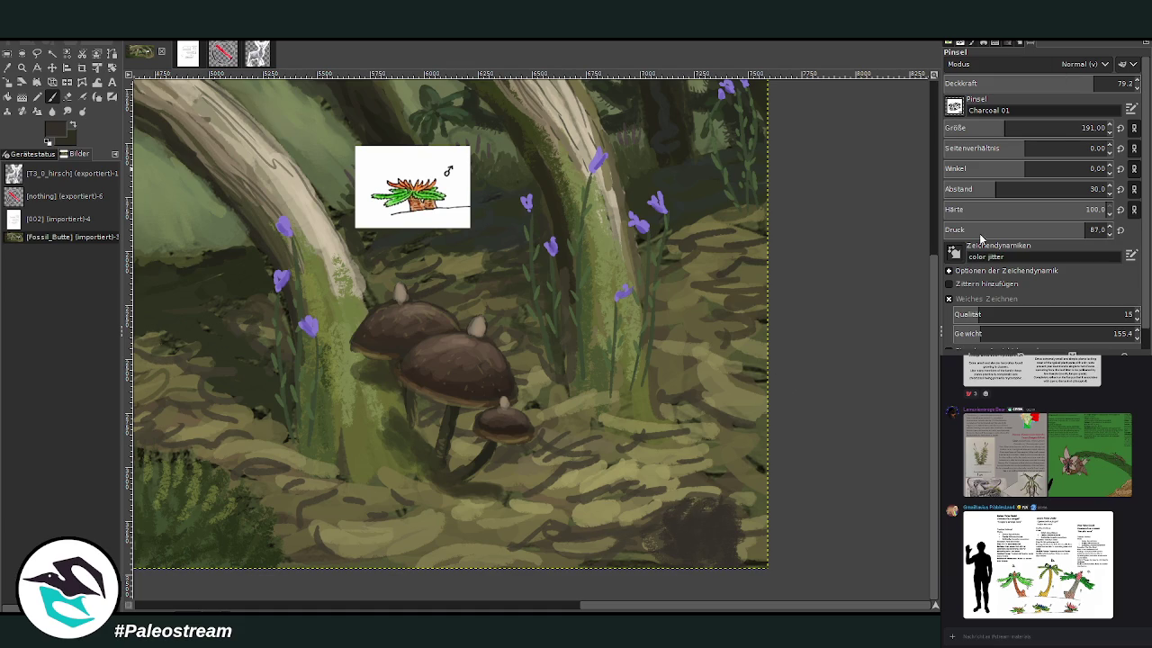
- Paint a faint stroke across the lower ground with the Chalk 03 brush in swapped colours
{"action": "left_click", "coordinate": [1084, 83]}
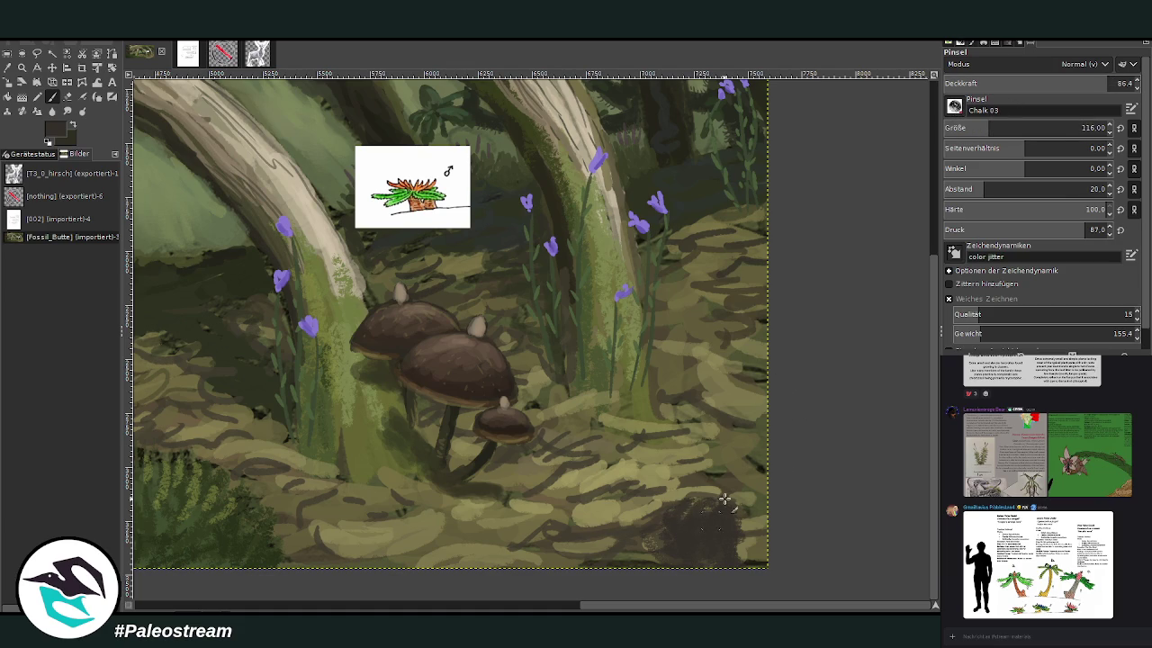
{"action": "key", "text": "x"}
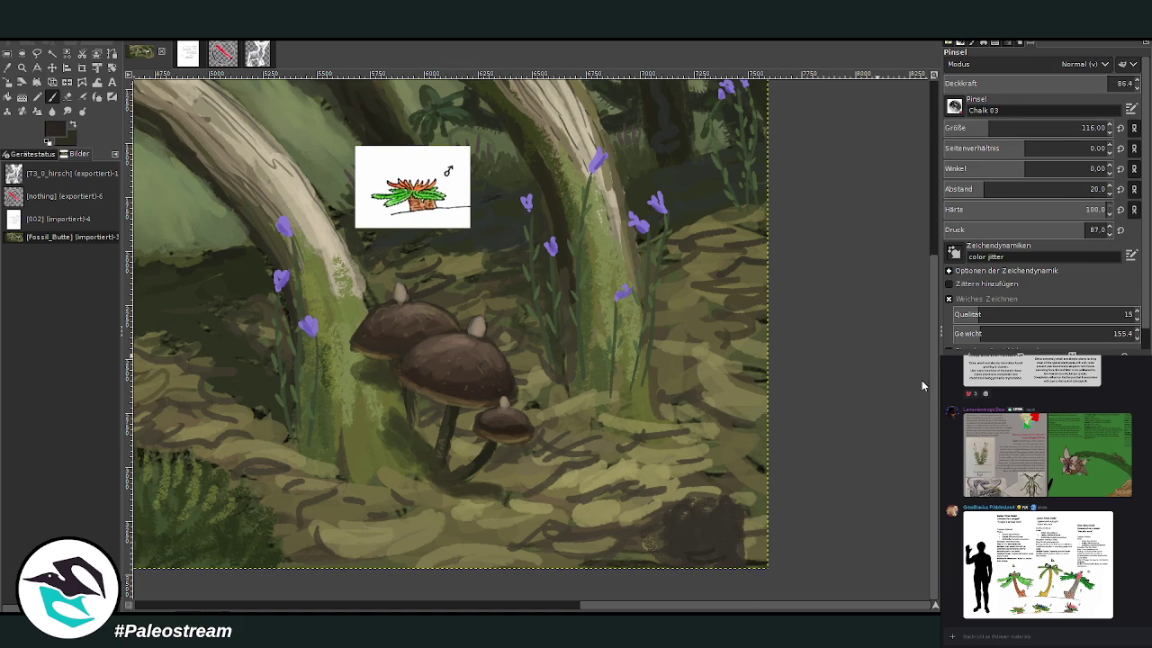
{"action": "left_click", "coordinate": [1075, 83]}
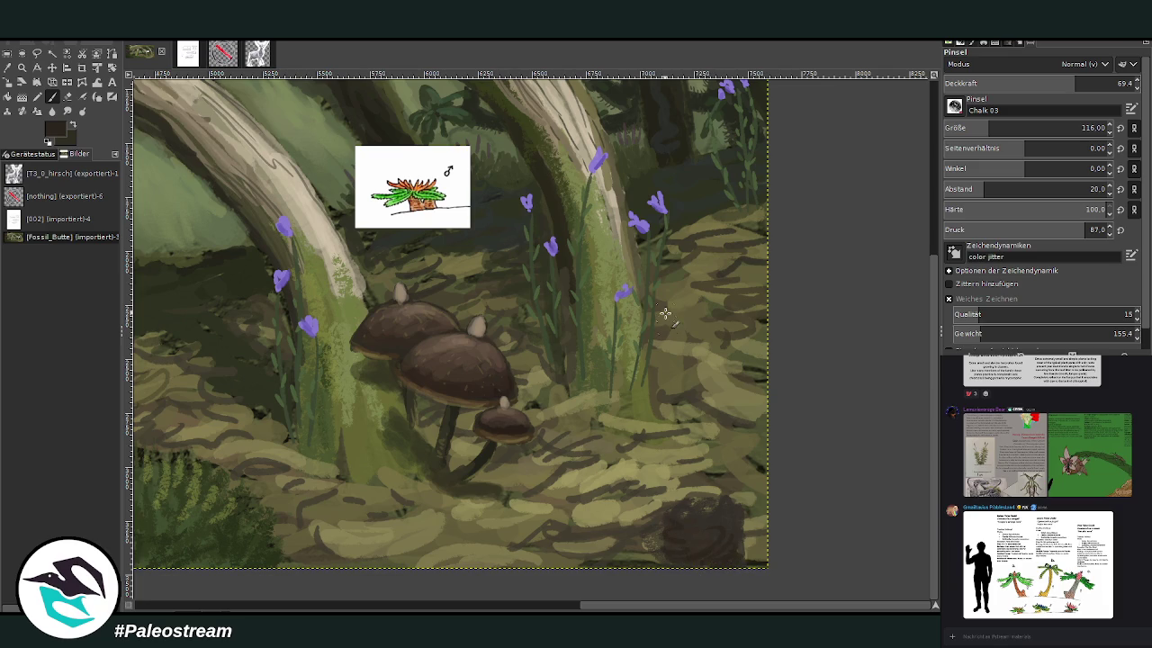
{"action": "key", "text": "shift+e"}
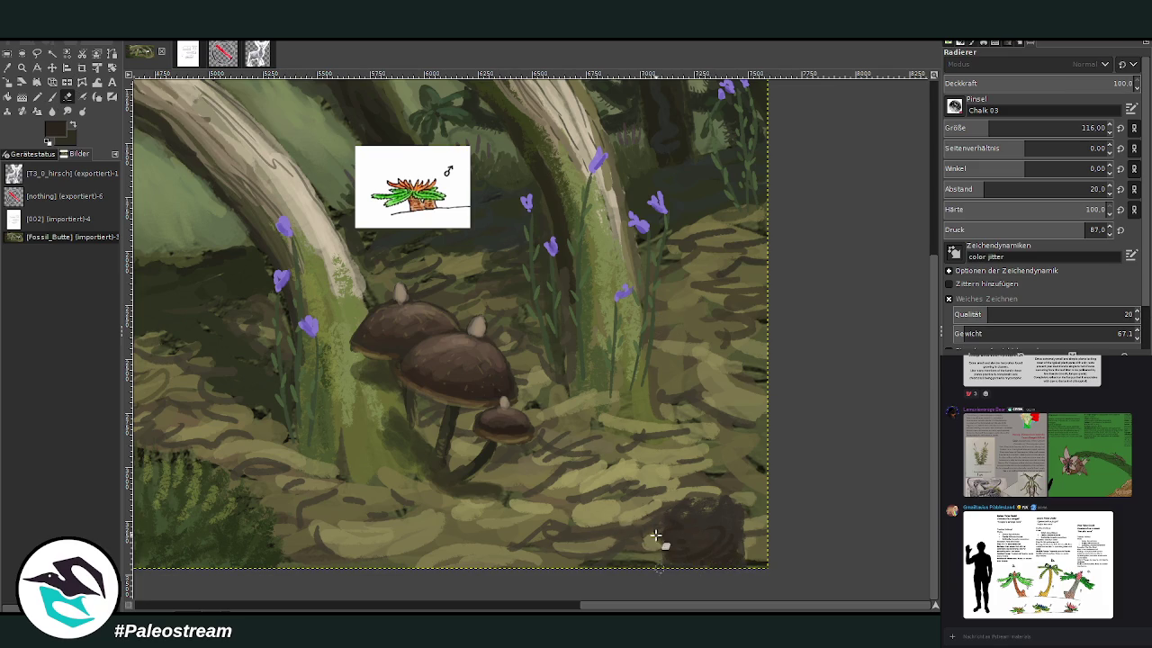
{"action": "key", "text": "p"}
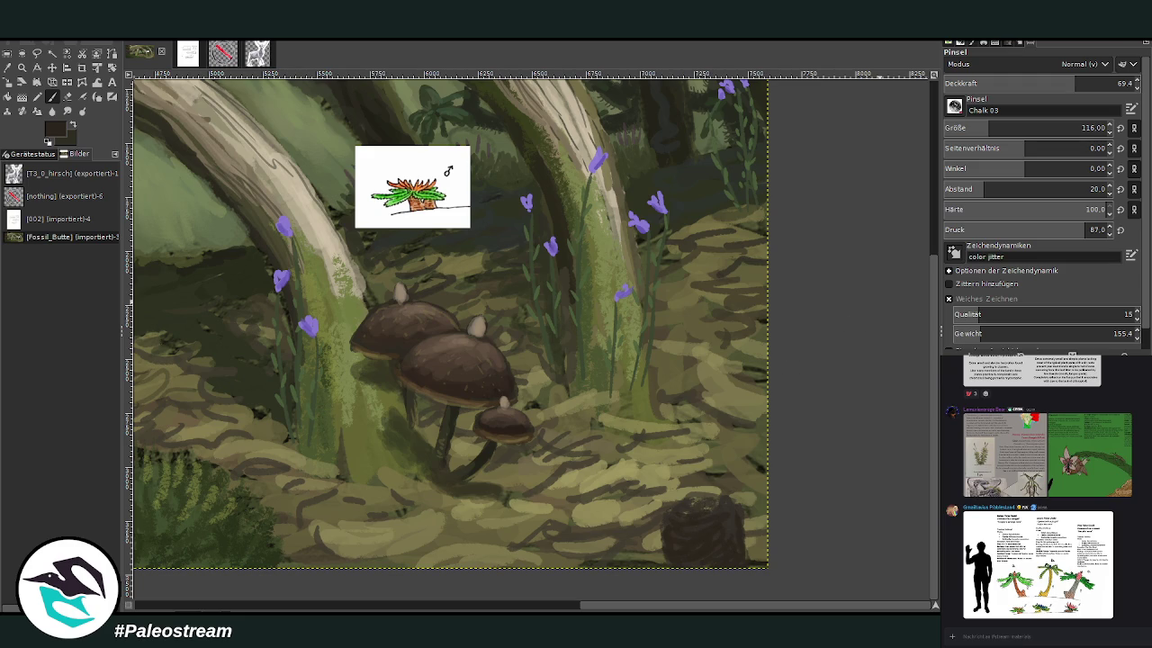
{"action": "left_click", "coordinate": [1079, 128]}
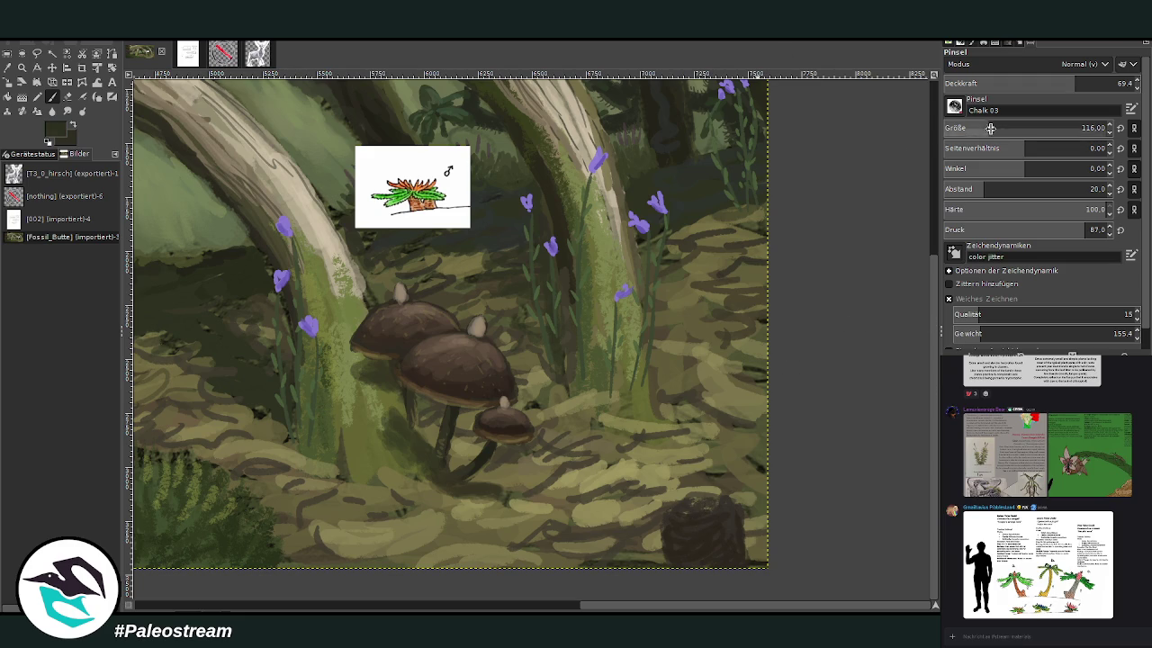
{"action": "left_click", "coordinate": [1080, 82]}
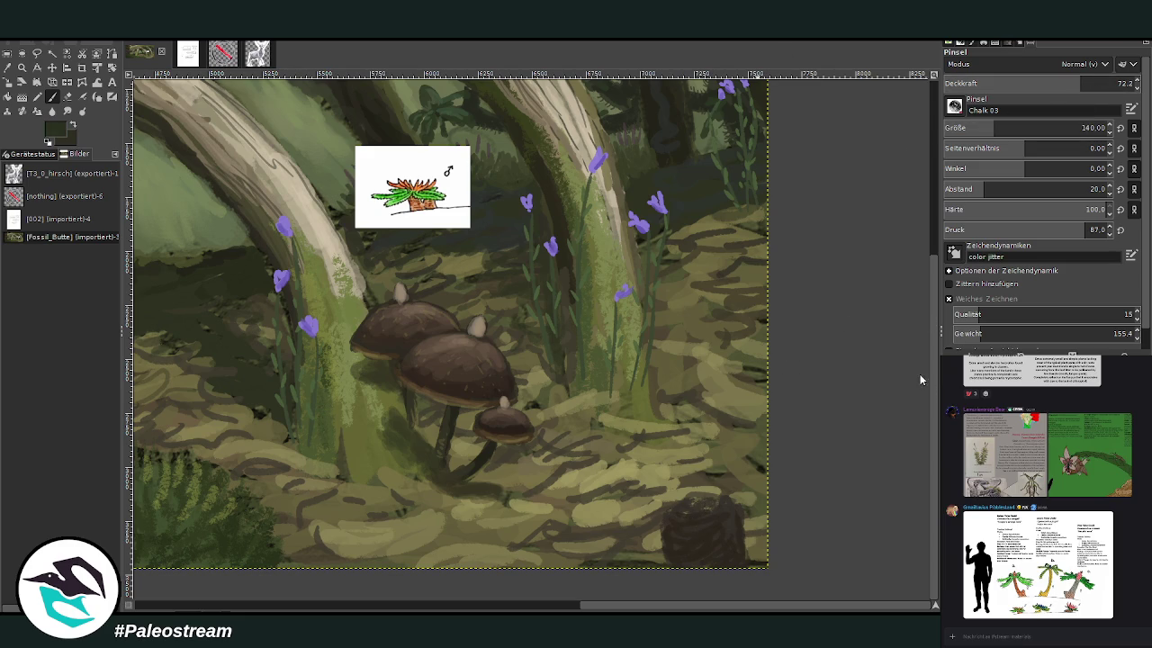
{"action": "left_click_drag", "start_coordinate": [738, 471], "coordinate": [617, 524]}
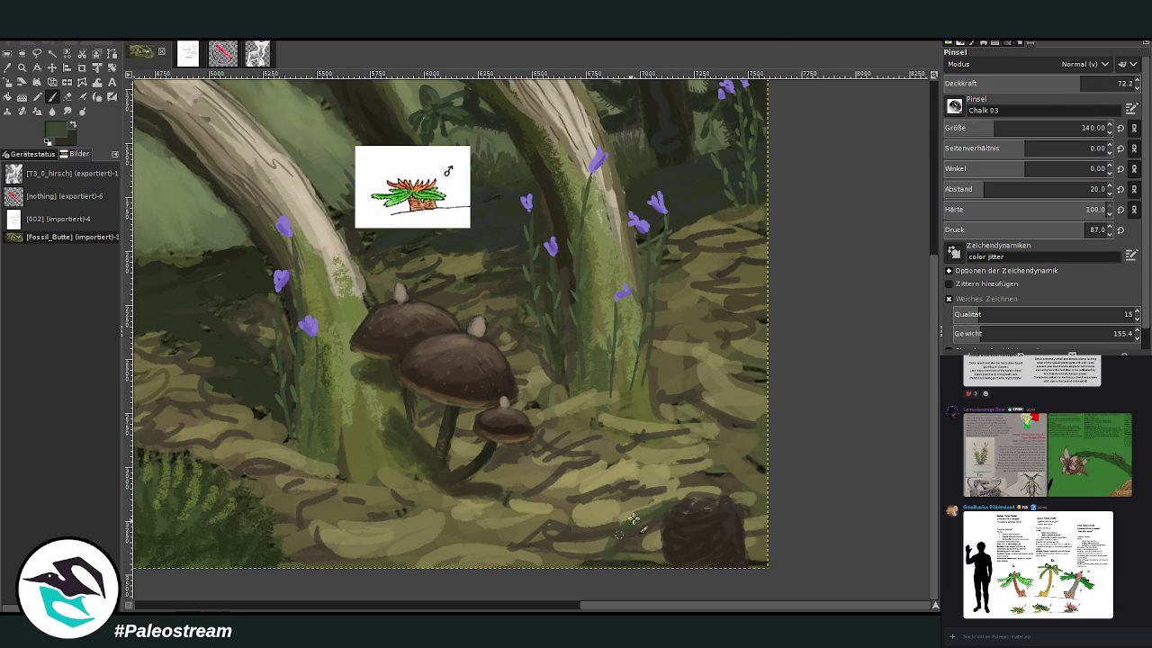
- Paint dark green grass blades at the lower right with a bigger, more opaque brush
{"action": "left_click", "coordinate": [1003, 128]}
{"action": "left_click", "coordinate": [1092, 83]}
{"action": "left_click_drag", "start_coordinate": [671, 496], "coordinate": [585, 456]}
{"action": "left_click_drag", "start_coordinate": [677, 497], "coordinate": [670, 454]}
{"action": "left_click_drag", "start_coordinate": [706, 490], "coordinate": [719, 421]}
{"action": "left_click_drag", "start_coordinate": [718, 466], "coordinate": [726, 402]}
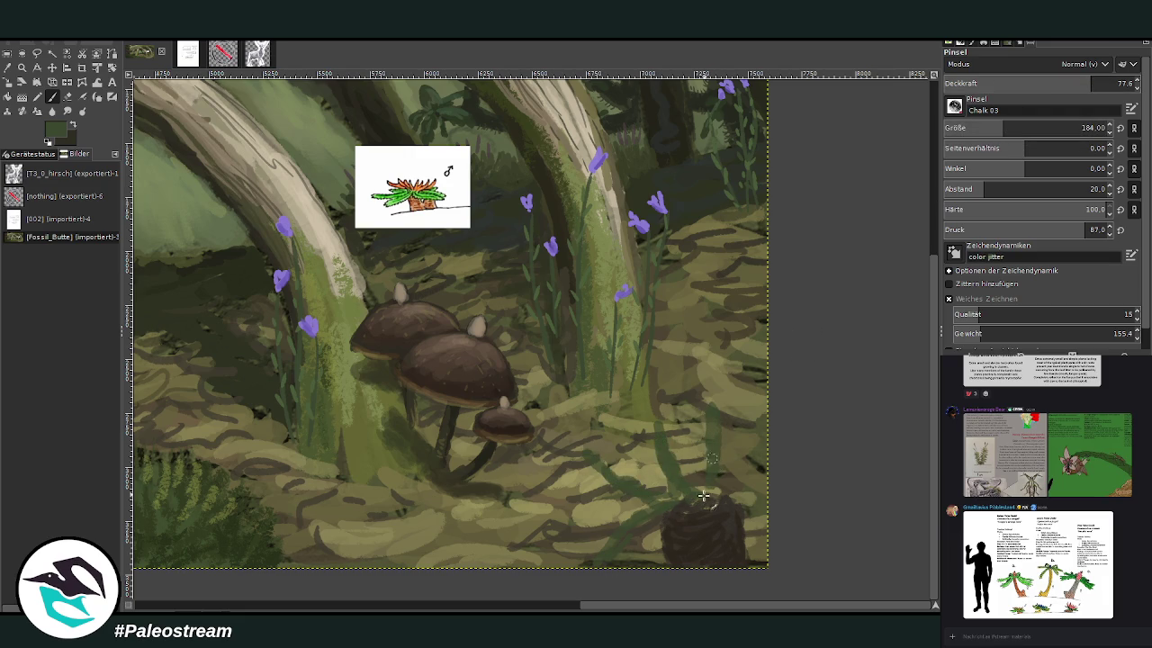
{"action": "left_click_drag", "start_coordinate": [753, 486], "coordinate": [766, 455]}
{"action": "left_click_drag", "start_coordinate": [650, 502], "coordinate": [558, 520]}
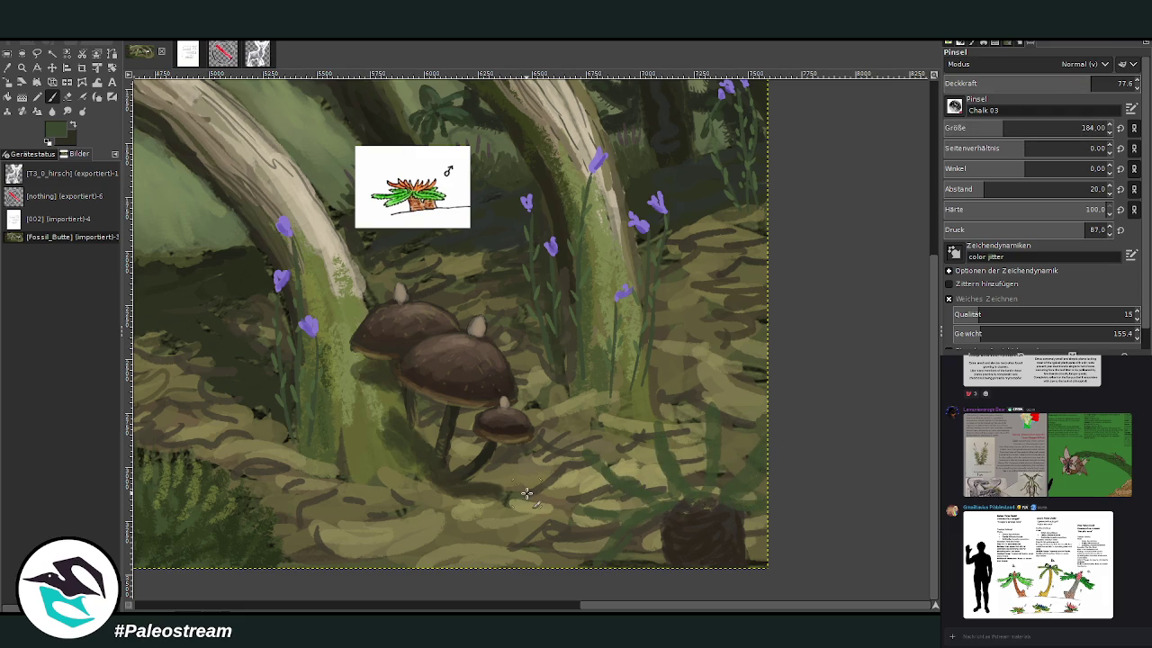
- Add more dark green blades over the rock patch and along the bottom right
{"action": "key", "text": "shift+e"}
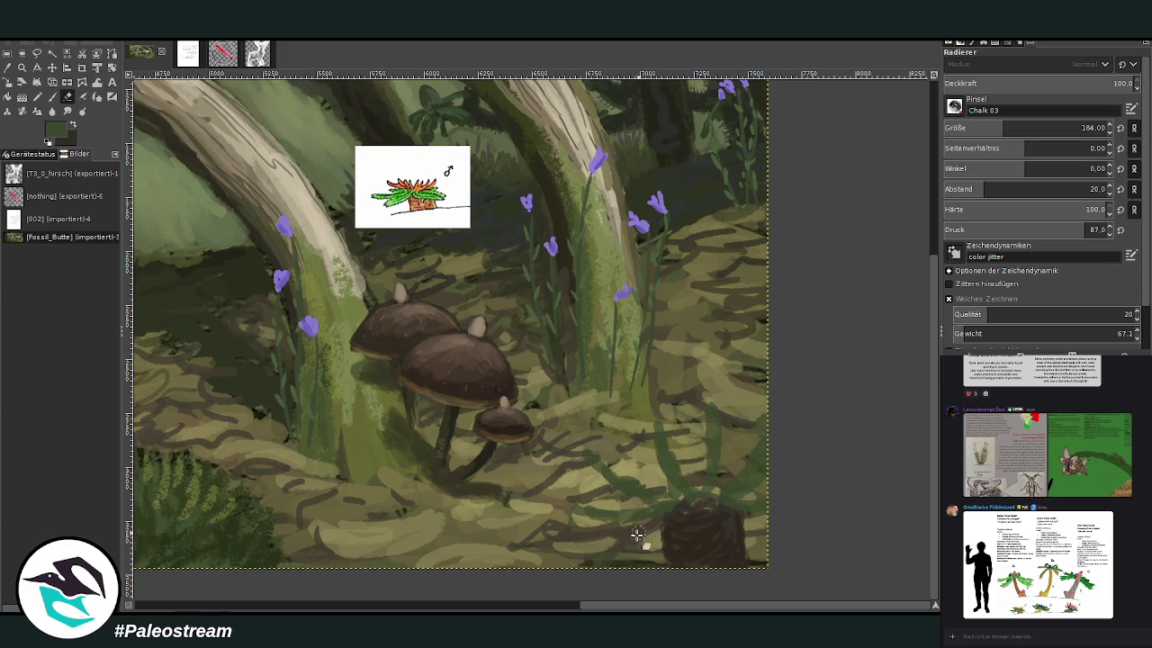
{"action": "key", "text": "p"}
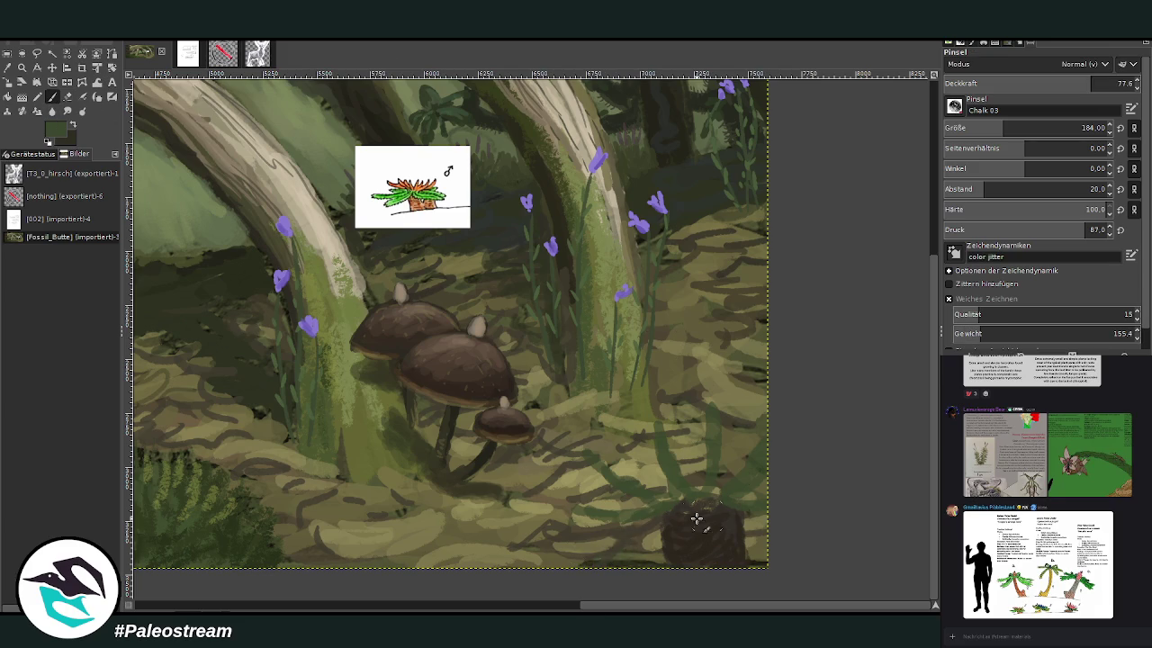
{"action": "mouse_move", "coordinate": [657, 532]}
{"action": "left_mouse_down"}
{"action": "mouse_move", "coordinate": [694, 527]}
{"action": "mouse_move", "coordinate": [714, 568]}
{"action": "mouse_move", "coordinate": [734, 526]}
{"action": "mouse_move", "coordinate": [680, 493]}
{"action": "left_mouse_up"}
{"action": "left_click_drag", "start_coordinate": [1067, 84], "coordinate": [1086, 84]}
{"action": "mouse_move", "coordinate": [669, 501]}
{"action": "left_mouse_down"}
{"action": "mouse_move", "coordinate": [625, 540]}
{"action": "mouse_move", "coordinate": [674, 527]}
{"action": "mouse_move", "coordinate": [630, 547]}
{"action": "mouse_move", "coordinate": [689, 532]}
{"action": "mouse_move", "coordinate": [694, 561]}
{"action": "mouse_move", "coordinate": [718, 548]}
{"action": "left_mouse_up"}
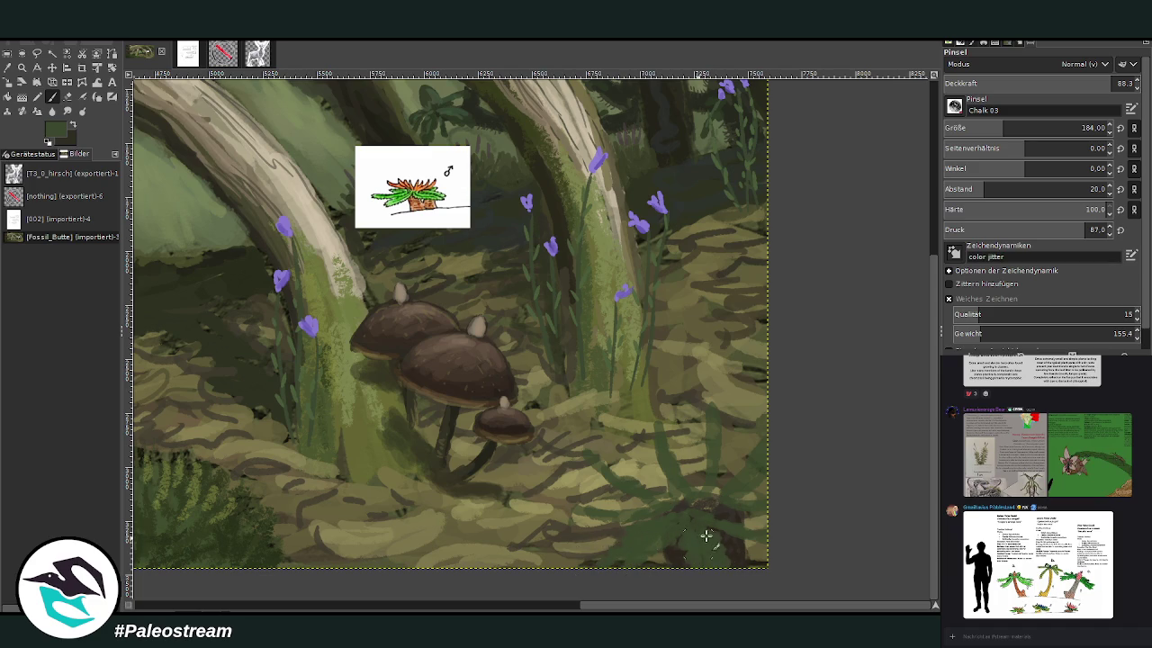
{"action": "mouse_move", "coordinate": [599, 520]}
{"action": "left_mouse_down"}
{"action": "mouse_move", "coordinate": [550, 506]}
{"action": "mouse_move", "coordinate": [621, 495]}
{"action": "mouse_move", "coordinate": [576, 450]}
{"action": "mouse_move", "coordinate": [657, 495]}
{"action": "left_mouse_up"}
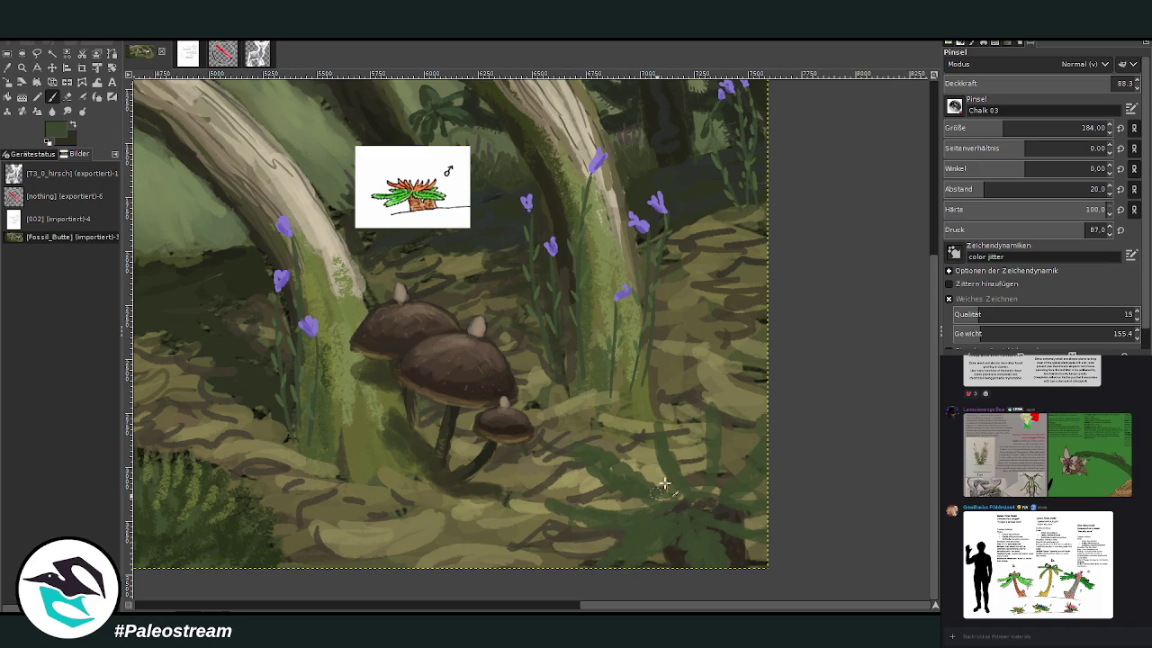
{"action": "left_click_drag", "start_coordinate": [1043, 89], "coordinate": [1049, 88]}
{"action": "mouse_move", "coordinate": [653, 439]}
{"action": "left_mouse_down"}
{"action": "mouse_move", "coordinate": [698, 494]}
{"action": "mouse_move", "coordinate": [704, 419]}
{"action": "mouse_move", "coordinate": [726, 495]}
{"action": "mouse_move", "coordinate": [766, 453]}
{"action": "mouse_move", "coordinate": [728, 495]}
{"action": "left_mouse_up"}
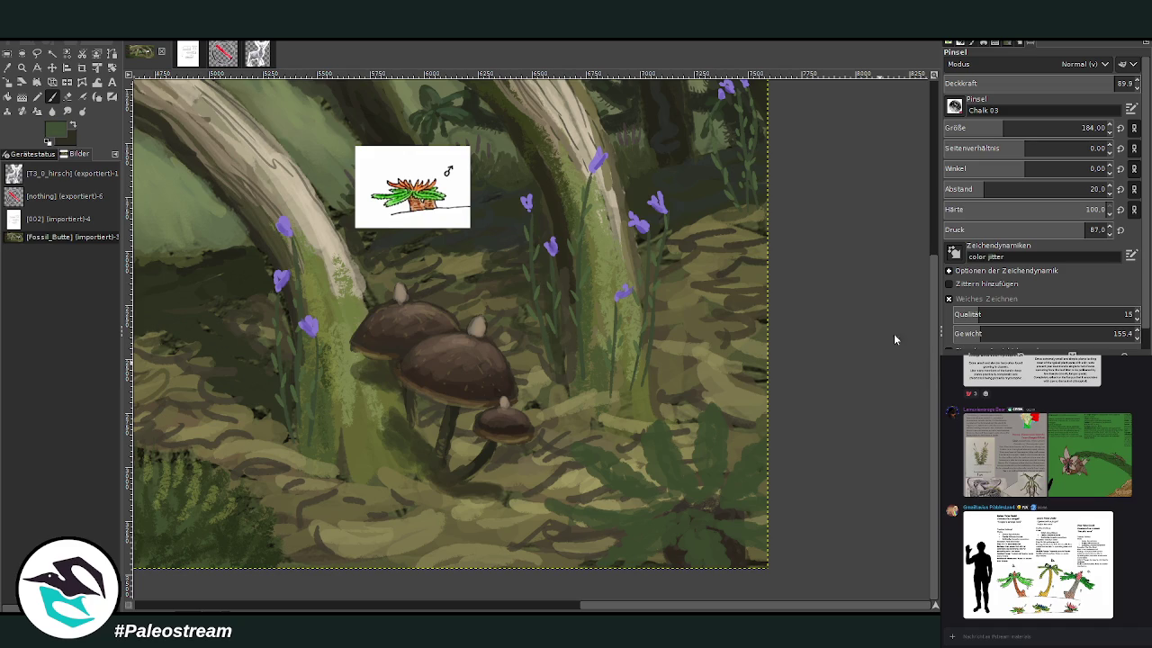
- Paint light green fern leaf shapes, speckles and a midrib with a smaller brush
{"action": "left_click", "coordinate": [1108, 83]}
{"action": "left_click", "coordinate": [990, 127]}
{"action": "left_click_drag", "start_coordinate": [689, 558], "coordinate": [716, 554]}
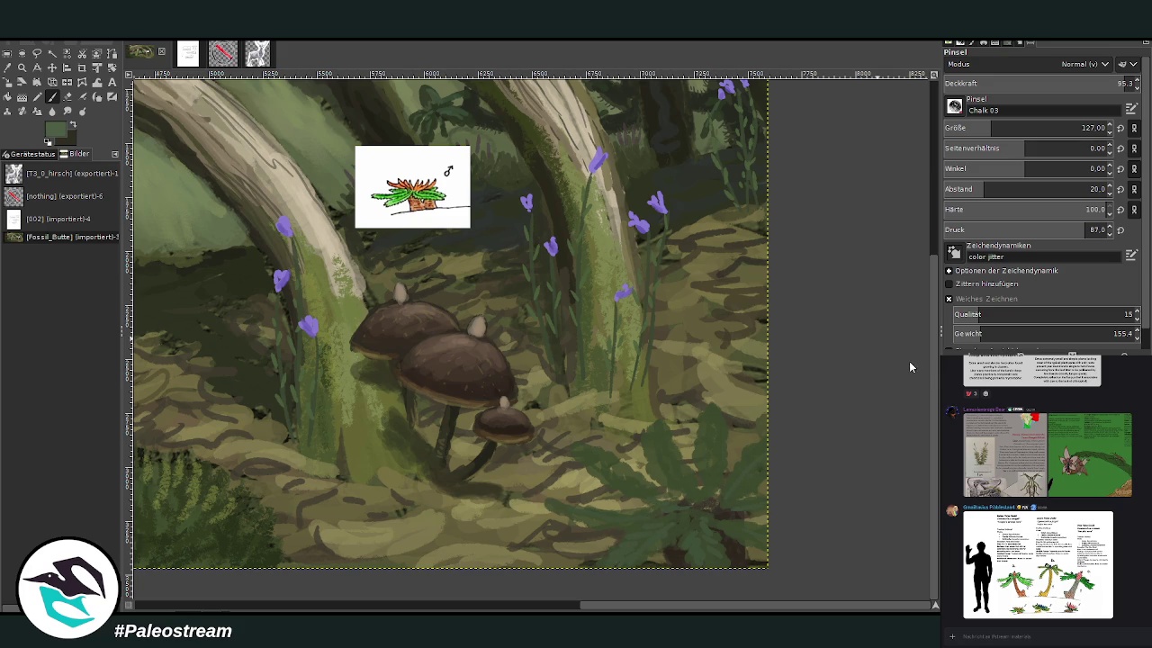
{"action": "left_click", "coordinate": [973, 126]}
{"action": "left_click_drag", "start_coordinate": [708, 480], "coordinate": [711, 430]}
{"action": "left_click_drag", "start_coordinate": [733, 493], "coordinate": [766, 457]}
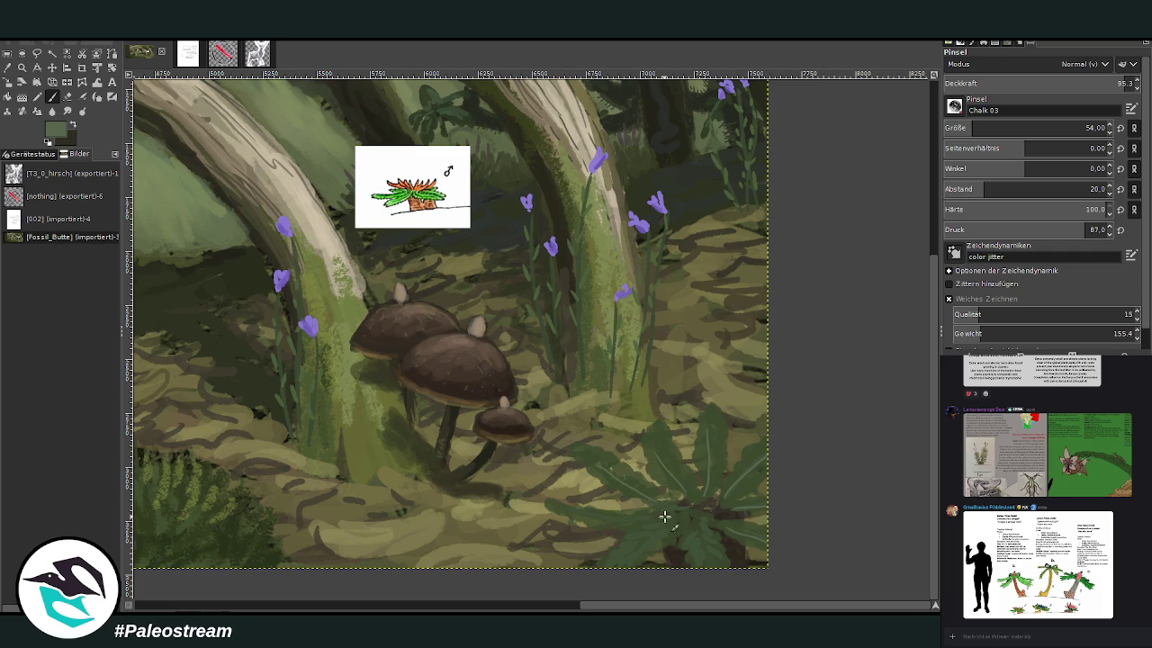
{"action": "left_click_drag", "start_coordinate": [702, 560], "coordinate": [691, 483]}
{"action": "left_click", "coordinate": [1064, 81]}
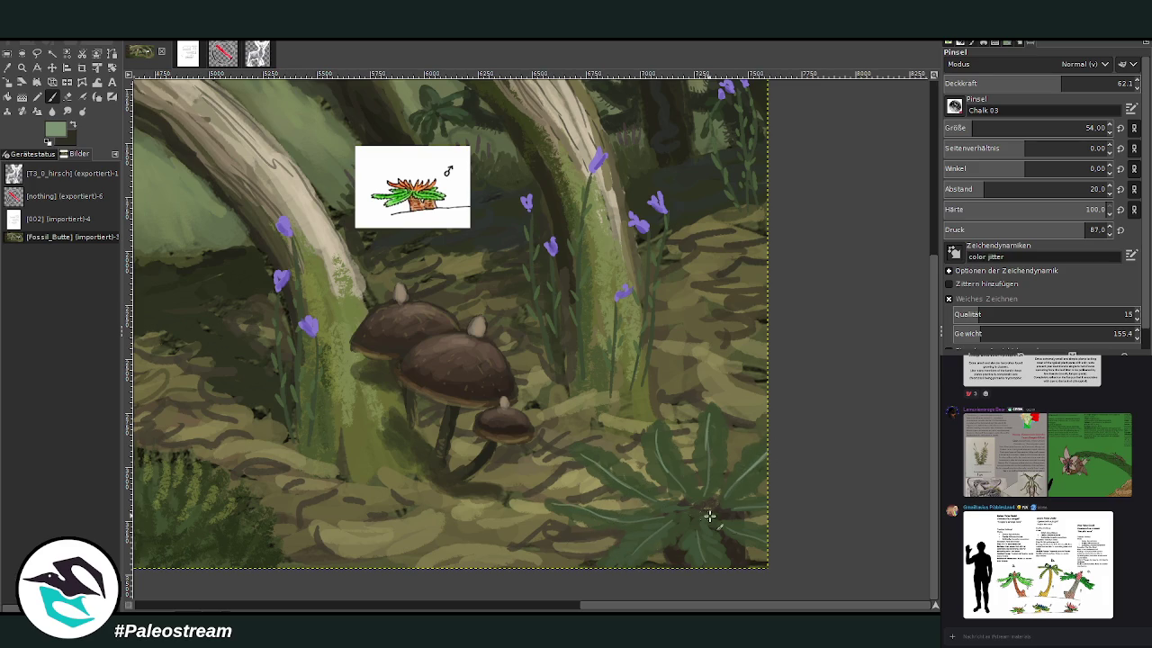
- Sample new paint colours from the painting and readjust the brush opacity and size
{"action": "key", "text": "o"}
{"action": "left_click", "coordinate": [681, 465]}
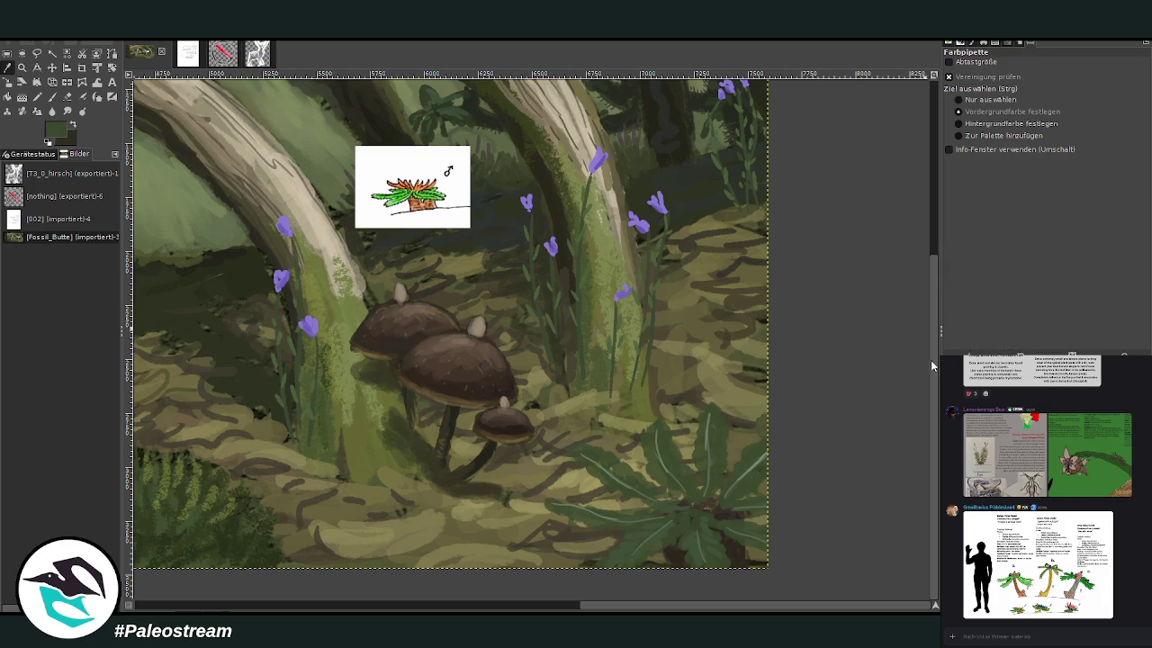
{"action": "left_click", "coordinate": [929, 360]}
{"action": "key", "text": "p"}
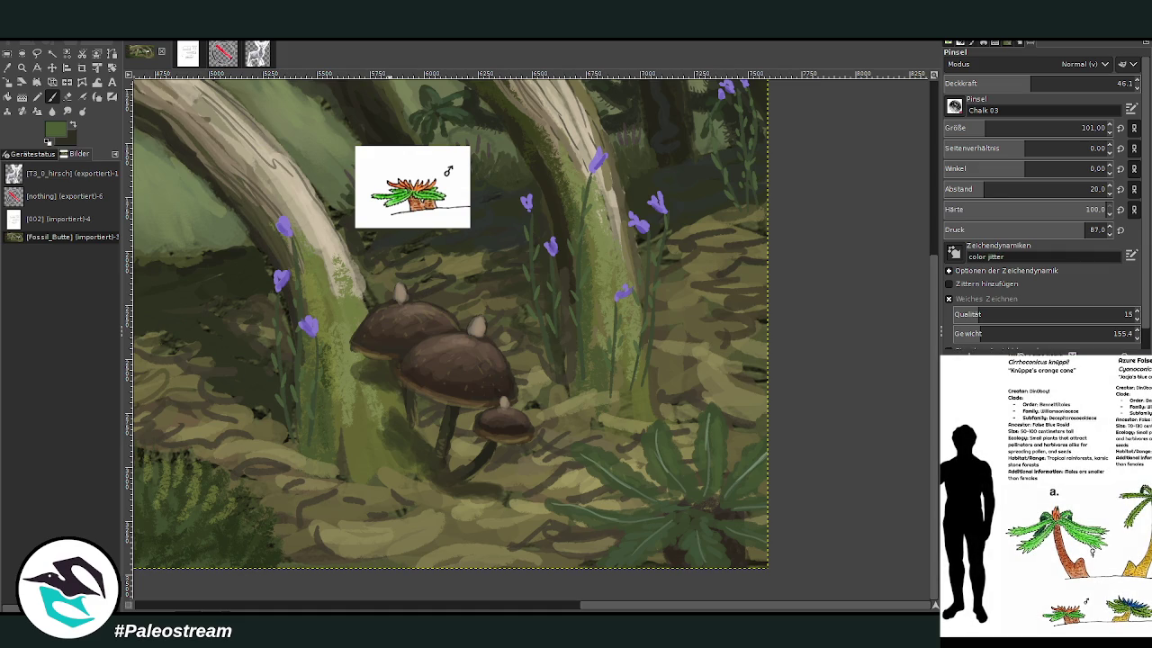
{"action": "left_click", "coordinate": [956, 515]}
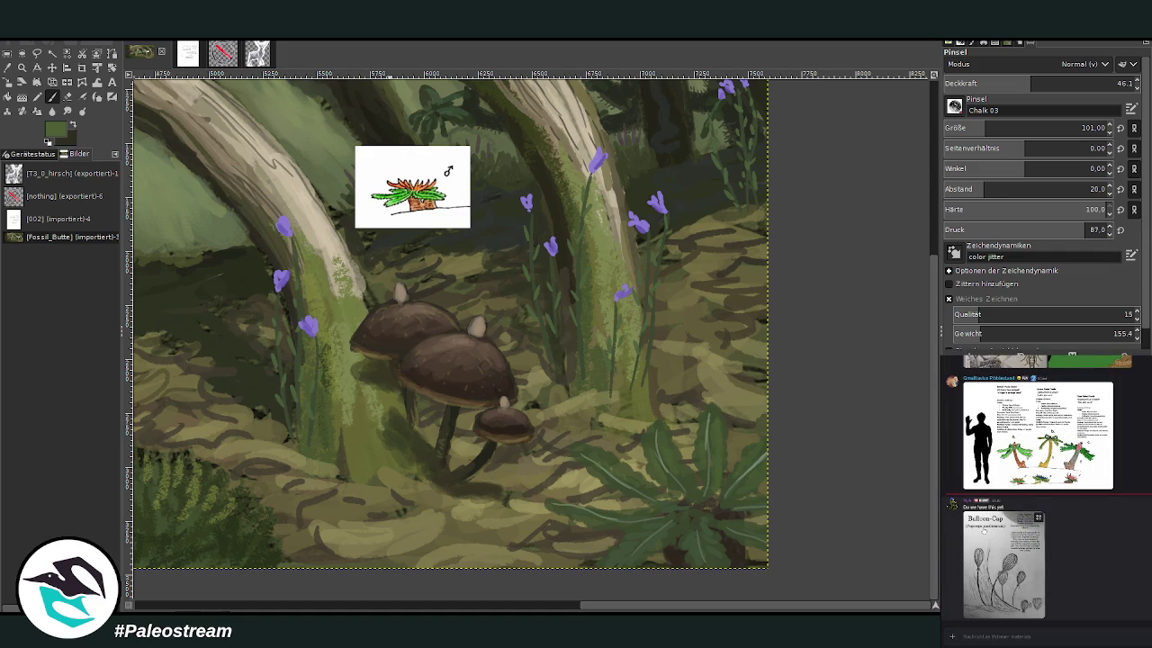
{"action": "key", "text": "alt+Tab"}
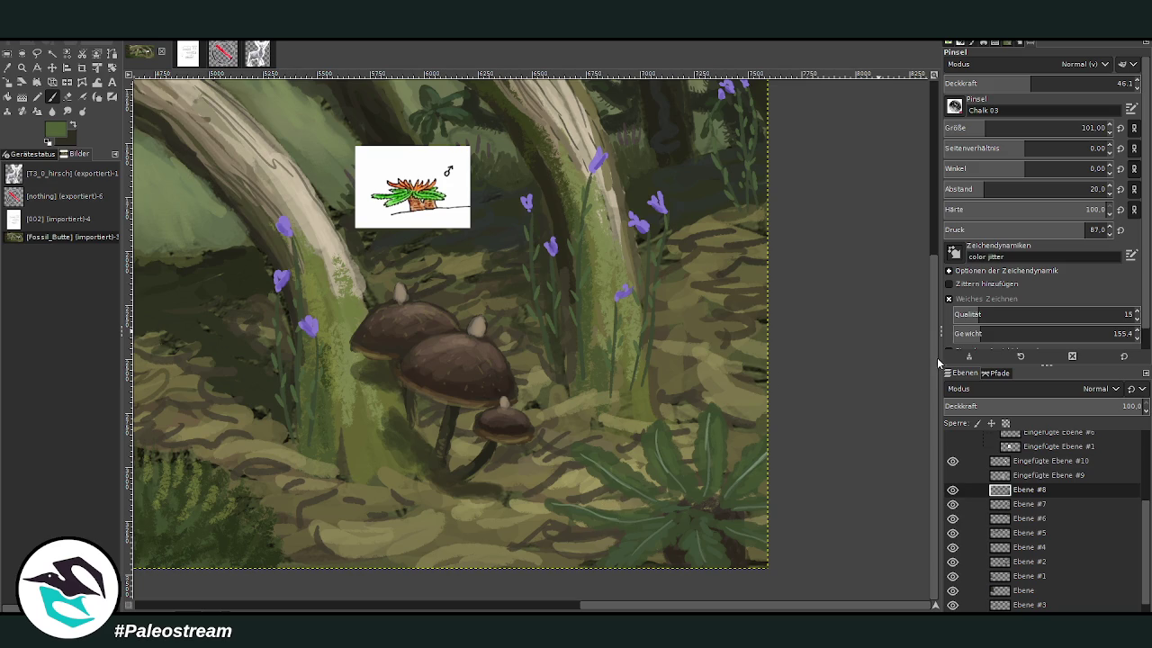
{"action": "left_click", "coordinate": [1068, 83]}
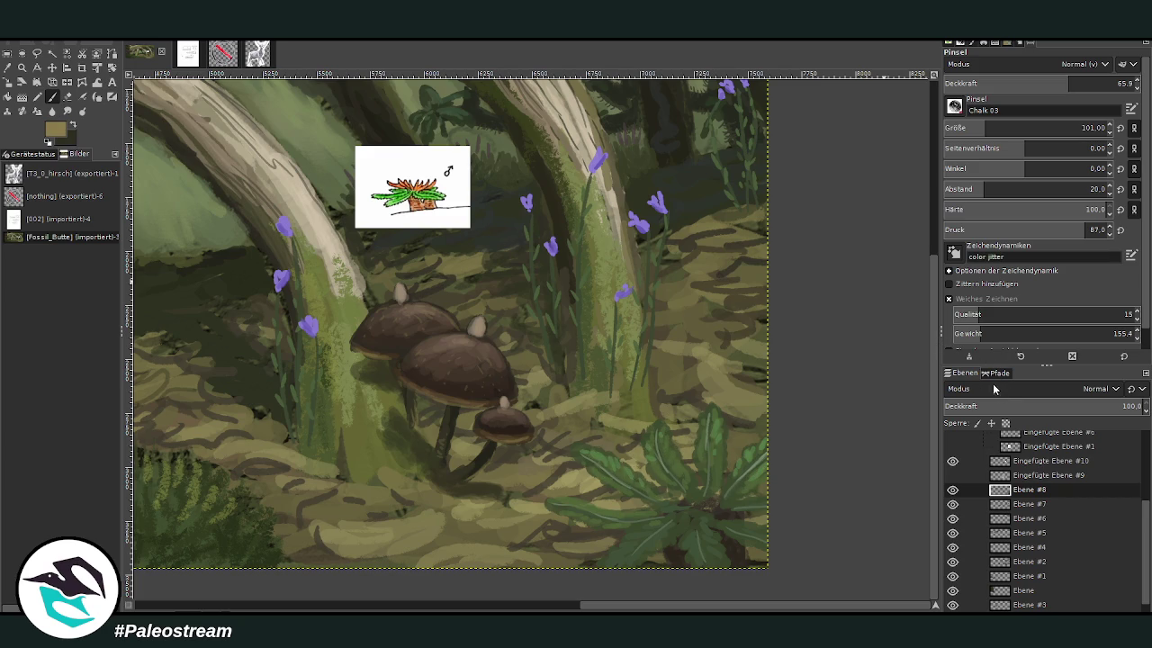
{"action": "left_click_drag", "start_coordinate": [1071, 83], "coordinate": [1114, 83]}
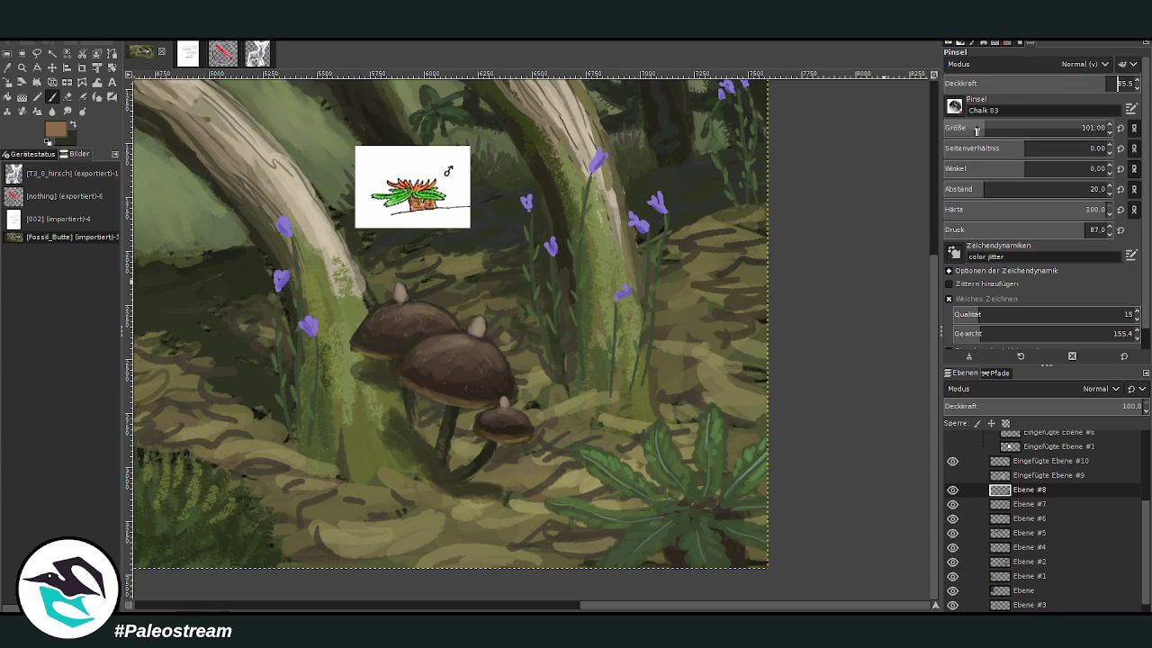
- Paint brown-orange strands radiating from the rosette's centre with a size-69 brush
{"action": "left_click", "coordinate": [978, 130]}
{"action": "left_click_drag", "start_coordinate": [978, 130], "coordinate": [985, 130]}
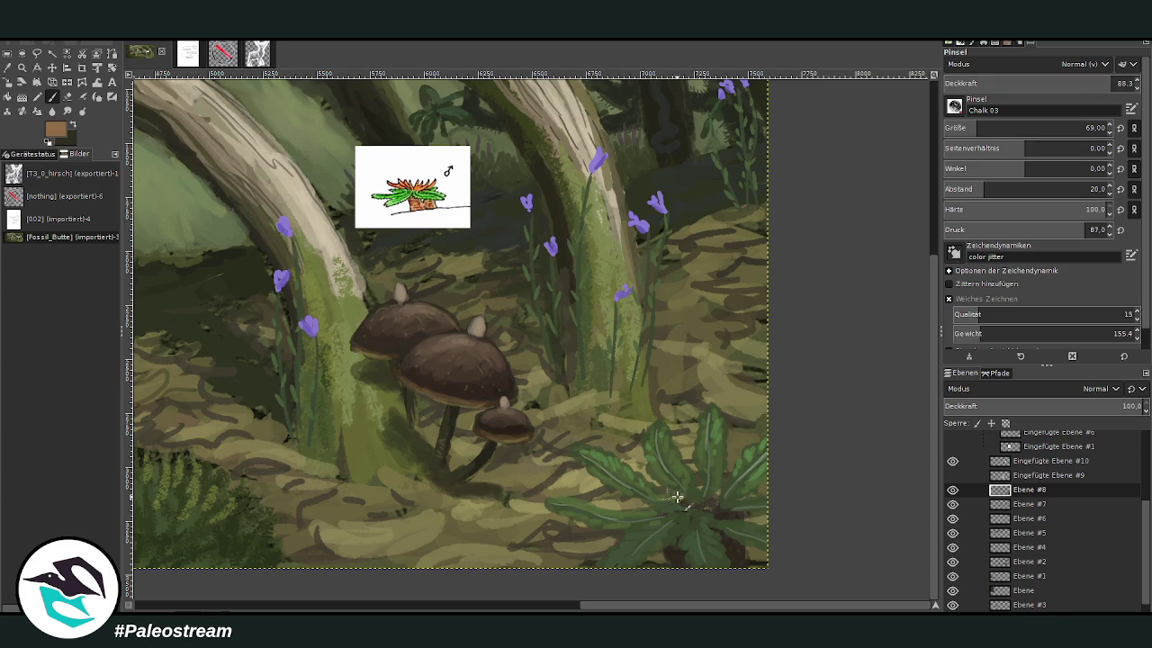
{"action": "mouse_move", "coordinate": [692, 497]}
{"action": "left_mouse_down"}
{"action": "mouse_move", "coordinate": [706, 471]}
{"action": "mouse_move", "coordinate": [733, 490]}
{"action": "mouse_move", "coordinate": [662, 504]}
{"action": "mouse_move", "coordinate": [734, 520]}
{"action": "mouse_move", "coordinate": [659, 500]}
{"action": "mouse_move", "coordinate": [712, 487]}
{"action": "left_mouse_up"}
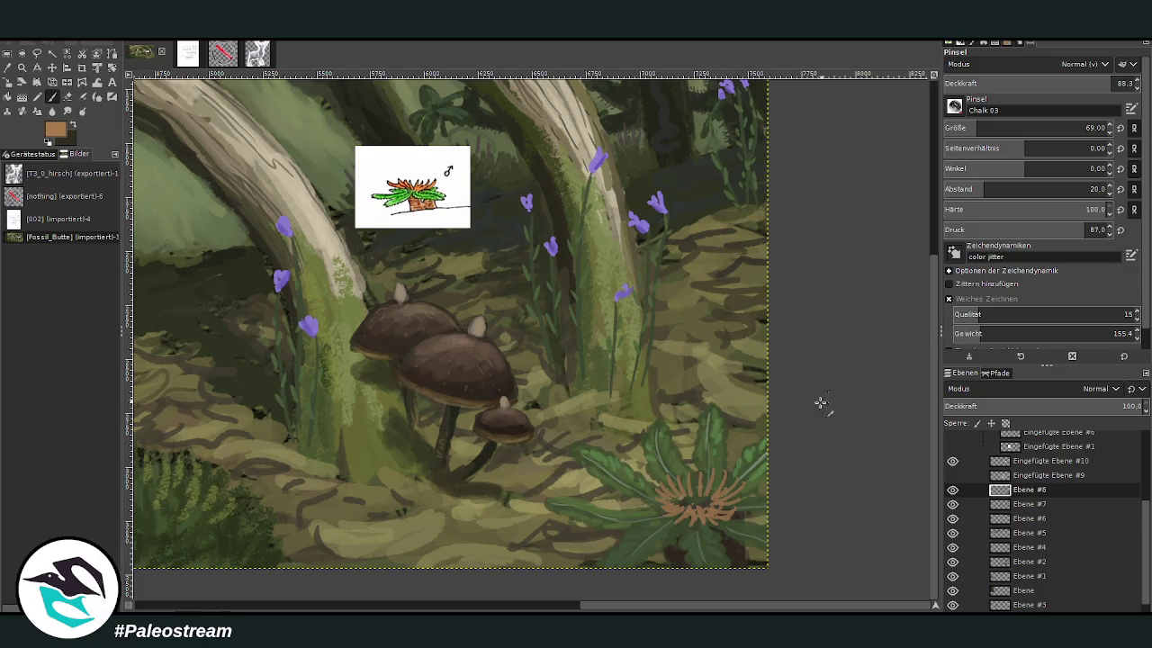
{"action": "mouse_move", "coordinate": [651, 482]}
{"action": "left_mouse_down"}
{"action": "mouse_move", "coordinate": [673, 500]}
{"action": "mouse_move", "coordinate": [727, 476]}
{"action": "mouse_move", "coordinate": [730, 504]}
{"action": "mouse_move", "coordinate": [707, 514]}
{"action": "left_mouse_up"}
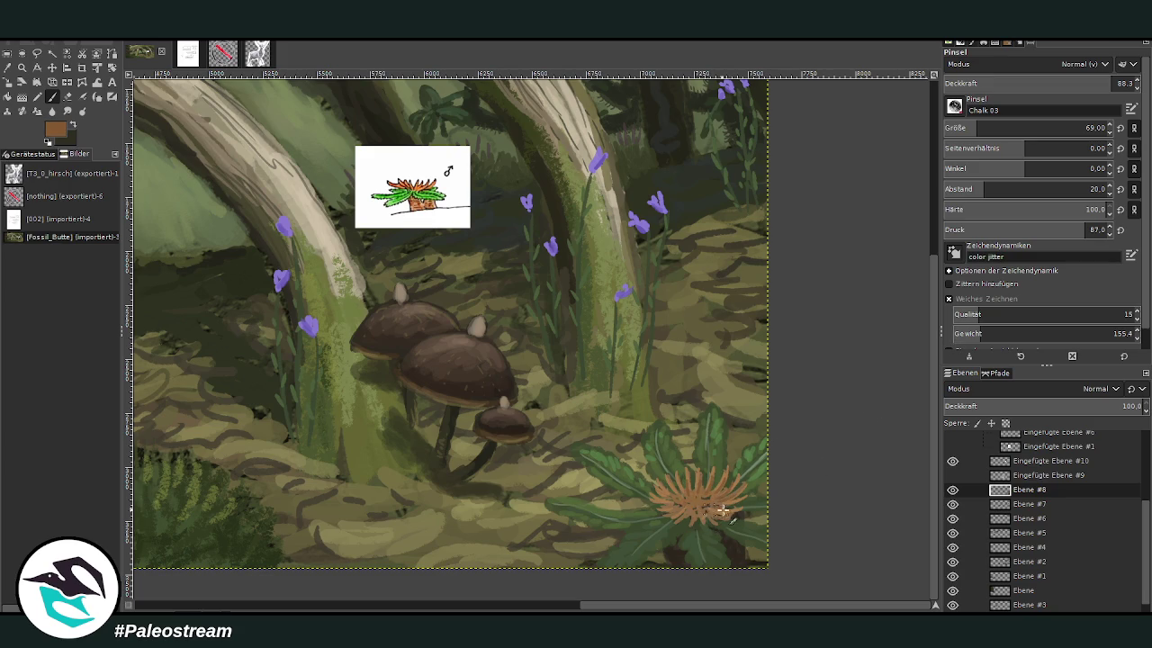
{"action": "left_click_drag", "start_coordinate": [689, 515], "coordinate": [661, 493]}
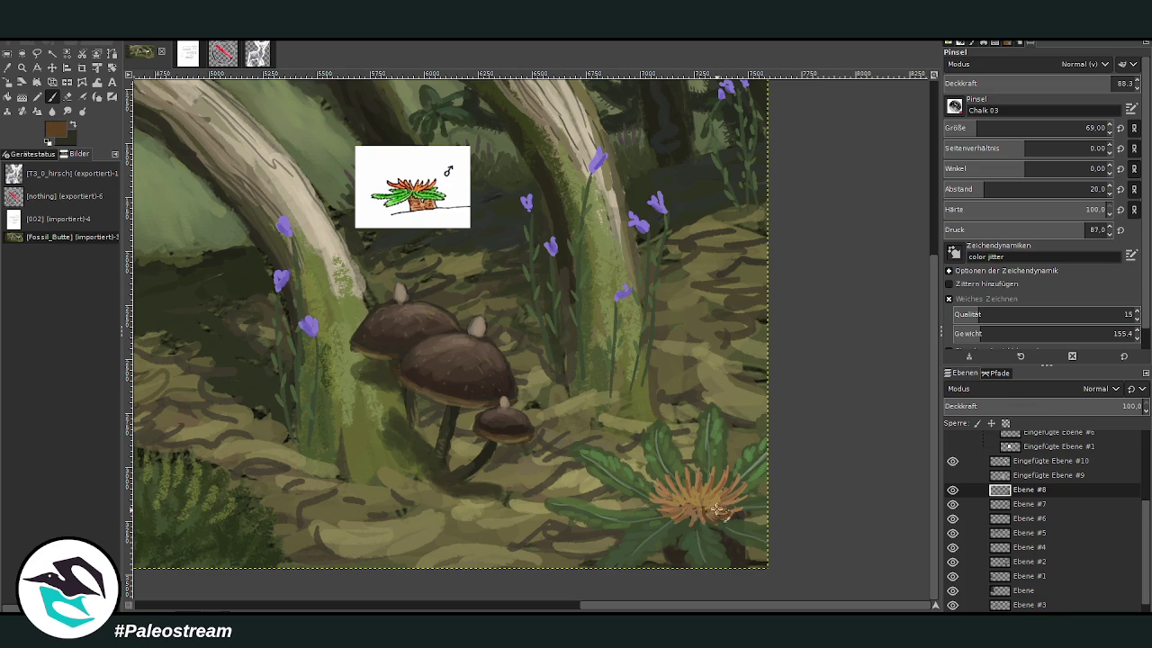
- Lower the brush opacity to 61.5 and zoom in on the rosette plant
{"action": "left_click", "coordinate": [1061, 85]}
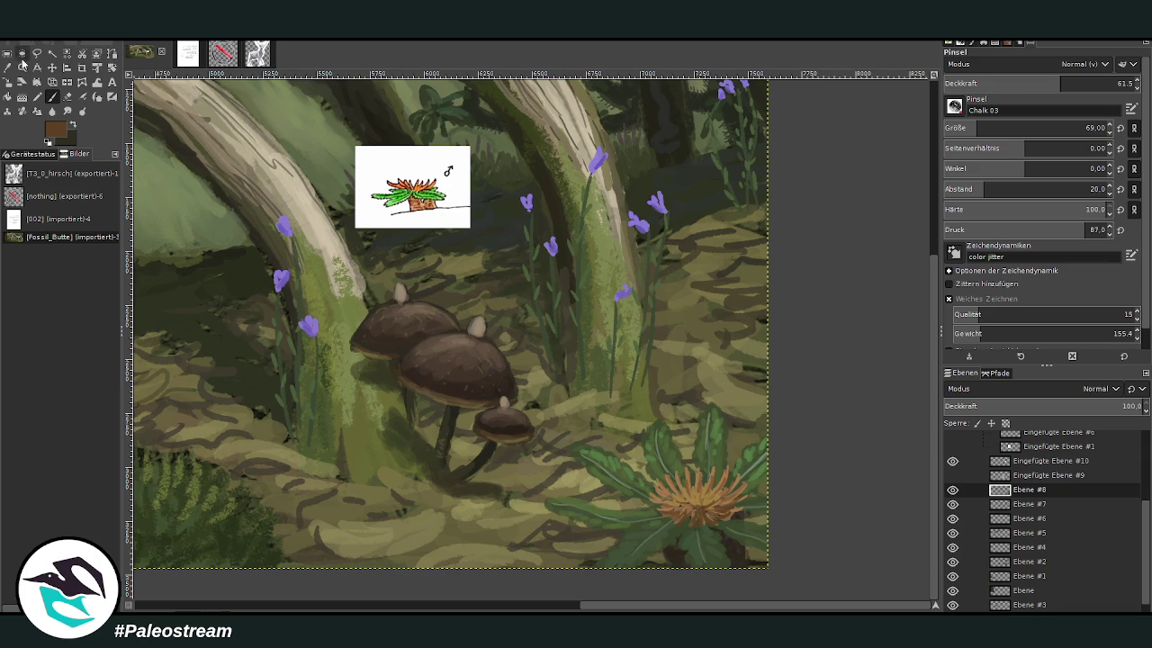
{"action": "key", "text": "z"}
{"action": "left_click_drag", "start_coordinate": [442, 259], "coordinate": [813, 603]}
- Pick the dark leaf green and paint a dark vein stroke along a leaf
{"action": "key", "text": "o"}
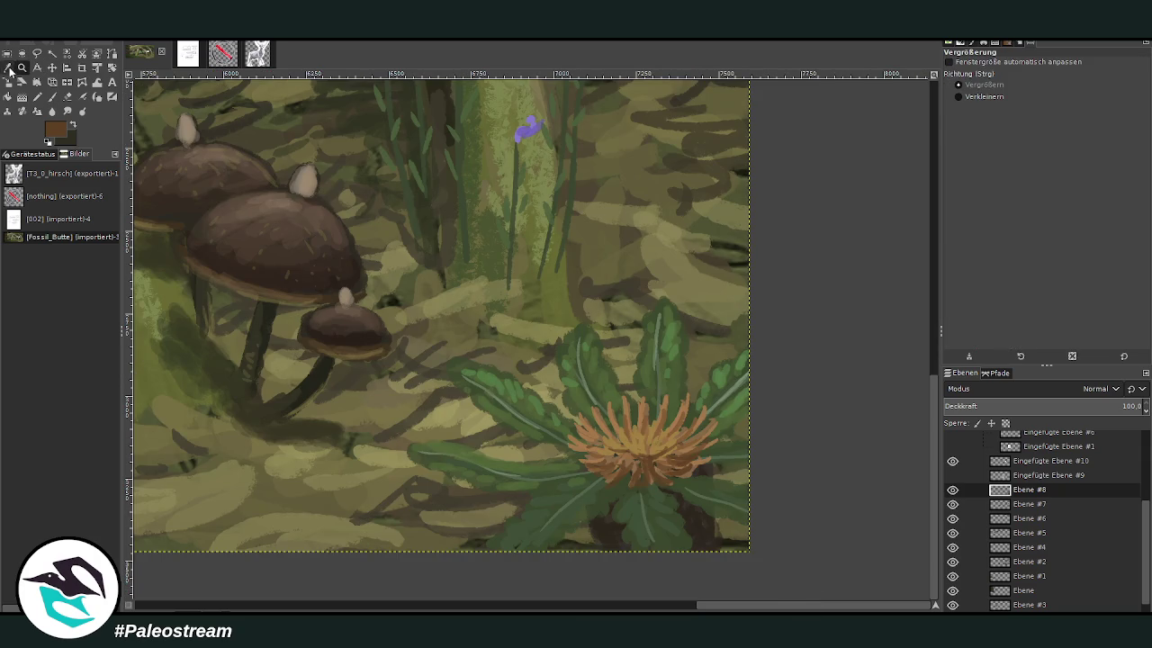
{"action": "left_click", "coordinate": [680, 538]}
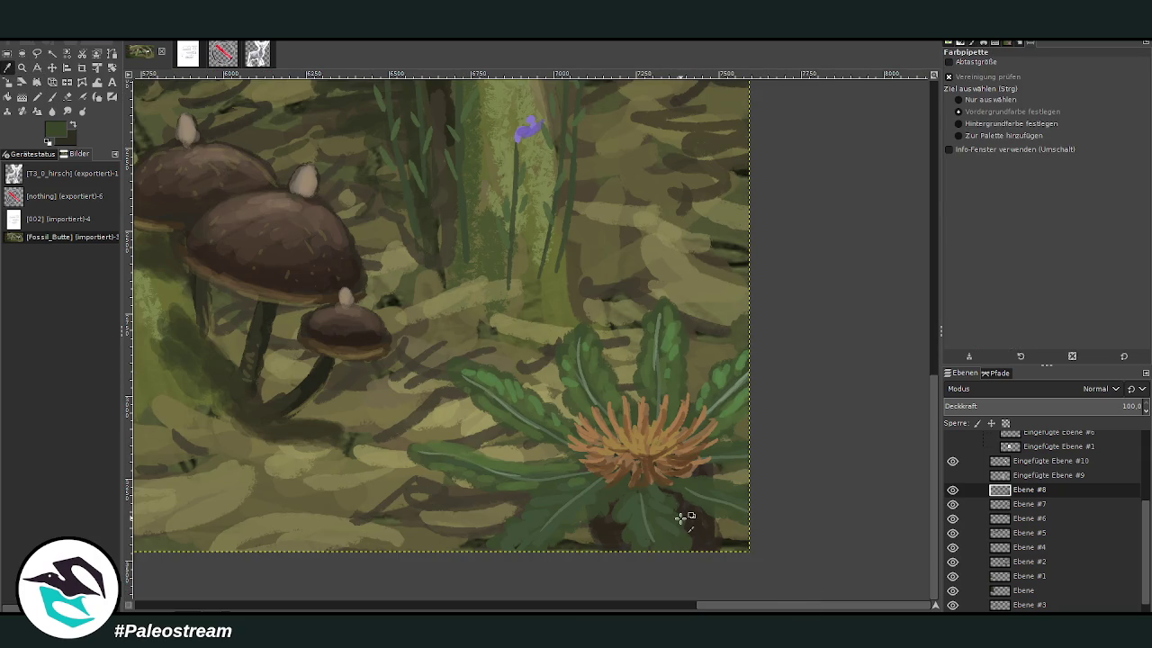
{"action": "left_click", "coordinate": [51, 97]}
{"action": "left_click_drag", "start_coordinate": [1062, 83], "coordinate": [1109, 83]}
{"action": "left_click_drag", "start_coordinate": [983, 127], "coordinate": [963, 128]}
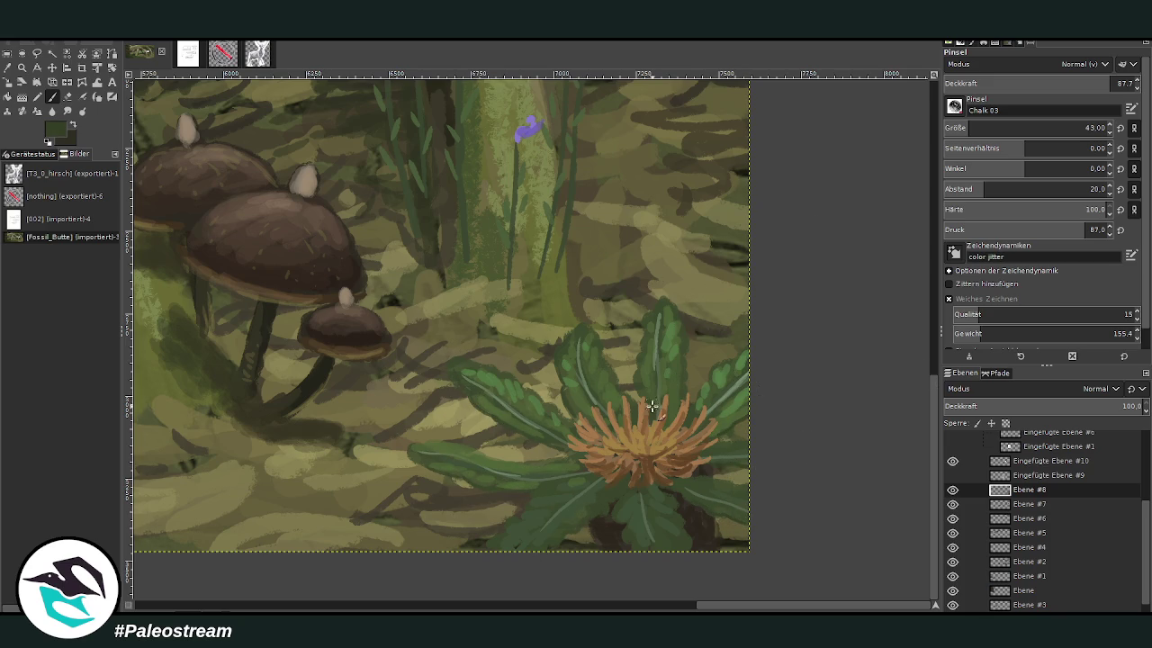
{"action": "left_click_drag", "start_coordinate": [581, 393], "coordinate": [576, 333]}
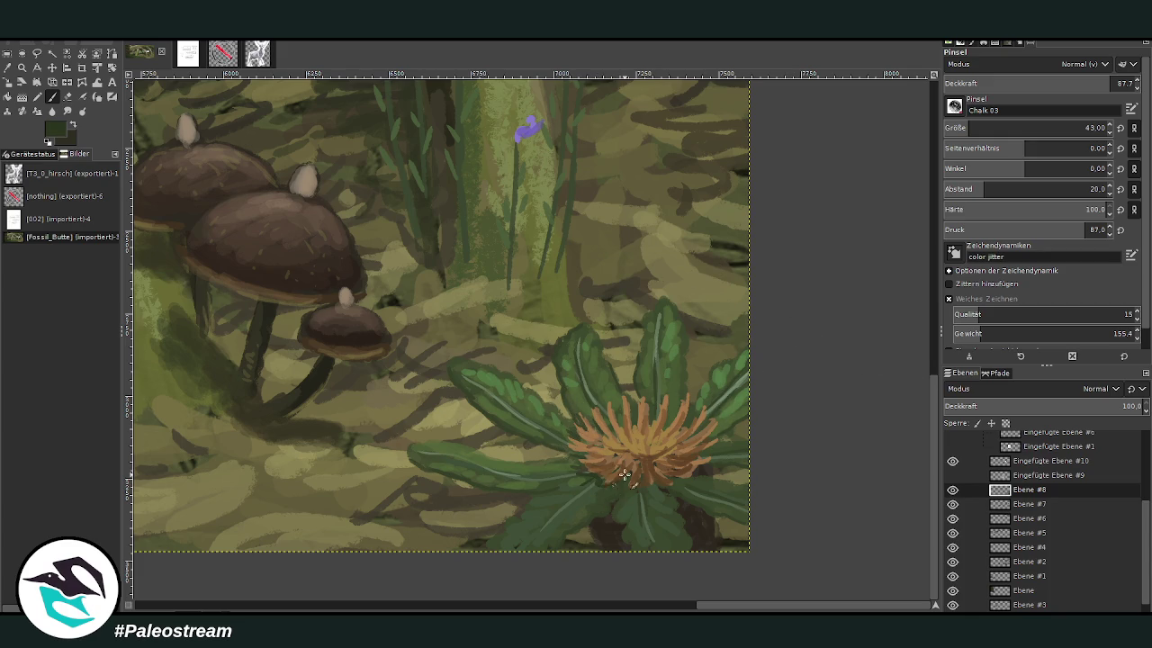
- Set the Chalk 03 brush to size 111 and opacity 66.6
{"action": "left_click_drag", "start_coordinate": [993, 135], "coordinate": [1001, 133]}
{"action": "left_click", "coordinate": [1069, 83]}
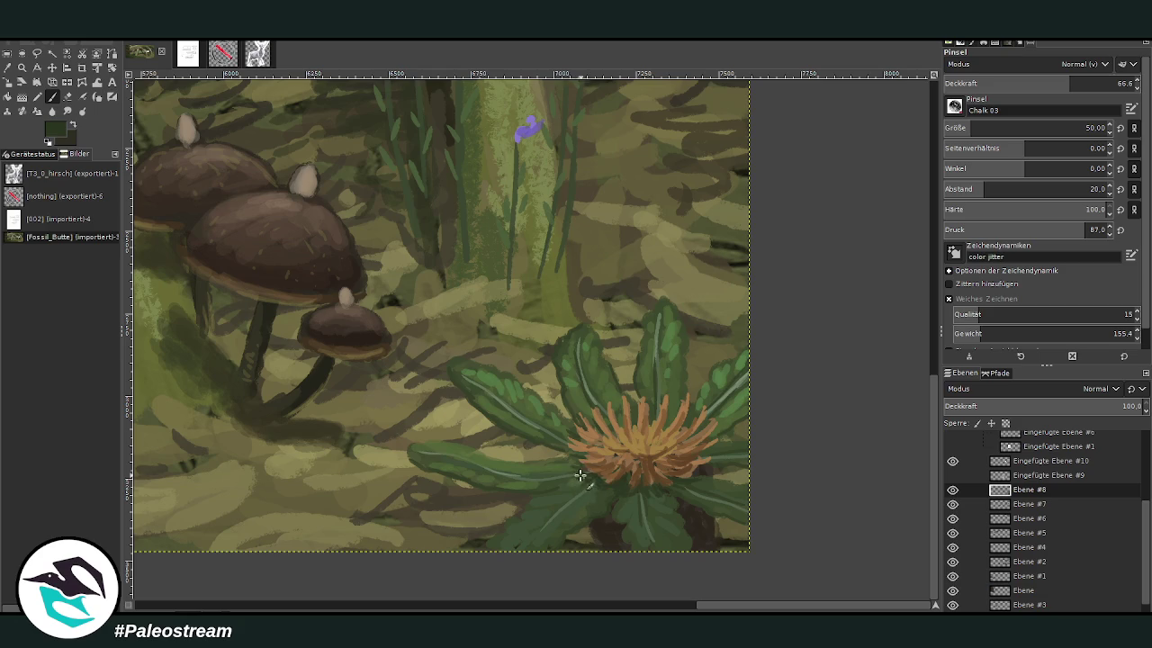
{"action": "key", "text": "o"}
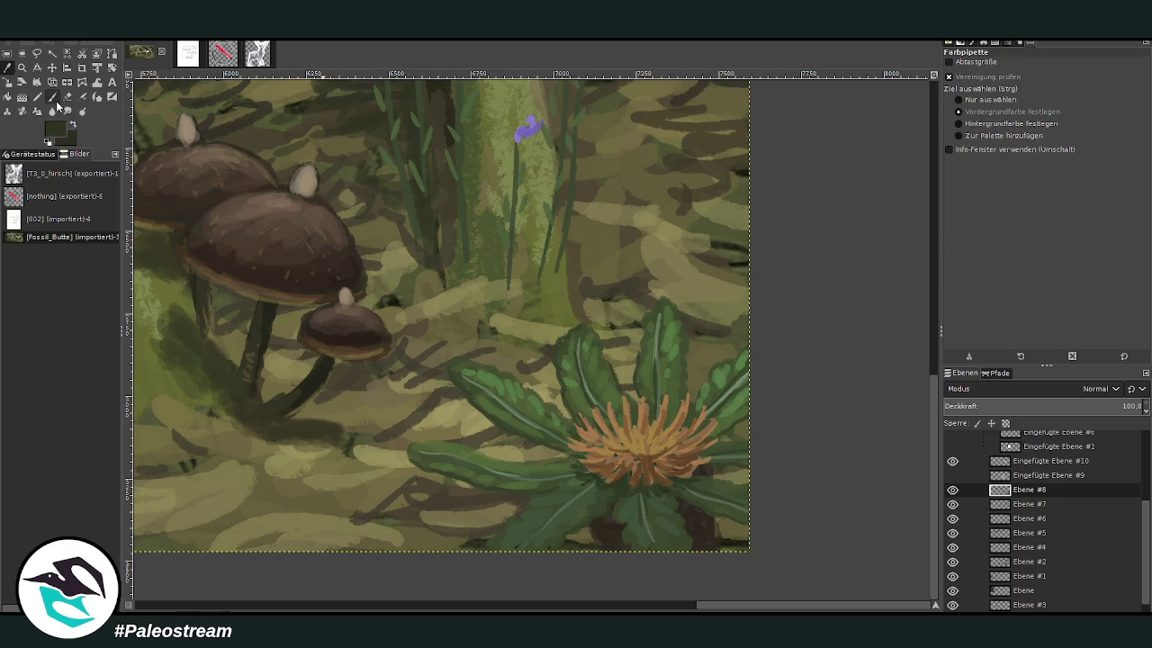
{"action": "left_click", "coordinate": [52, 96]}
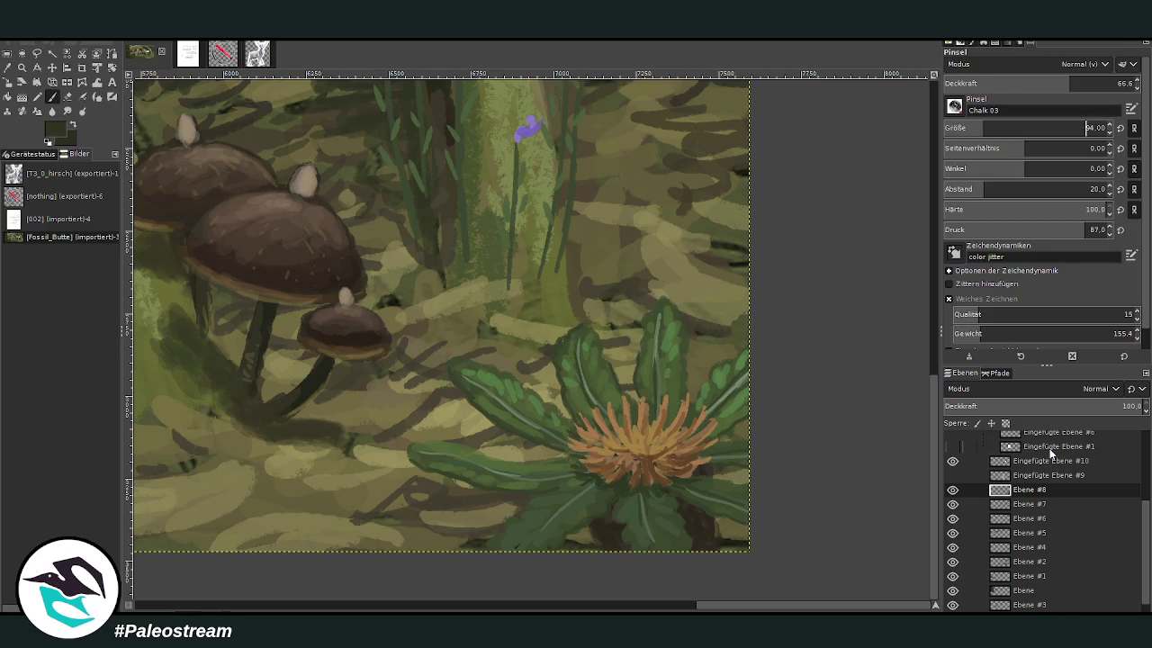
{"action": "scroll", "coordinate": [1051, 453], "scroll_direction": "down", "scroll_amount": 1}
{"action": "left_click", "coordinate": [959, 603]}
{"action": "left_click", "coordinate": [990, 126]}
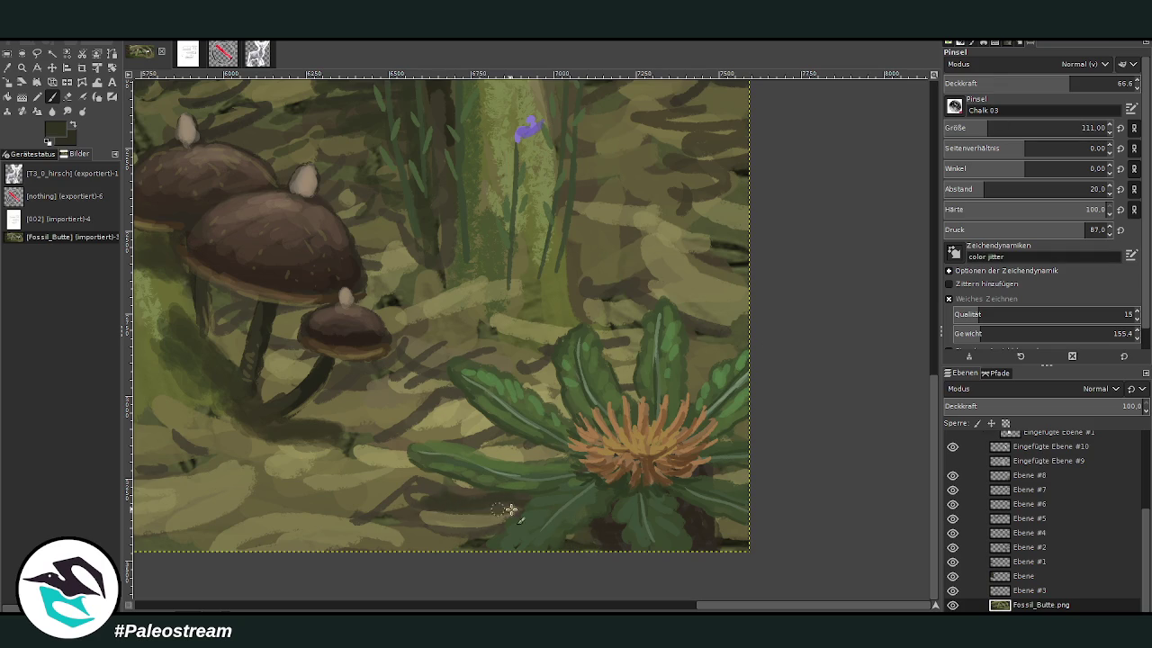
- Shade the lower leaf's top edge, the right leaf edge and above the long left leaf
{"action": "mouse_move", "coordinate": [488, 438]}
{"action": "left_mouse_down"}
{"action": "mouse_move", "coordinate": [514, 455]}
{"action": "mouse_move", "coordinate": [563, 456]}
{"action": "mouse_move", "coordinate": [545, 447]}
{"action": "left_mouse_up"}
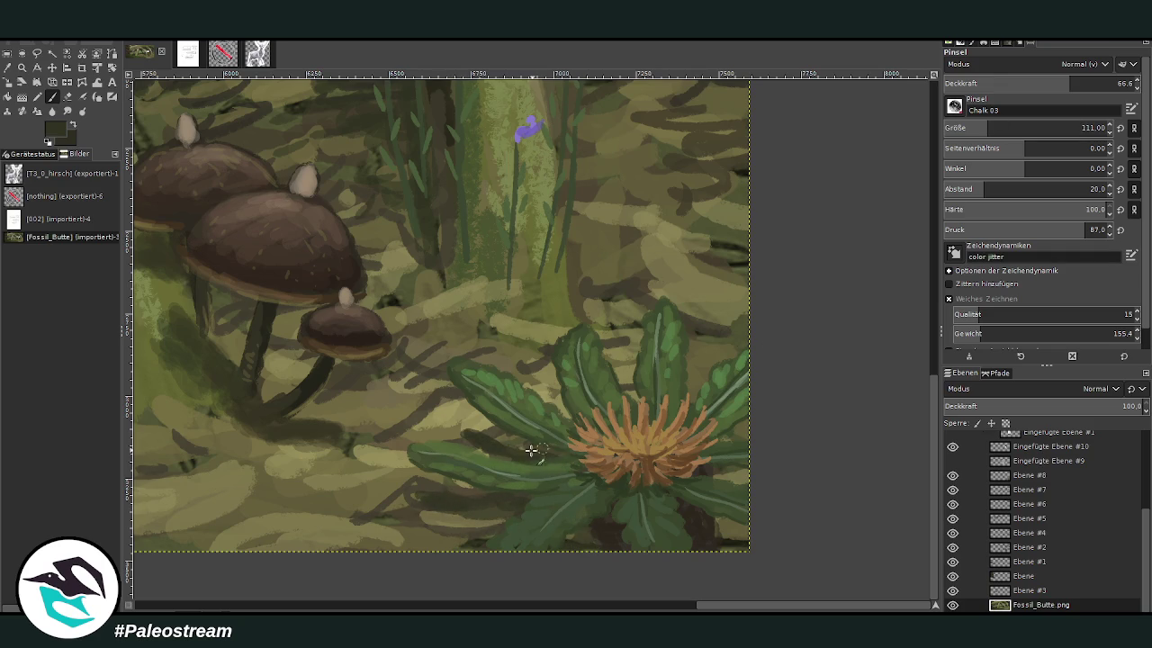
{"action": "left_click_drag", "start_coordinate": [725, 520], "coordinate": [736, 531]}
{"action": "mouse_move", "coordinate": [722, 483]}
{"action": "left_mouse_down"}
{"action": "mouse_move", "coordinate": [759, 481]}
{"action": "mouse_move", "coordinate": [712, 468]}
{"action": "mouse_move", "coordinate": [727, 532]}
{"action": "left_mouse_up"}
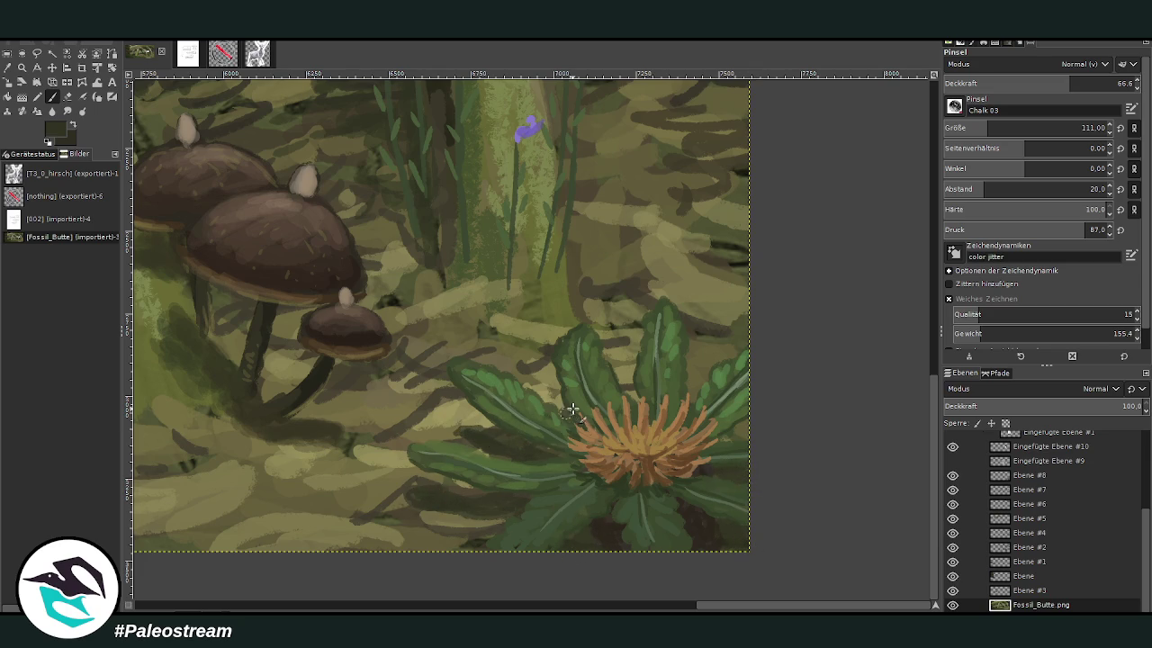
{"action": "left_click_drag", "start_coordinate": [478, 432], "coordinate": [400, 440]}
{"action": "scroll", "coordinate": [400, 440], "scroll_direction": "down", "scroll_amount": 3}
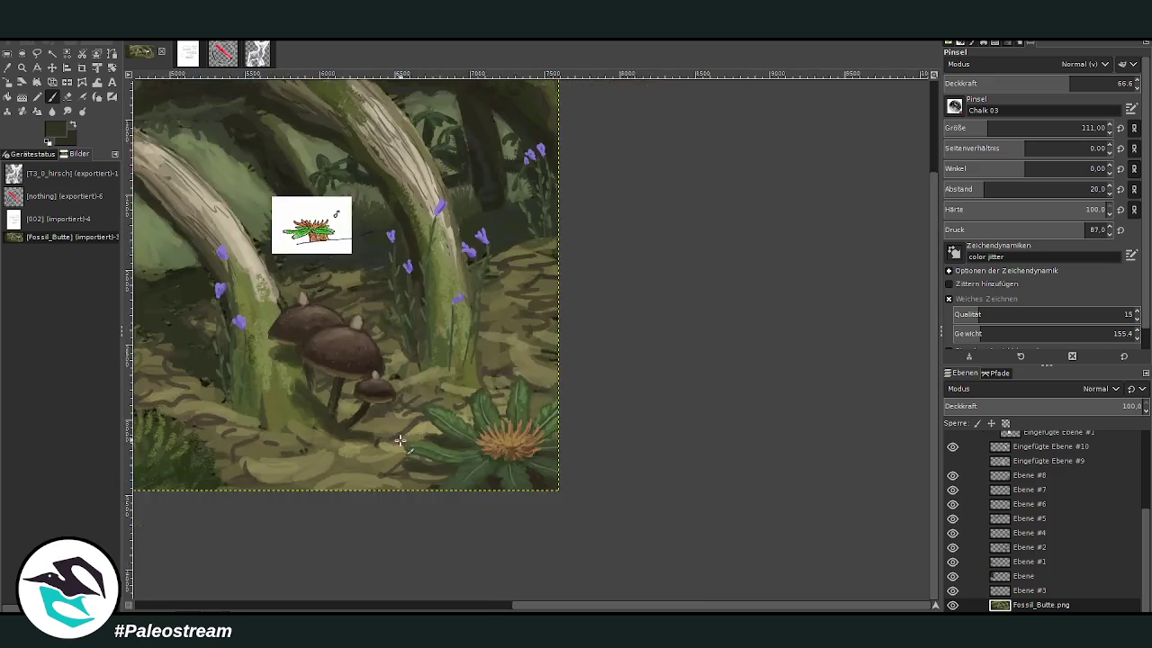
- Zoom out so the whole panoramic painting fits on screen
{"action": "scroll", "coordinate": [400, 440], "scroll_direction": "down", "scroll_amount": 1}
{"action": "scroll", "coordinate": [399, 440], "scroll_direction": "down", "scroll_amount": 2}
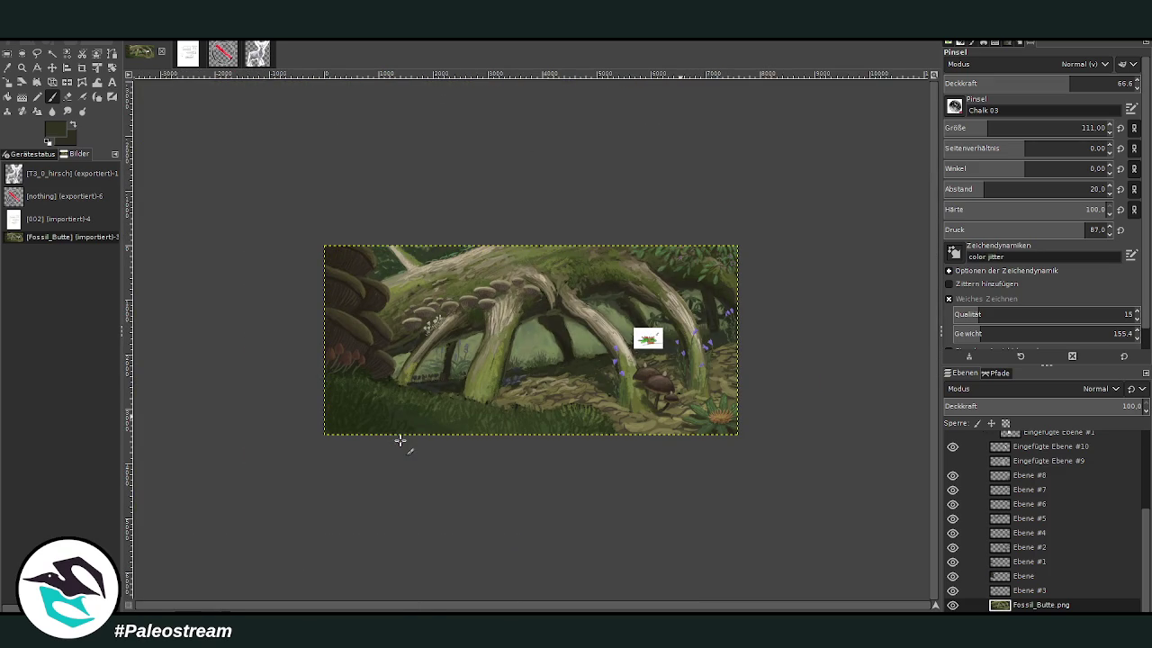
{"action": "key", "text": "z"}
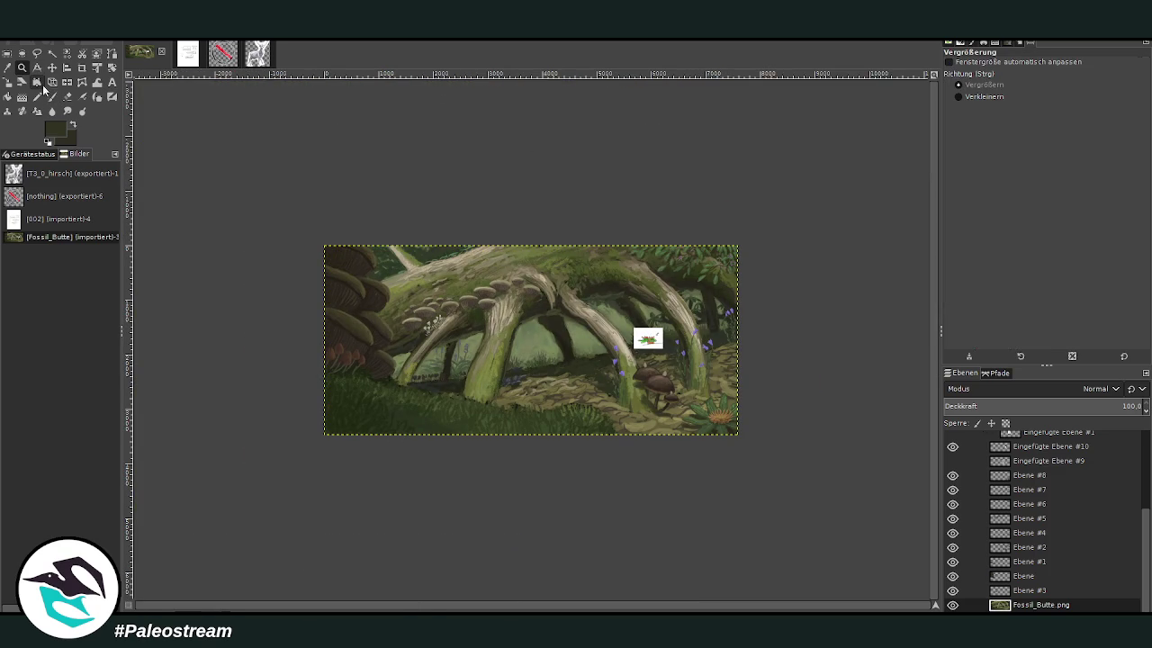
{"action": "mouse_move", "coordinate": [304, 196]}
{"action": "left_mouse_down"}
{"action": "mouse_move", "coordinate": [352, 212]}
{"action": "mouse_move", "coordinate": [753, 466]}
{"action": "left_mouse_up"}
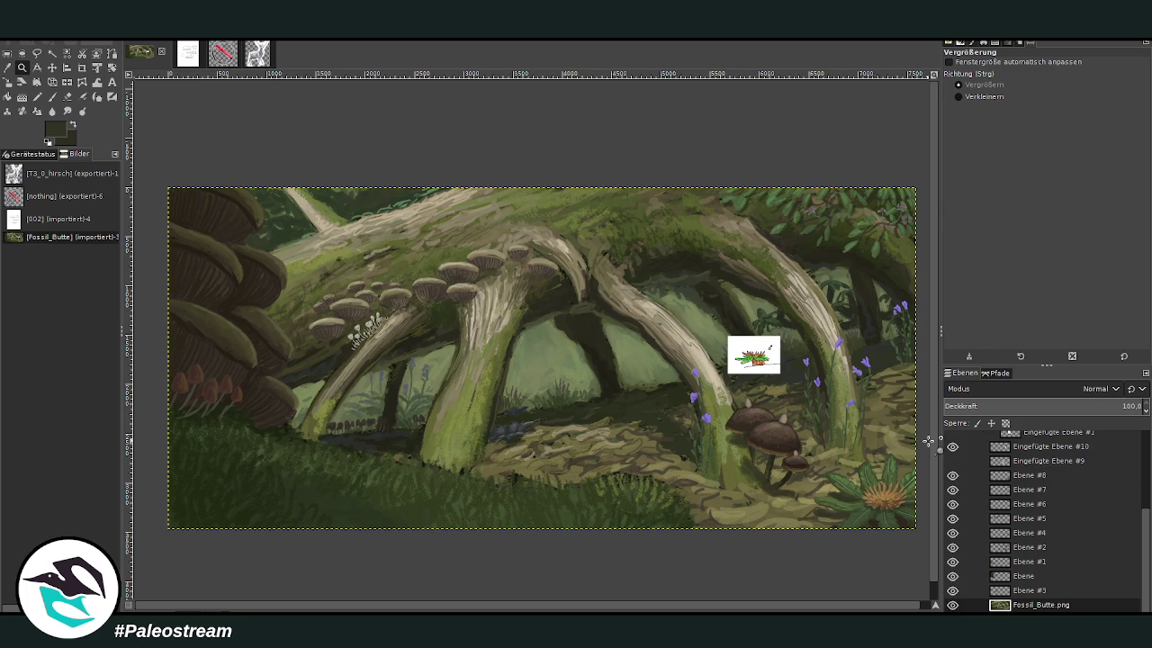
- Set the chalk paintbrush to size 181 and opacity 71.6 on layer Ebene #8
{"action": "left_click", "coordinate": [53, 96]}
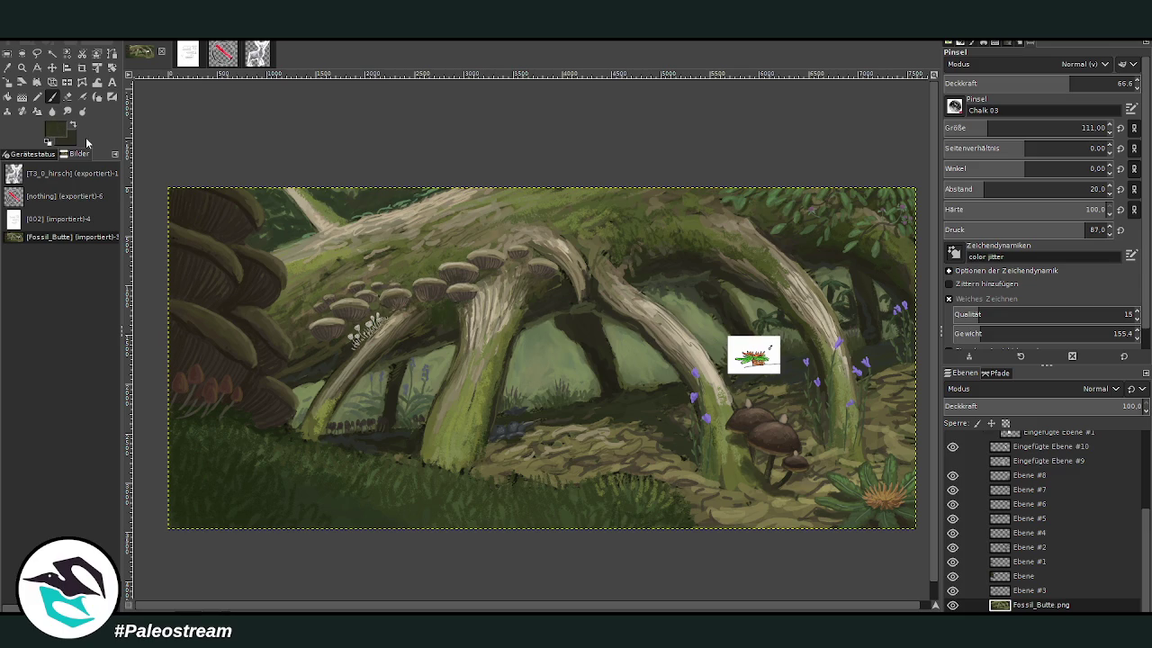
{"action": "left_click_drag", "start_coordinate": [988, 128], "coordinate": [1001, 128]}
{"action": "left_click_drag", "start_coordinate": [1069, 83], "coordinate": [1080, 82]}
{"action": "left_click", "coordinate": [1029, 476]}
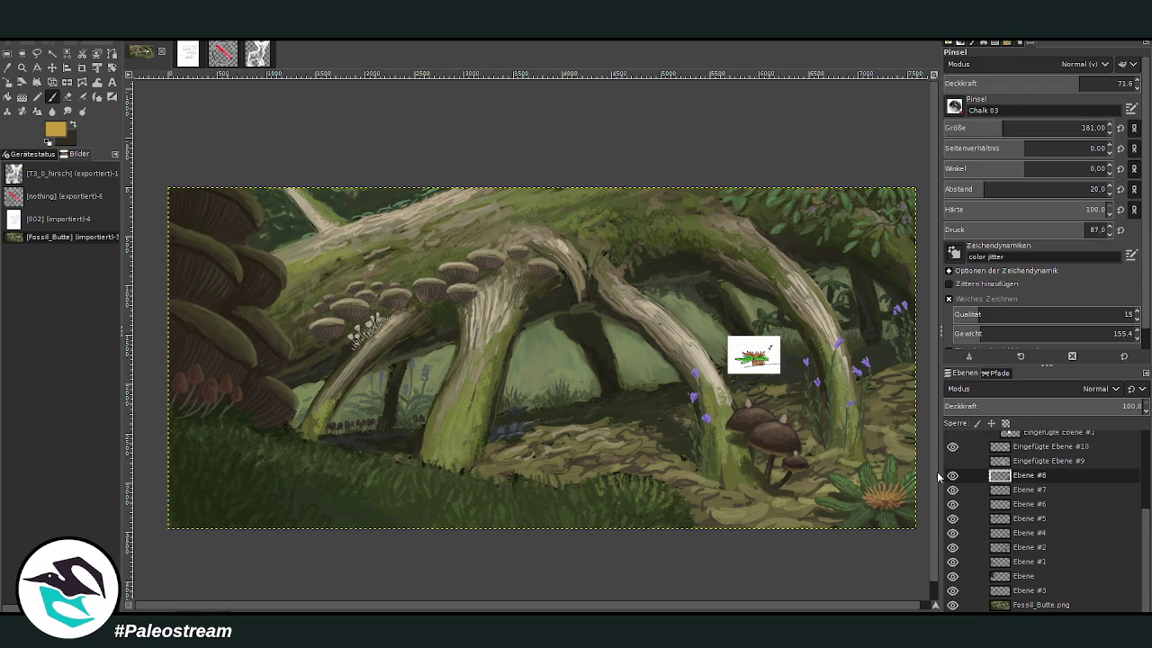
- Circle the rosette flower, mushrooms and root in gold on Ebene #8 and link them with a line
{"action": "left_click", "coordinate": [961, 489]}
{"action": "left_click", "coordinate": [1025, 474]}
{"action": "left_click_drag", "start_coordinate": [858, 455], "coordinate": [875, 450]}
{"action": "left_click_drag", "start_coordinate": [760, 416], "coordinate": [747, 411]}
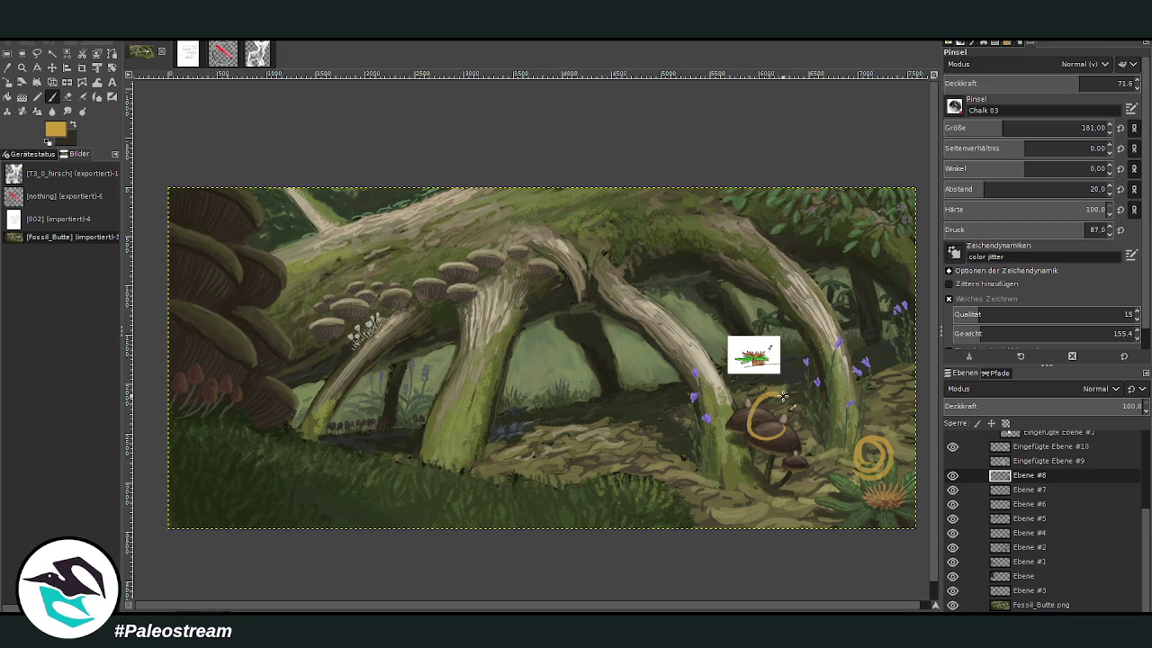
{"action": "left_click_drag", "start_coordinate": [694, 371], "coordinate": [664, 362]}
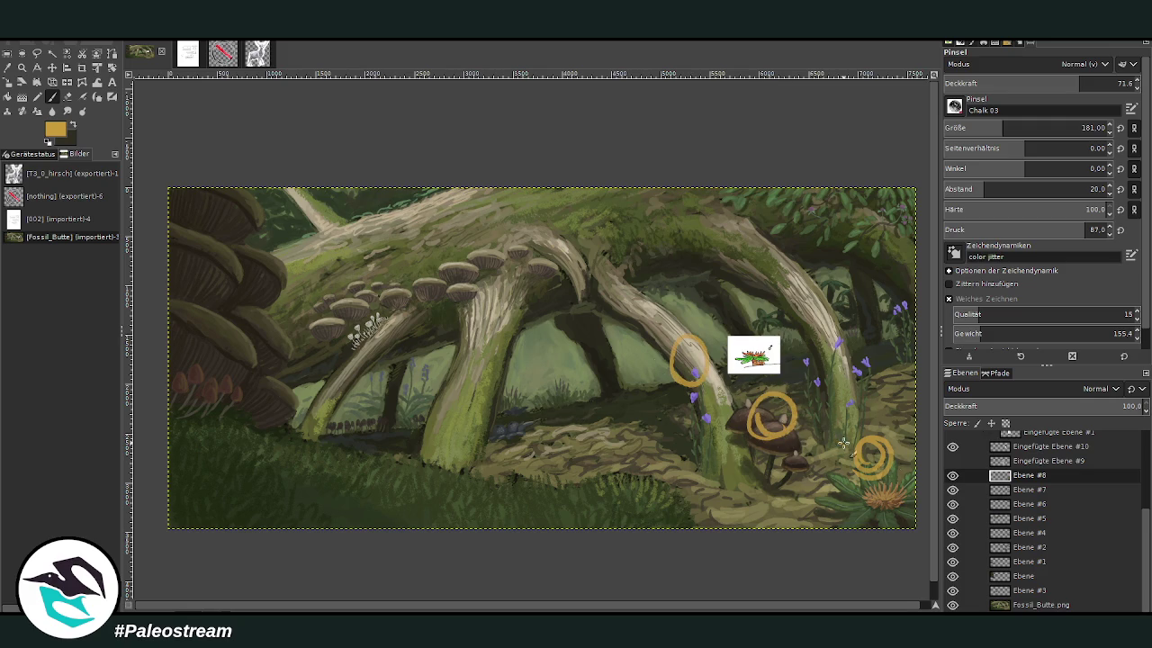
{"action": "left_click", "coordinate": [549, 287], "text": "shift"}
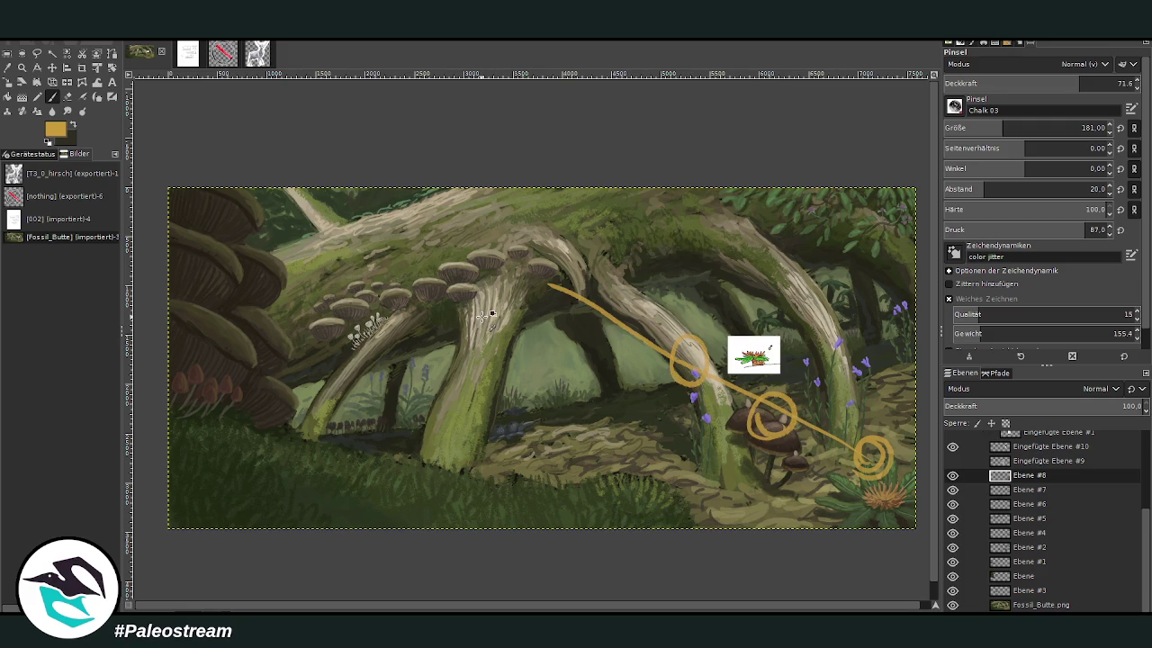
- Undo the golden marks, toggle Ebene #8's visibility and add new layer Ebene #9
{"action": "key", "text": "ctrl+z"}
{"action": "key", "text": "ctrl+z"}
{"action": "key", "text": "ctrl+z"}
{"action": "key", "text": "ctrl+z"}
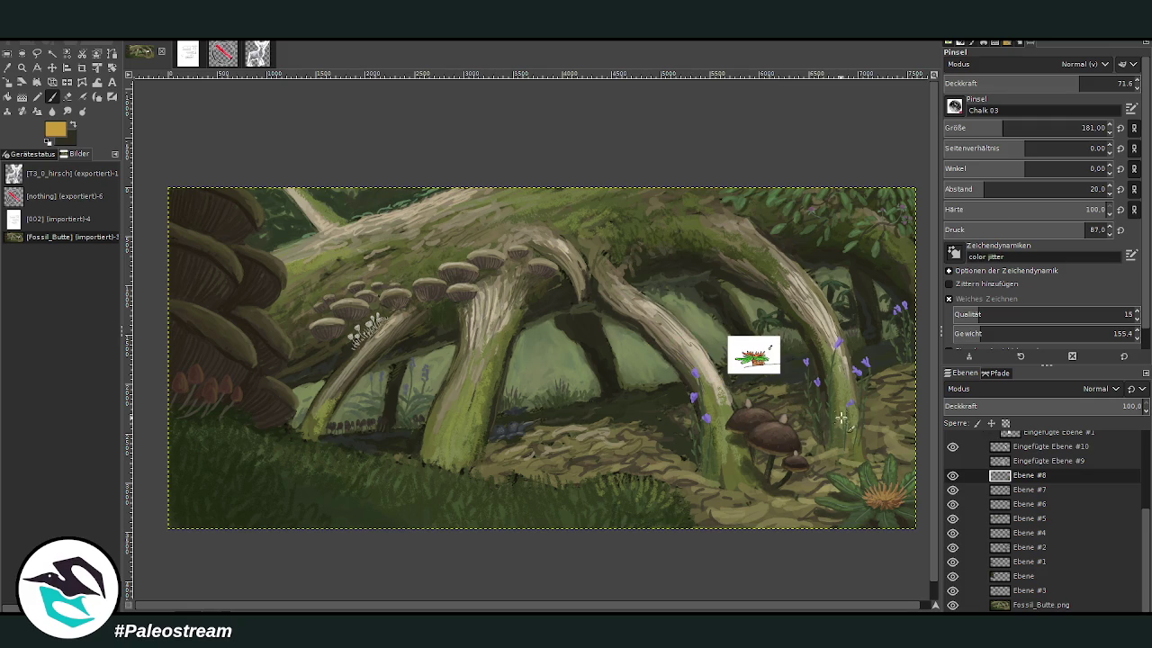
{"action": "left_click", "coordinate": [952, 474]}
{"action": "key", "text": "shift+ctrl+n"}
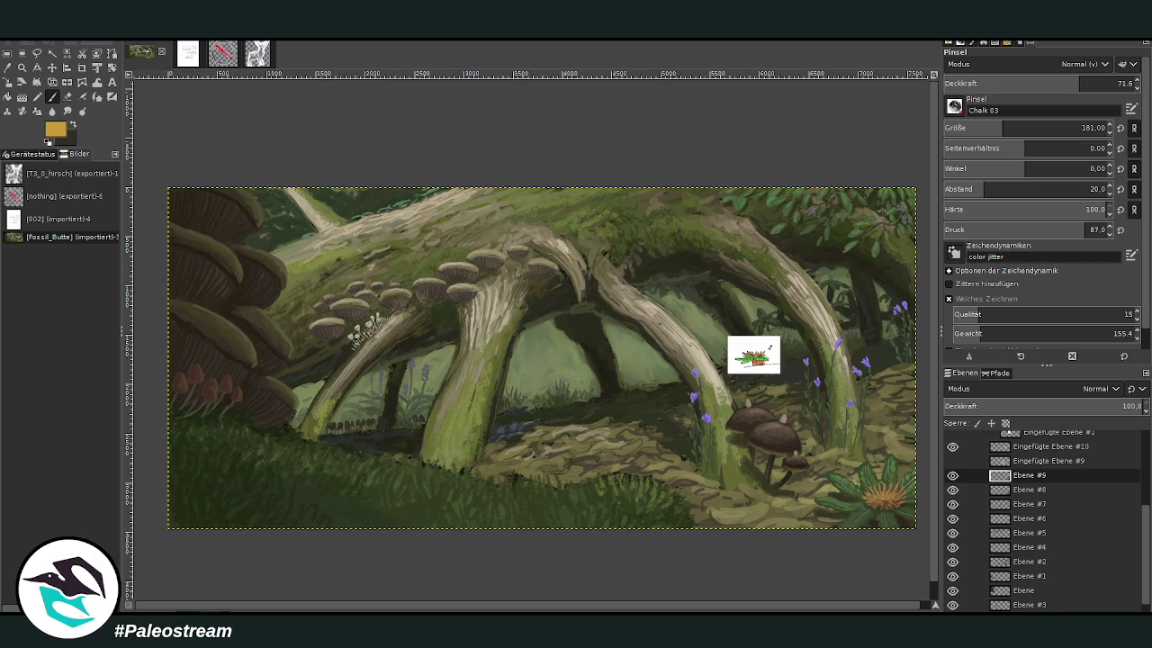
- Mirror the copied rosette plant horizontally and scale it to 1640×1226 px
{"action": "key", "text": "m"}
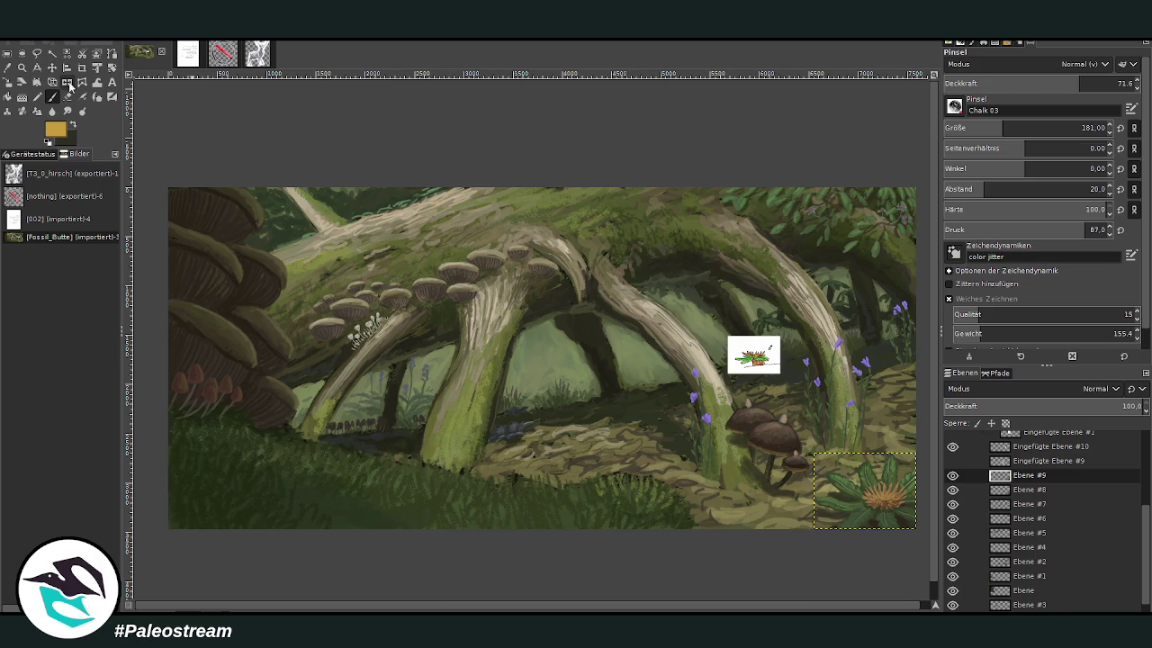
{"action": "left_click", "coordinate": [72, 83]}
{"action": "left_click", "coordinate": [848, 492]}
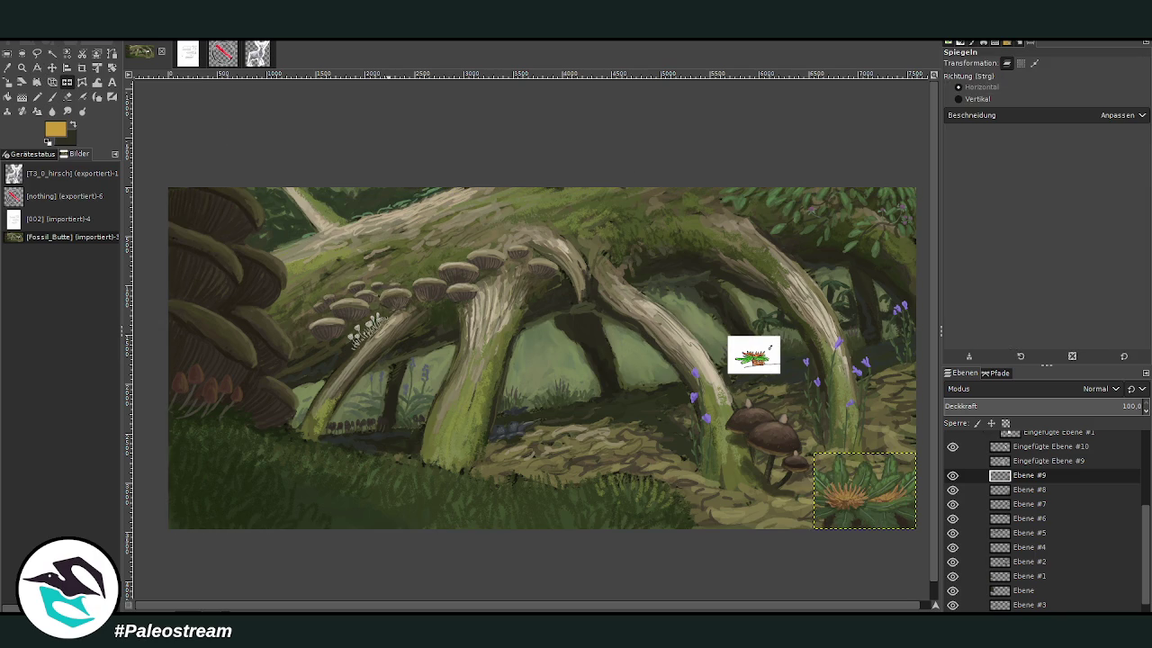
{"action": "left_click", "coordinate": [8, 96]}
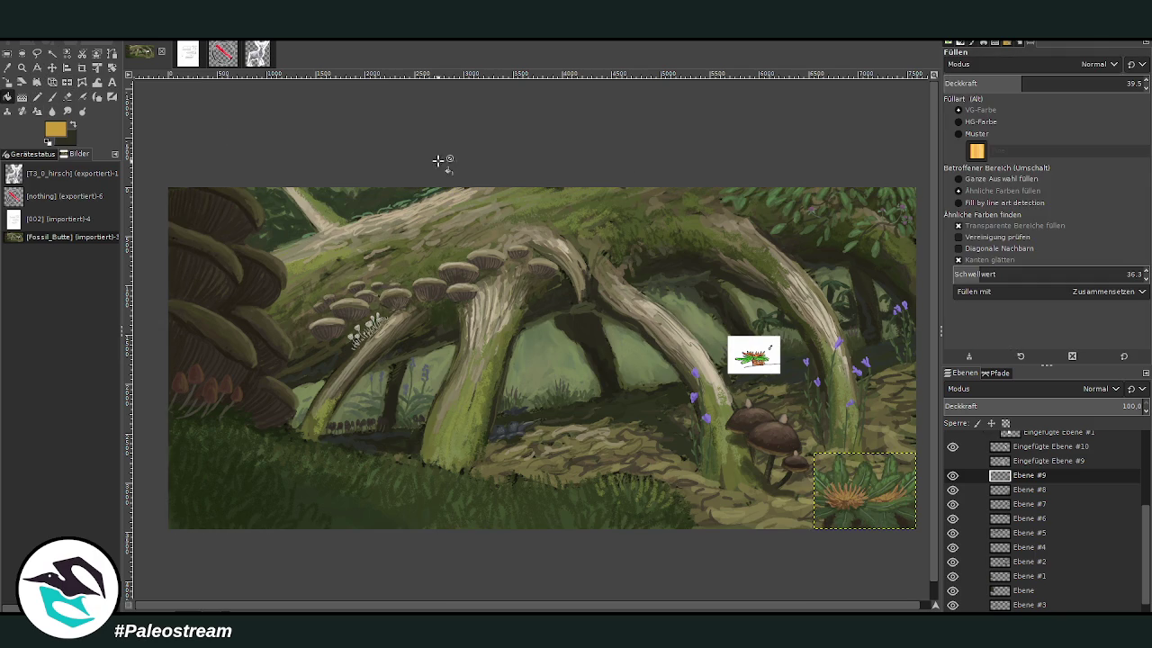
{"action": "left_click", "coordinate": [9, 82]}
{"action": "left_click", "coordinate": [846, 502]}
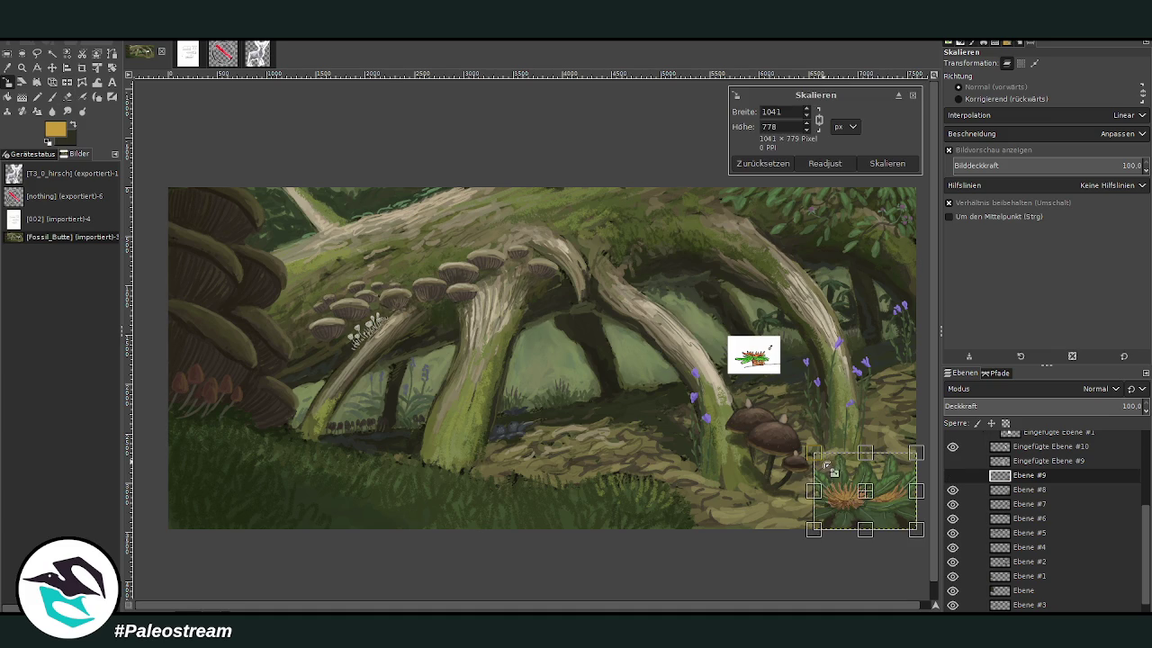
{"action": "mouse_move", "coordinate": [816, 500]}
{"action": "left_mouse_down"}
{"action": "mouse_move", "coordinate": [718, 506]}
{"action": "mouse_move", "coordinate": [736, 500]}
{"action": "left_mouse_up"}
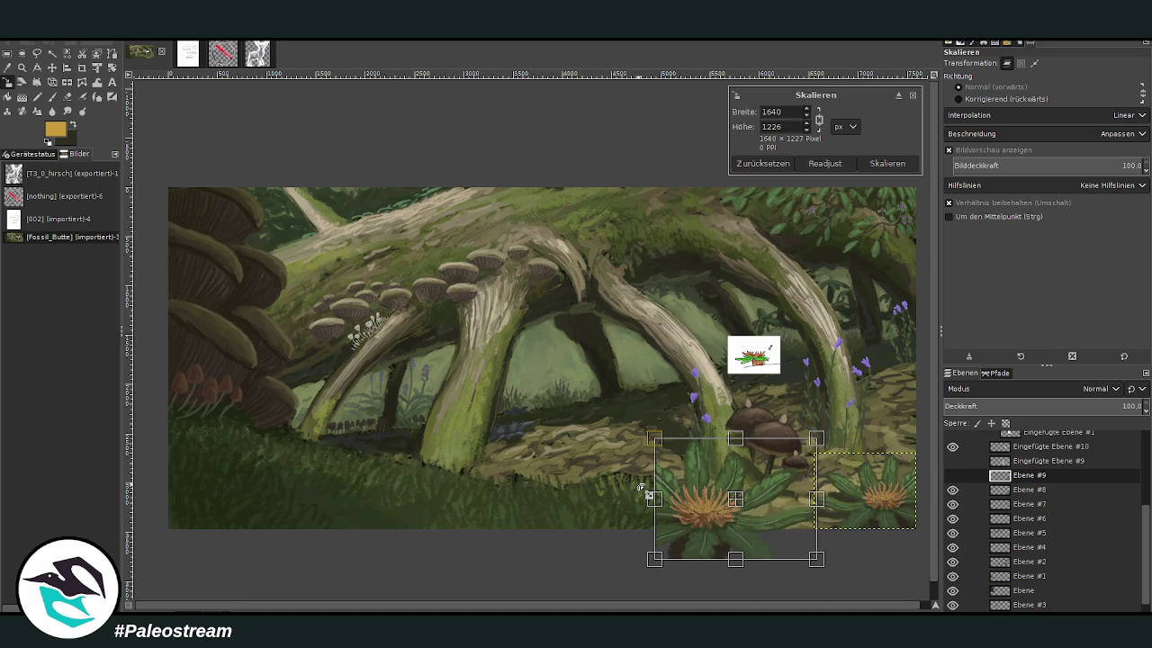
{"action": "key", "text": "Return"}
- Nudge the plant slightly lower and pick a dark grass green for the brush
{"action": "key", "text": "m"}
{"action": "left_click_drag", "start_coordinate": [714, 502], "coordinate": [713, 507]}
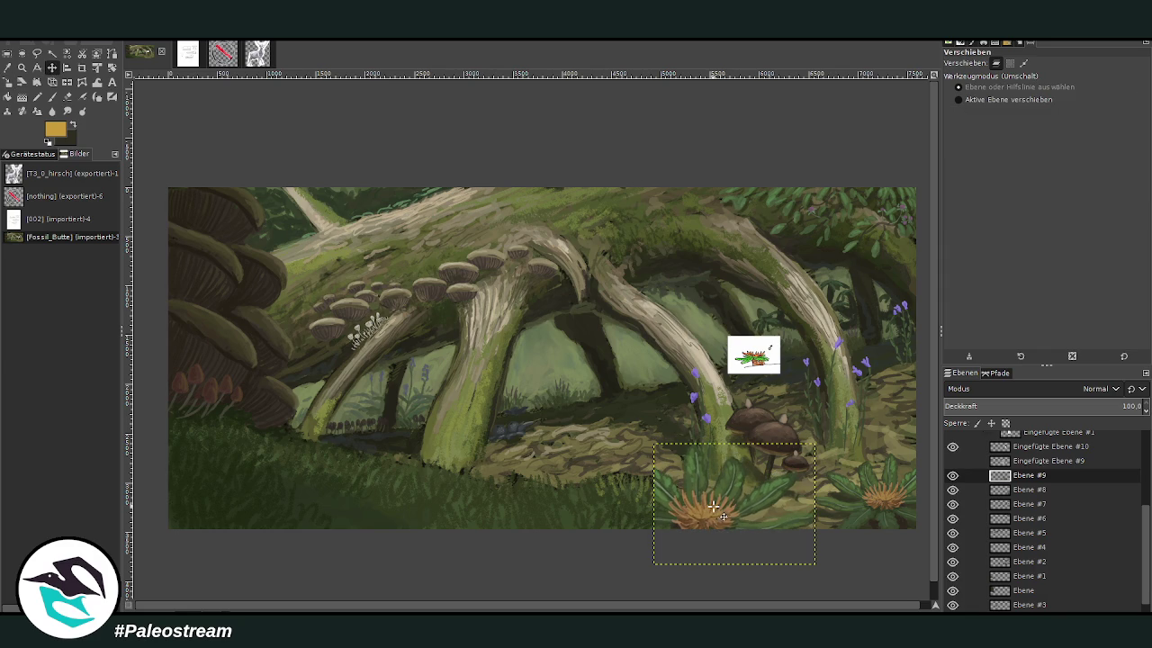
{"action": "key", "text": "p"}
{"action": "key", "text": "o"}
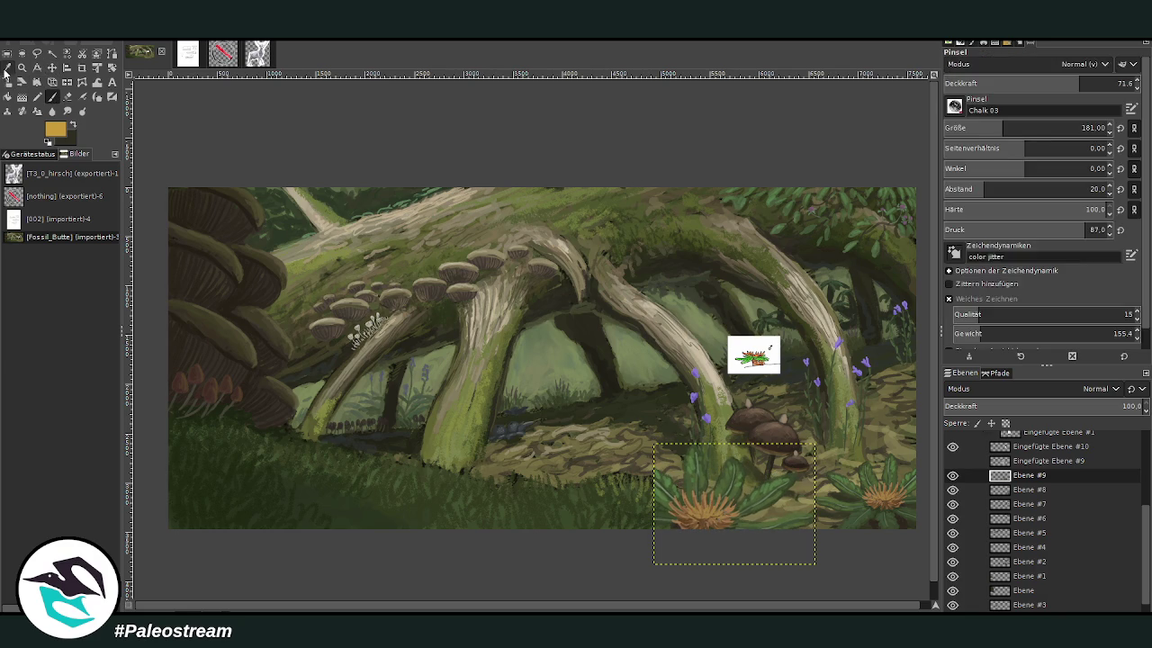
{"action": "left_click", "coordinate": [331, 492]}
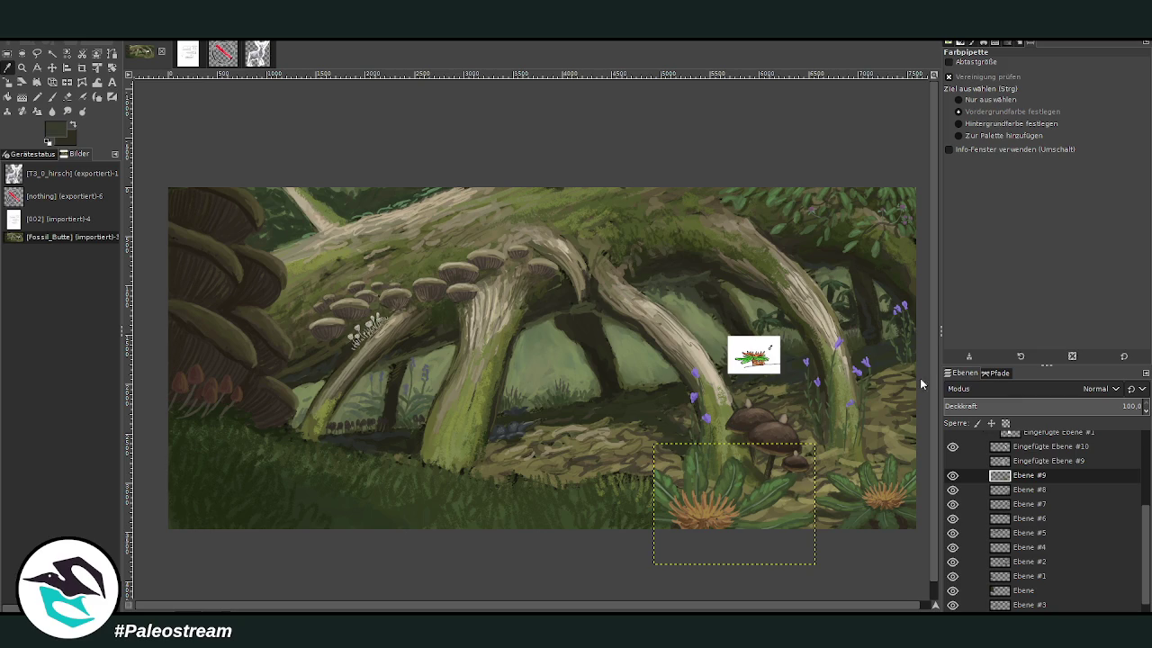
{"action": "key", "text": "p"}
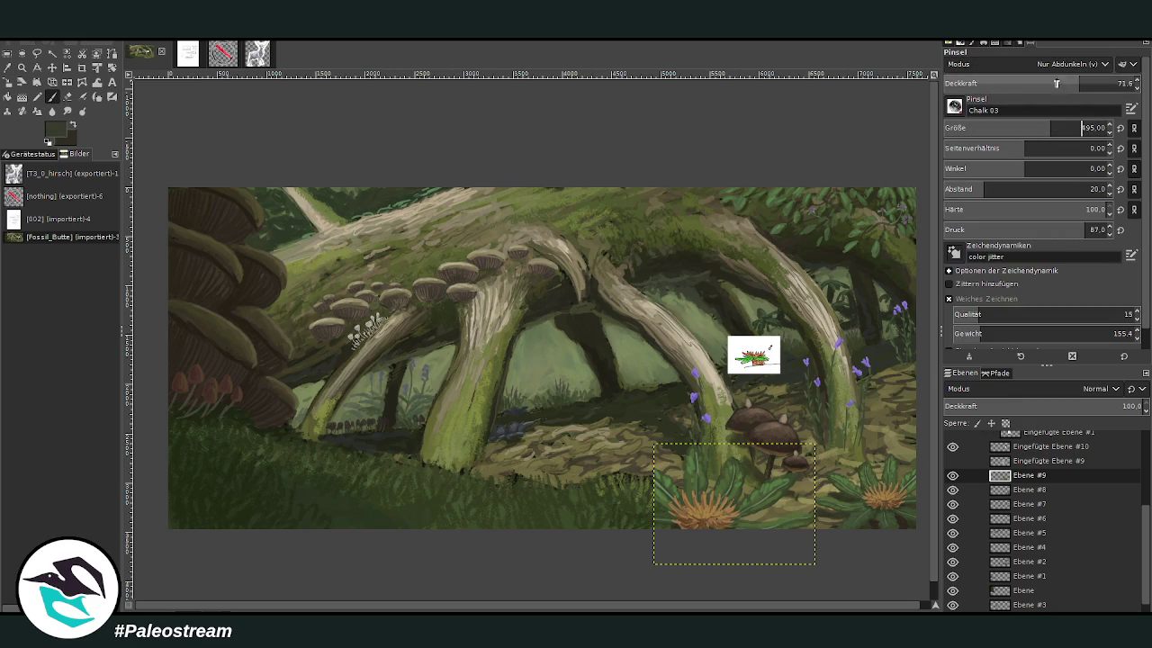
- Darken the foreground rosette plant with a darken-only stroke (size 495, opacity 53), then zoom in on it
{"action": "mouse_move", "coordinate": [684, 438]}
{"action": "left_mouse_down"}
{"action": "mouse_move", "coordinate": [673, 535]}
{"action": "mouse_move", "coordinate": [735, 457]}
{"action": "left_mouse_up"}
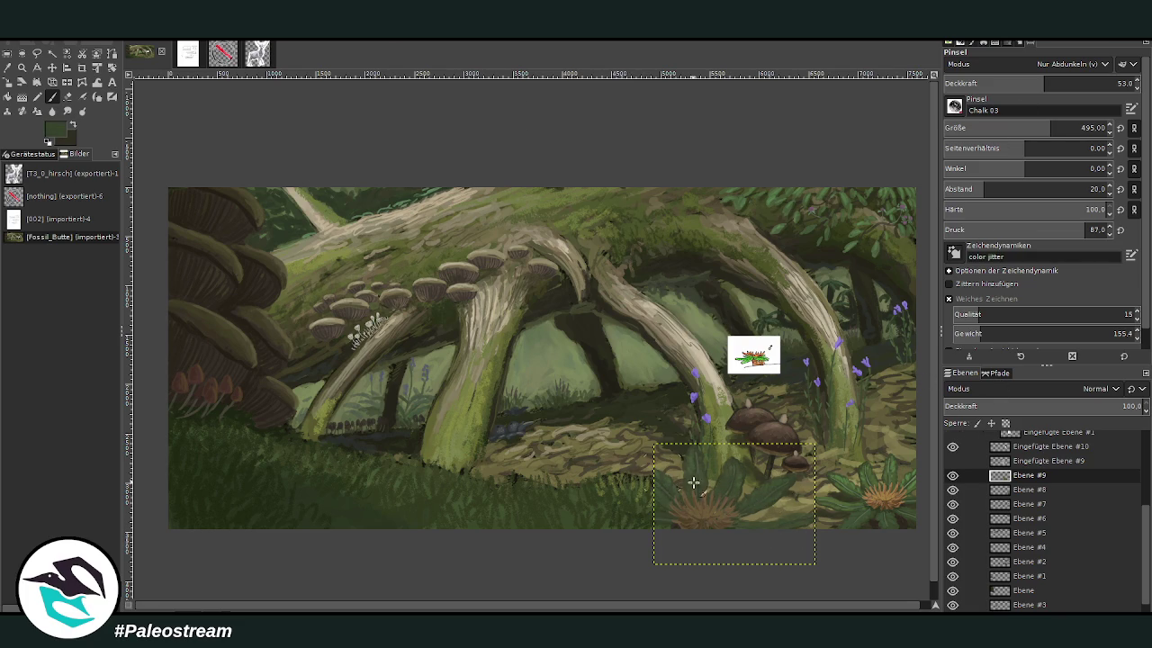
{"action": "key", "text": "z"}
{"action": "left_click_drag", "start_coordinate": [570, 315], "coordinate": [791, 580]}
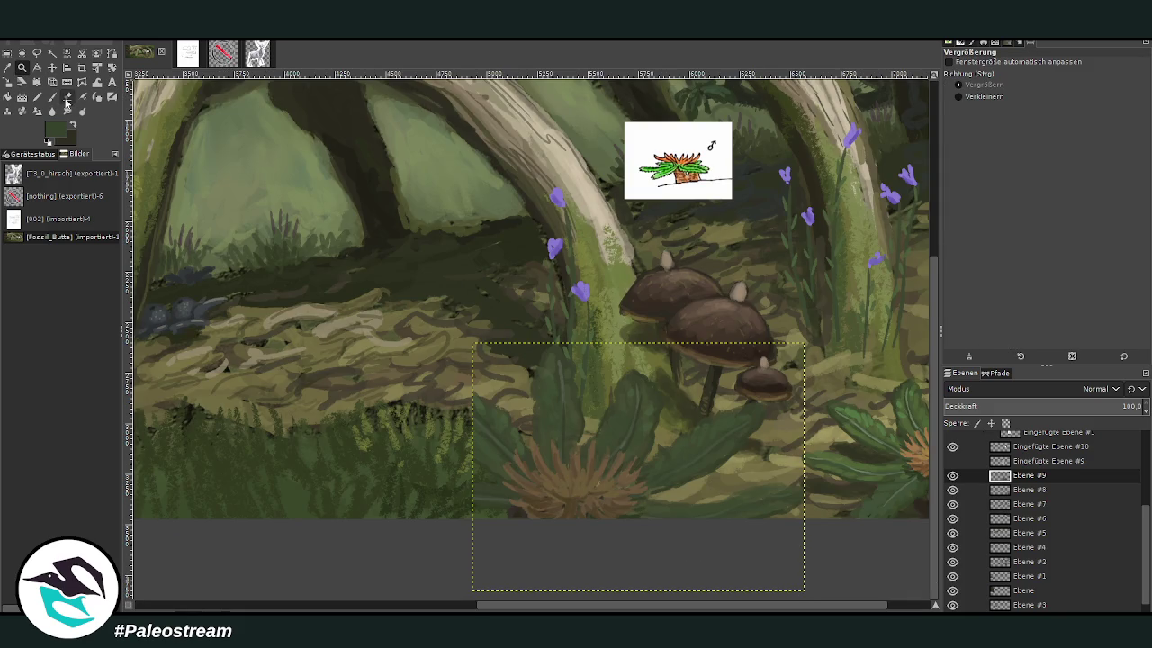
- Toggle the plant layer's visibility to compare and zoom in on the lower-centre foreground
{"action": "left_click", "coordinate": [82, 96]}
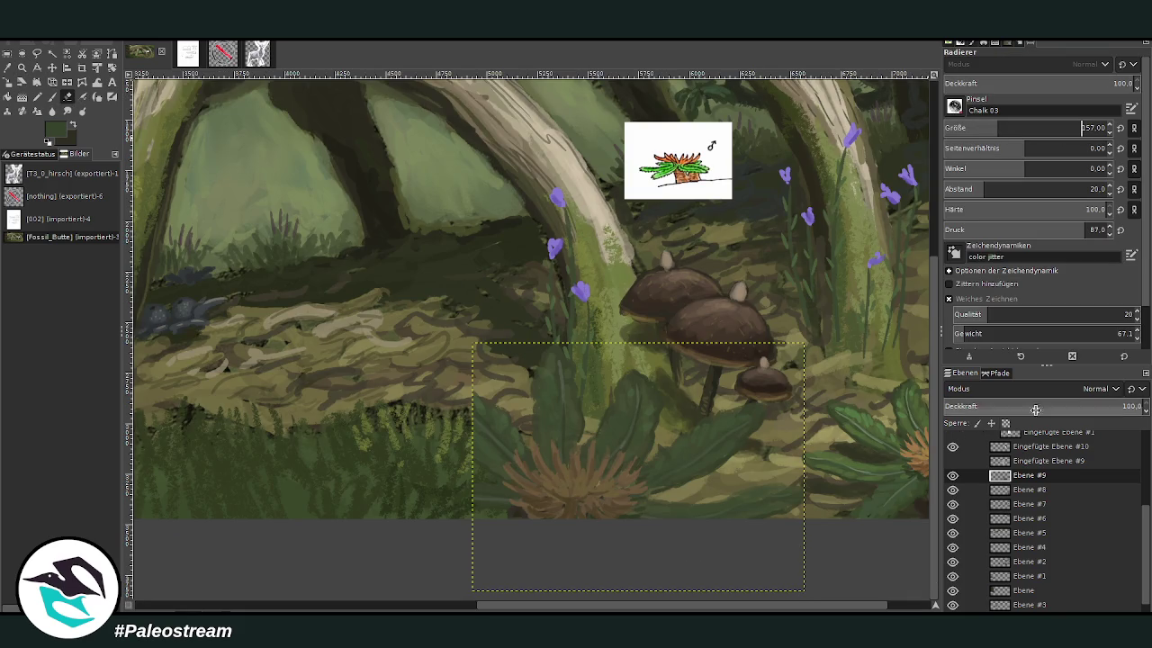
{"action": "left_click", "coordinate": [953, 476]}
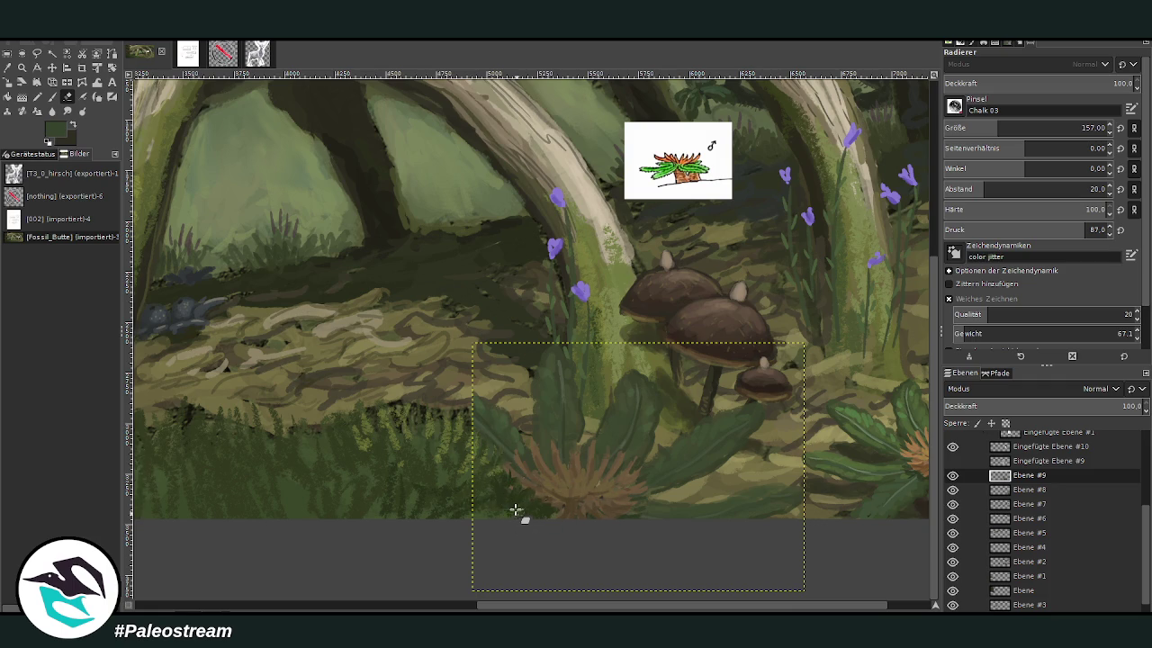
{"action": "scroll", "coordinate": [453, 502], "scroll_direction": "down", "scroll_amount": 1}
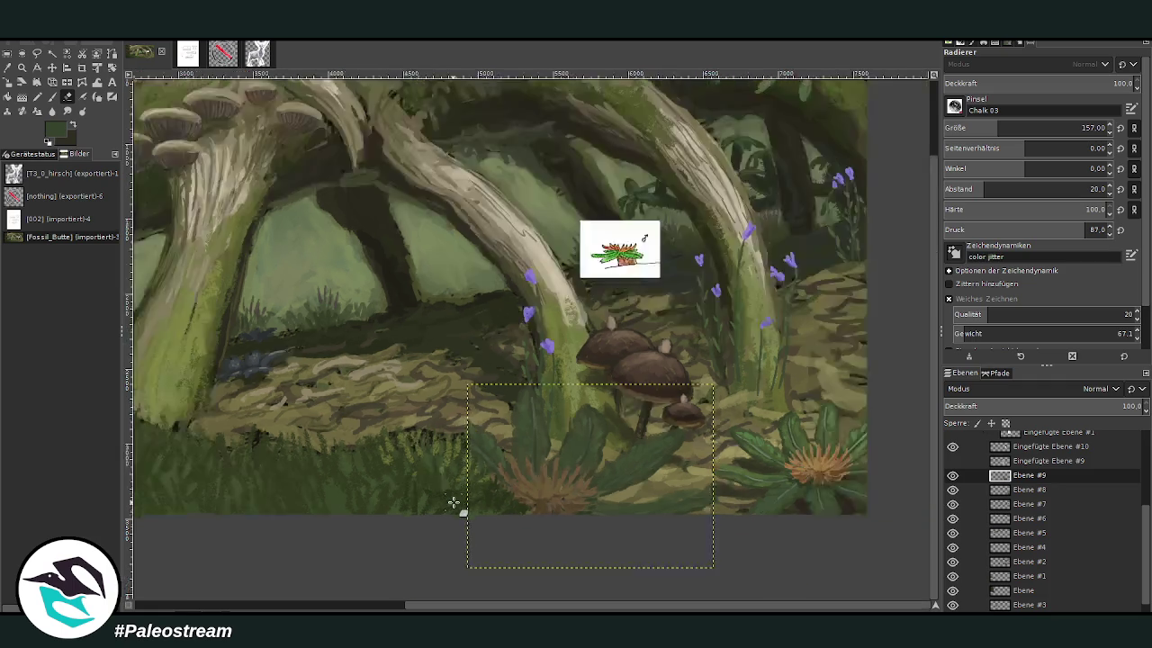
{"action": "scroll", "coordinate": [454, 502], "scroll_direction": "down", "scroll_amount": 2}
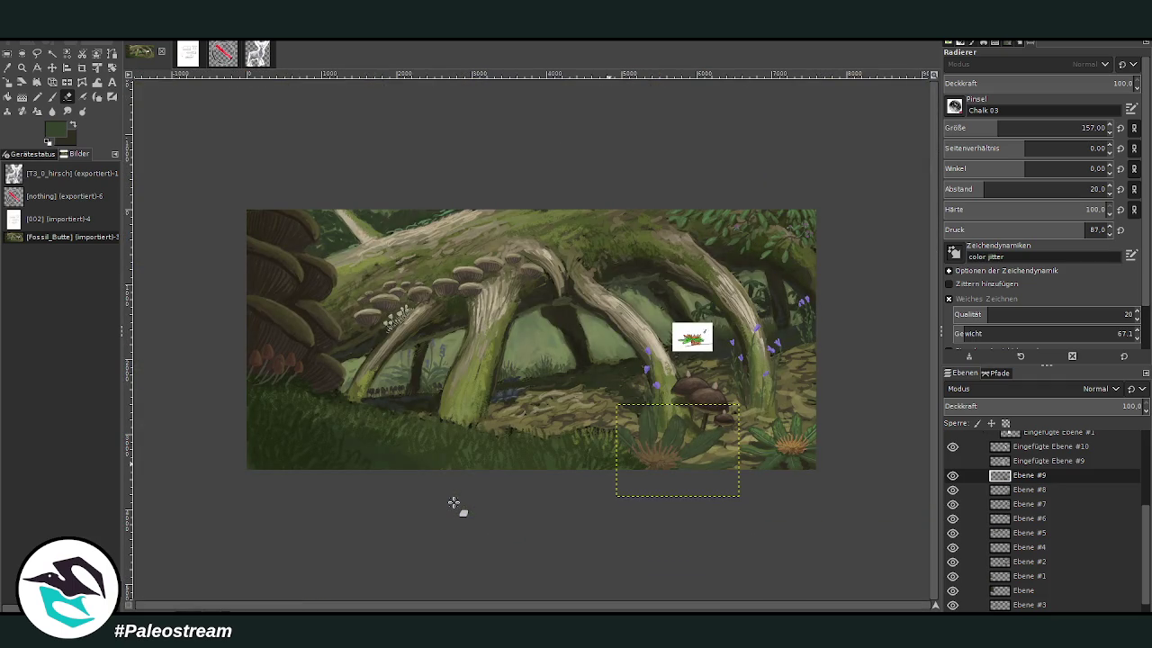
{"action": "left_click", "coordinate": [23, 68]}
{"action": "left_click_drag", "start_coordinate": [552, 340], "coordinate": [770, 524]}
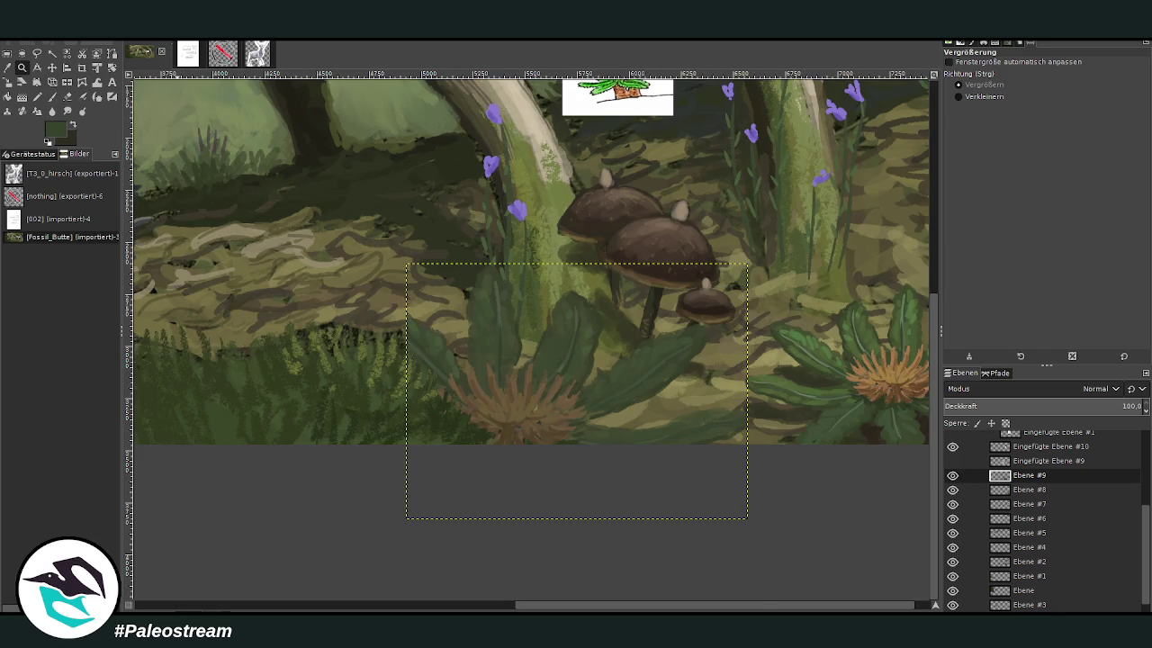
{"action": "key", "text": "ctrl+m"}
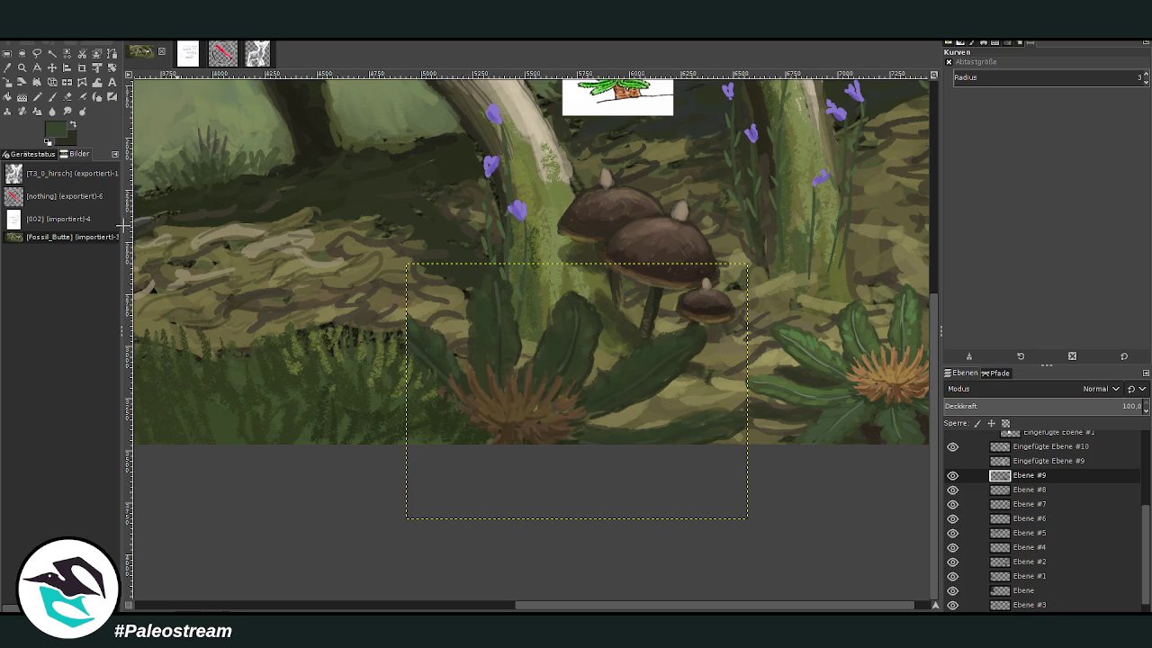
- Set the brush to Normal mode, size 154, opacity 31.9, and warp the grass around the plant
{"action": "key", "text": "o"}
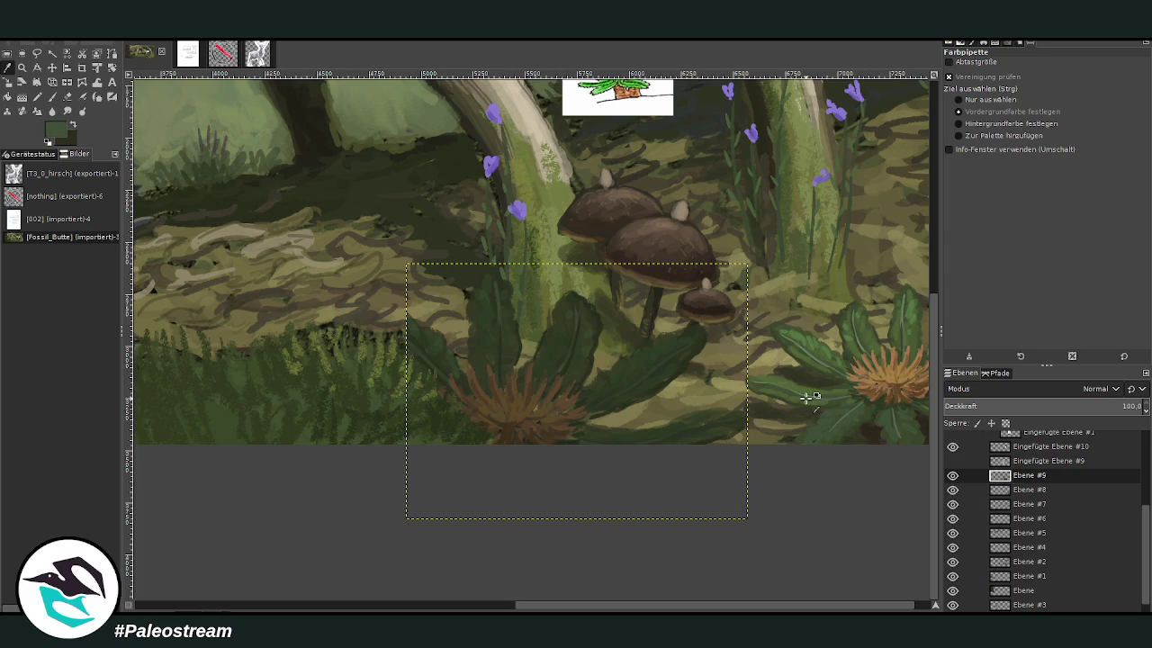
{"action": "left_click", "coordinate": [51, 96]}
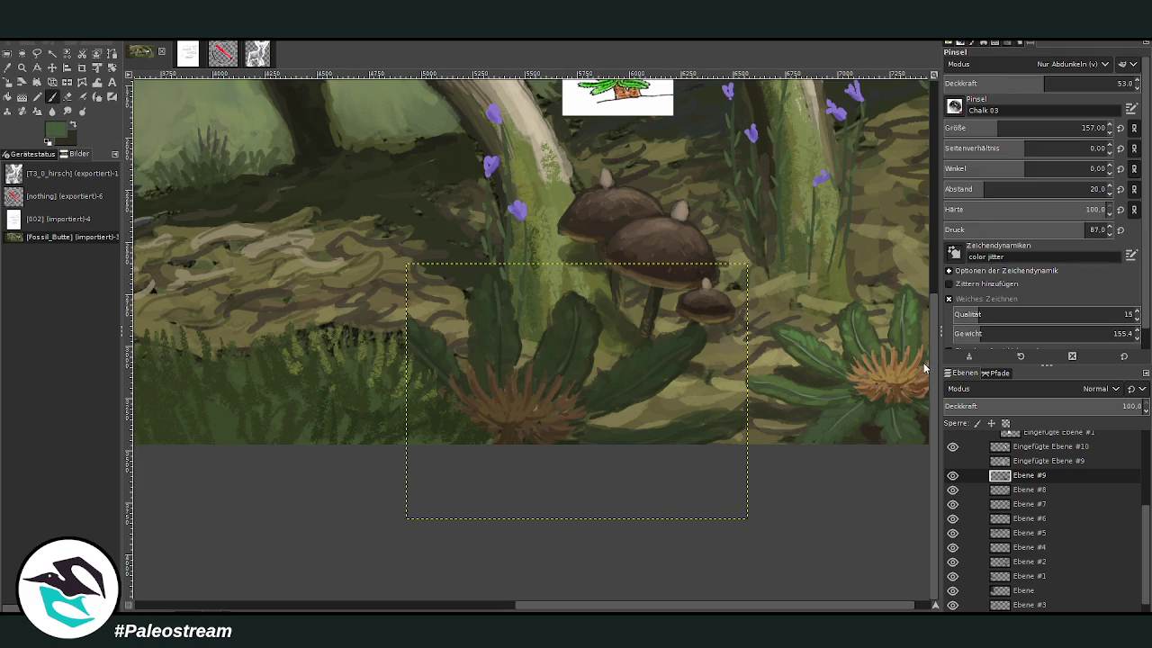
{"action": "left_click", "coordinate": [983, 130]}
{"action": "left_click", "coordinate": [1029, 83]}
{"action": "key", "text": "Return"}
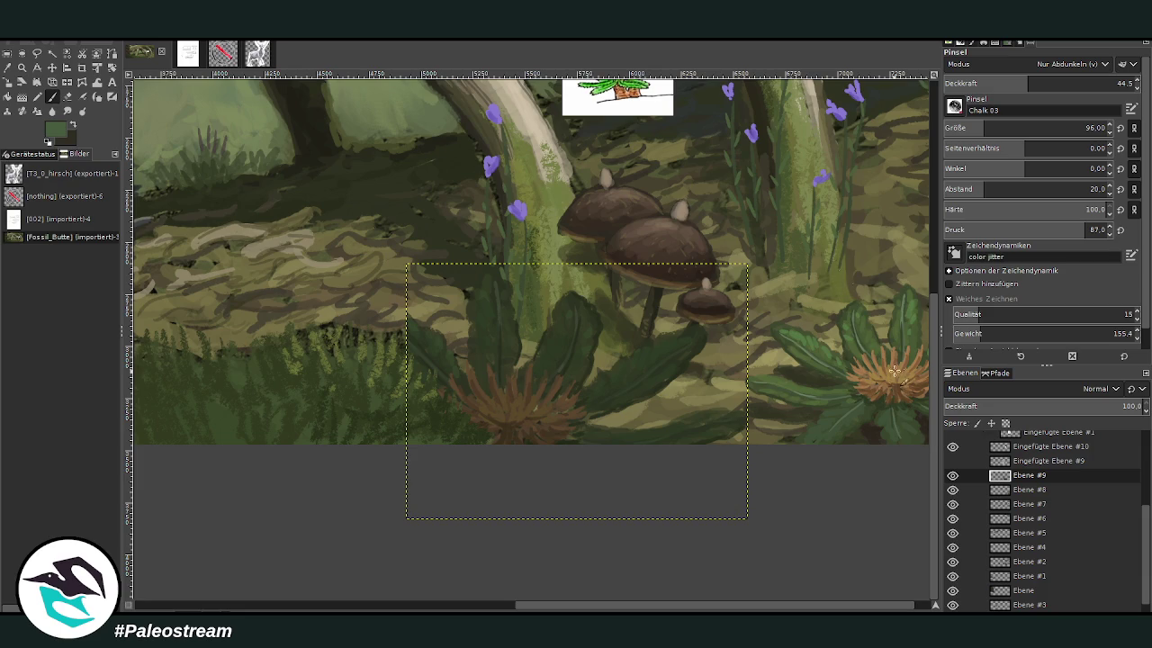
{"action": "left_click", "coordinate": [1070, 64]}
{"action": "key", "text": "bracketright"}
{"action": "left_click", "coordinate": [1044, 82]}
{"action": "type", "text": "31.9"}
{"action": "key", "text": "Return"}
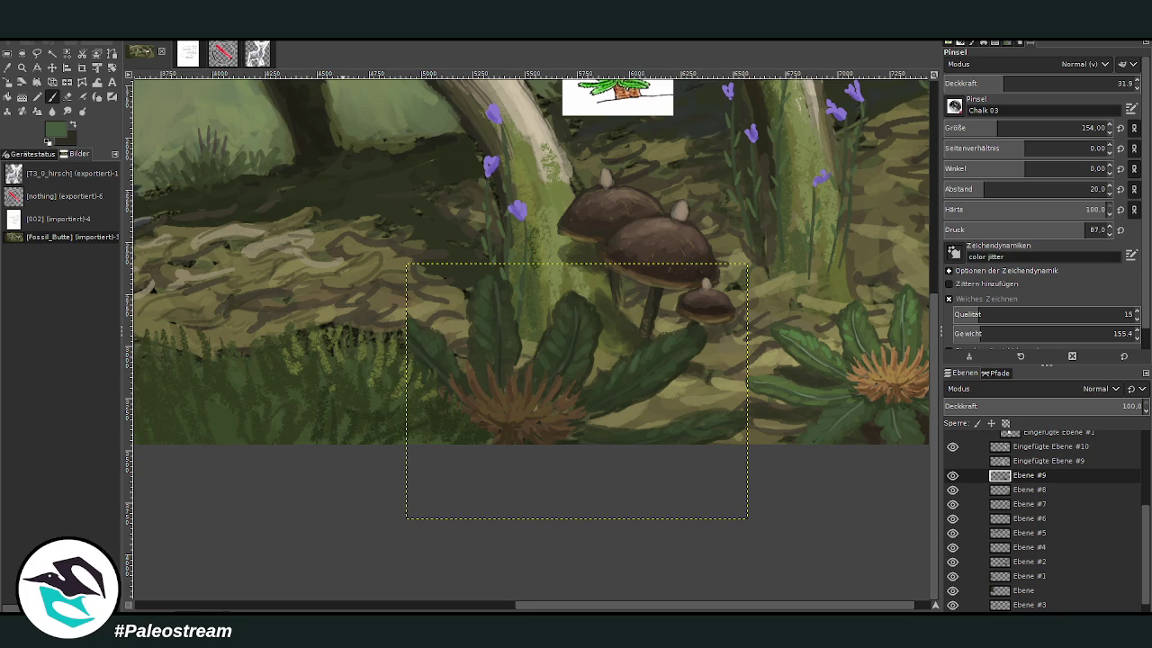
{"action": "left_click", "coordinate": [97, 82]}
{"action": "left_click_drag", "start_coordinate": [400, 328], "coordinate": [385, 333]}
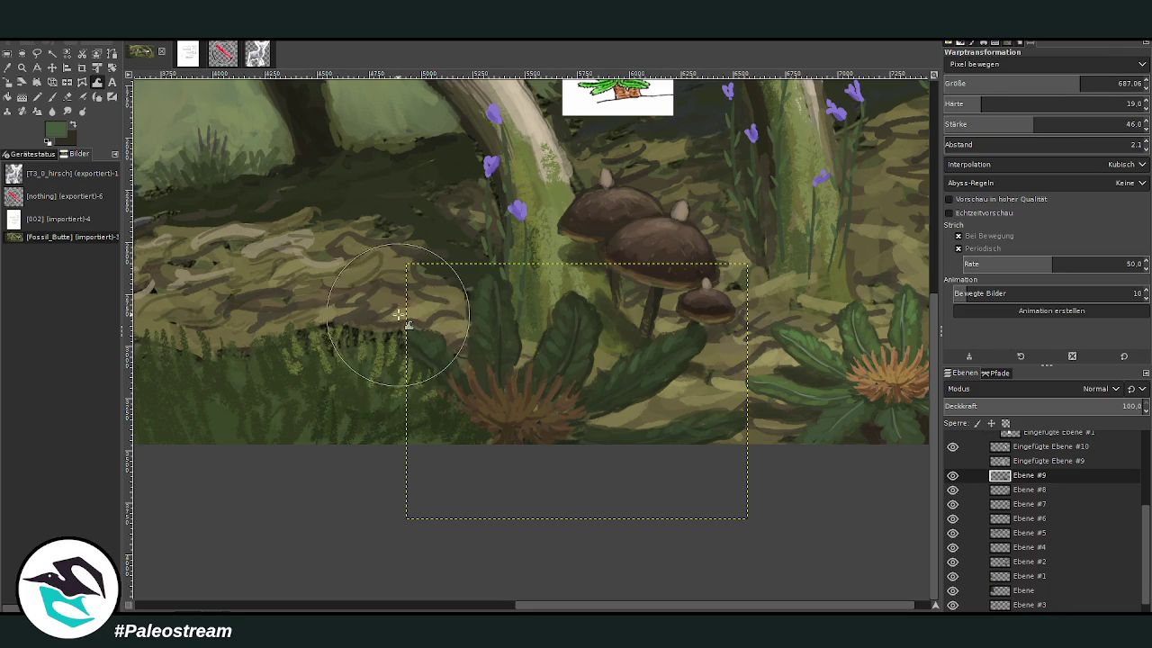
- Sample a brown, then a dark green, from the painting, with brush opacity 60.6 and size 82
{"action": "left_click", "coordinate": [51, 96]}
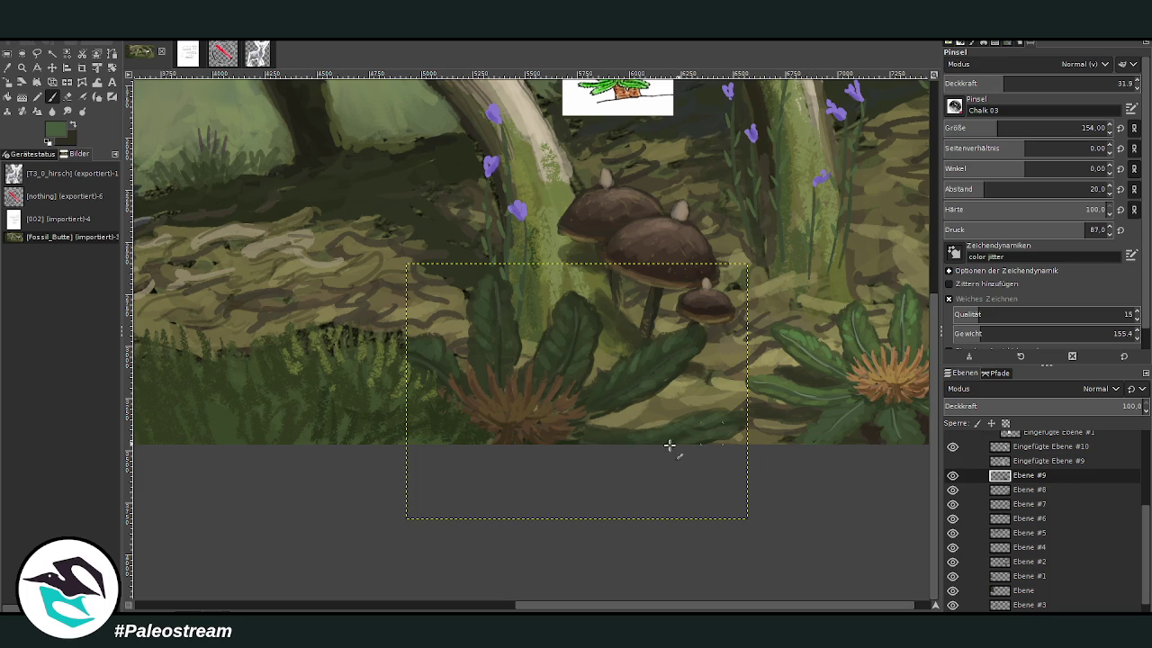
{"action": "left_click", "coordinate": [8, 67]}
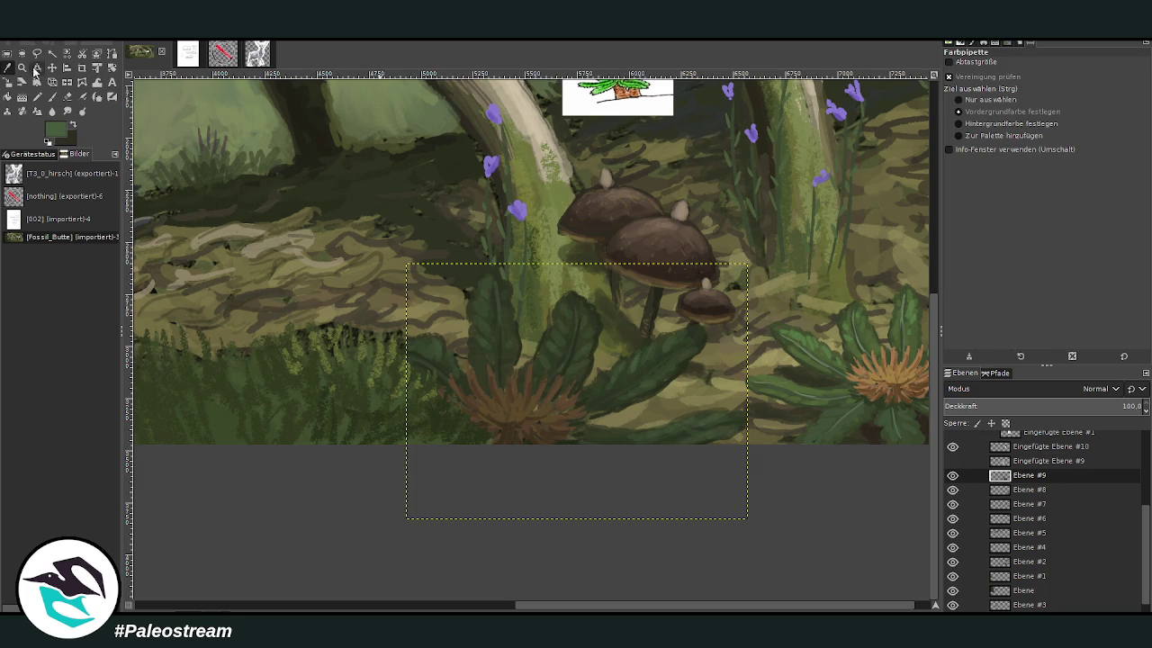
{"action": "left_click", "coordinate": [540, 418]}
{"action": "left_click", "coordinate": [52, 97]}
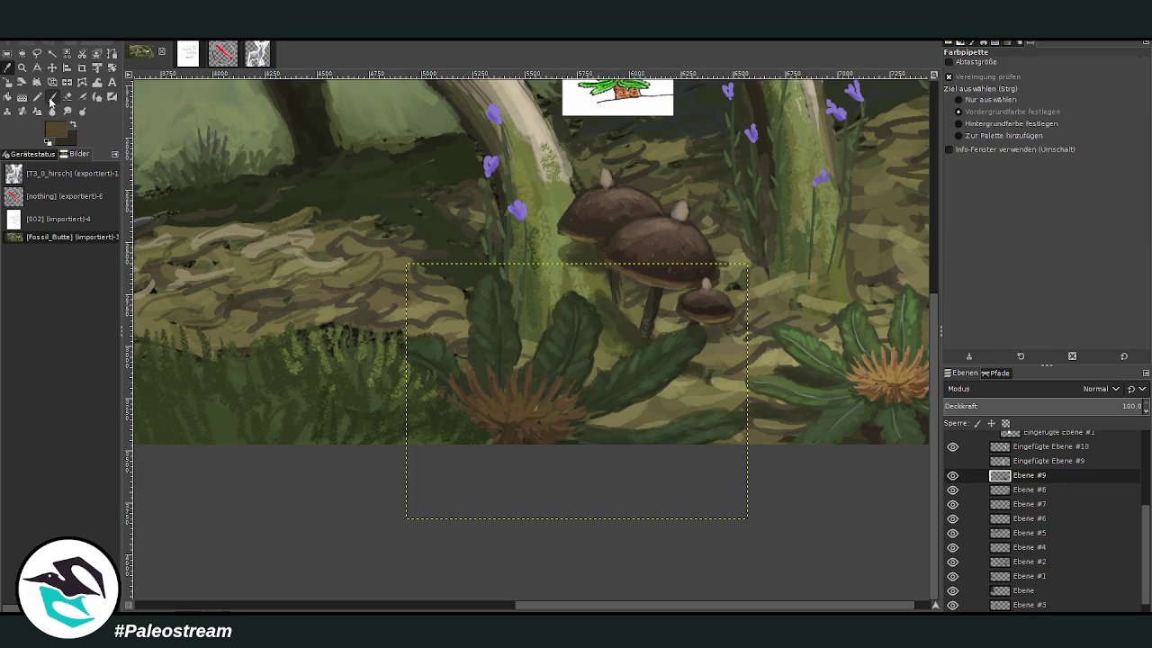
{"action": "left_click", "coordinate": [1012, 87]}
{"action": "left_click_drag", "start_coordinate": [1013, 87], "coordinate": [1059, 83]}
{"action": "left_click", "coordinate": [981, 128]}
{"action": "key", "text": "o"}
{"action": "left_click", "coordinate": [464, 423]}
{"action": "left_click", "coordinate": [52, 98]}
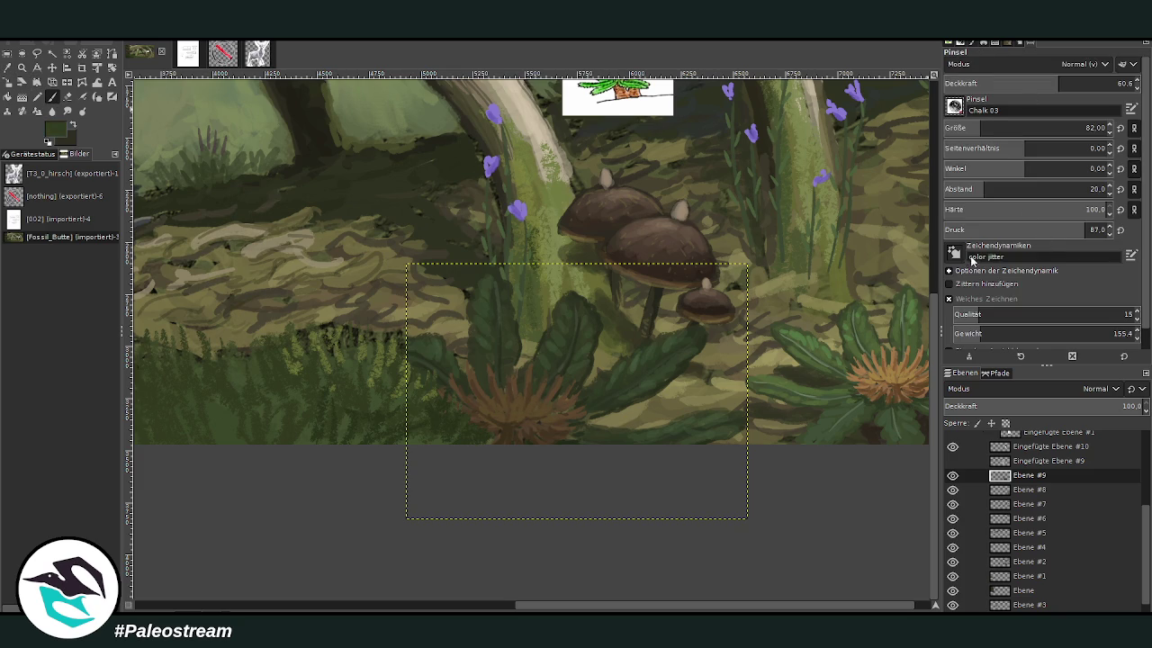
- Choose the Texture Hose 01 brush at size 251 and fit the whole painting in view
{"action": "left_click", "coordinate": [1109, 83]}
{"action": "left_click", "coordinate": [1086, 128]}
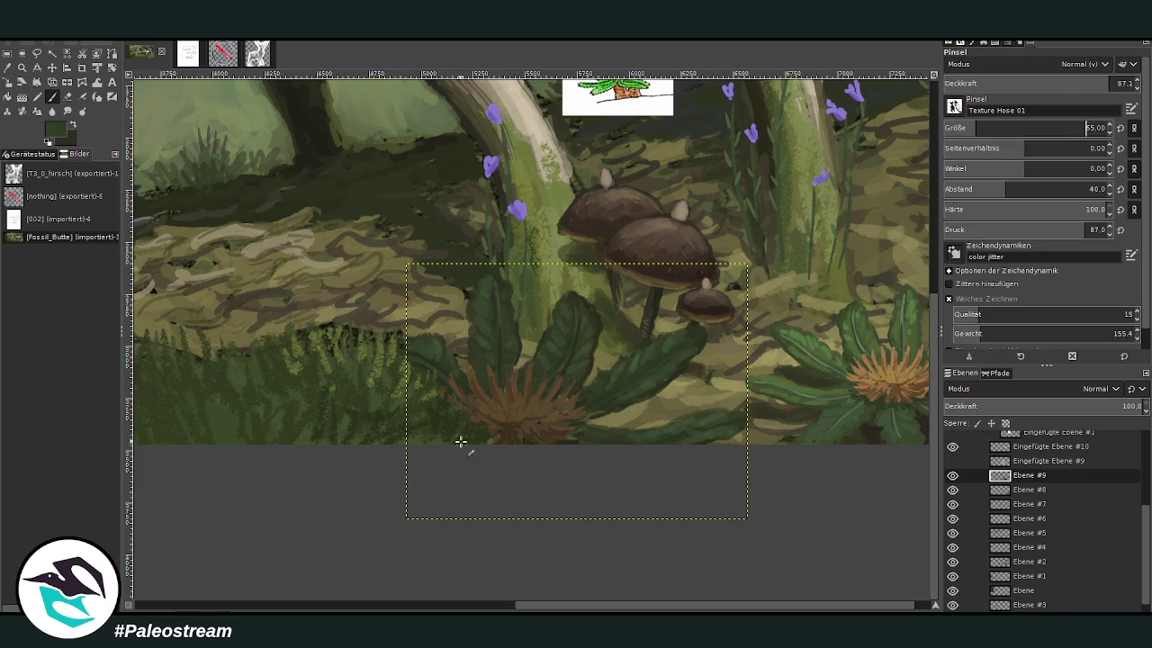
{"action": "left_click", "coordinate": [997, 128]}
{"action": "left_click", "coordinate": [1016, 128]}
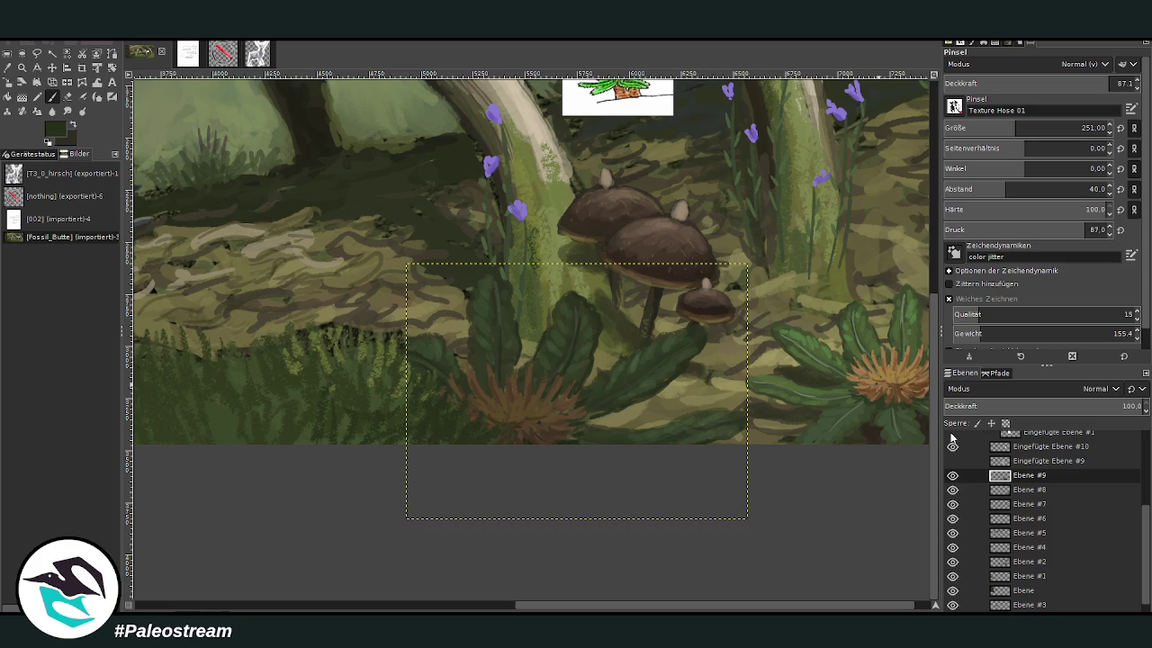
{"action": "key", "text": "minus"}
{"action": "key", "text": "minus"}
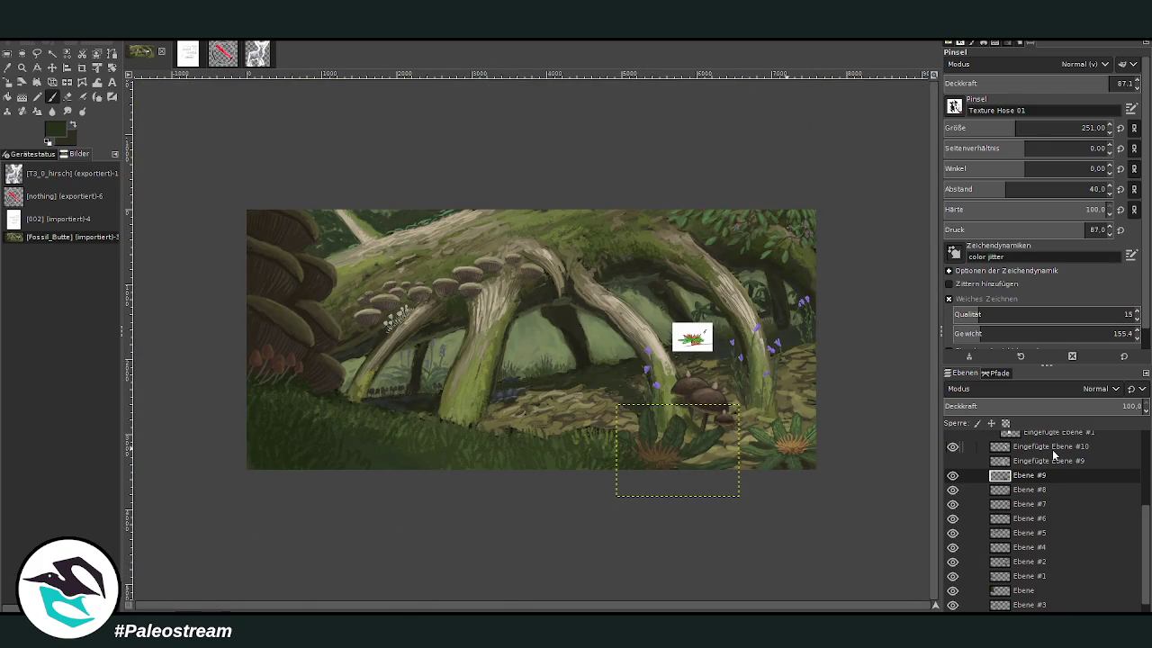
{"action": "left_click", "coordinate": [21, 67]}
- Zoom in on the mushrooms and warp their stems and leaves into shape
{"action": "left_click_drag", "start_coordinate": [587, 352], "coordinate": [759, 509]}
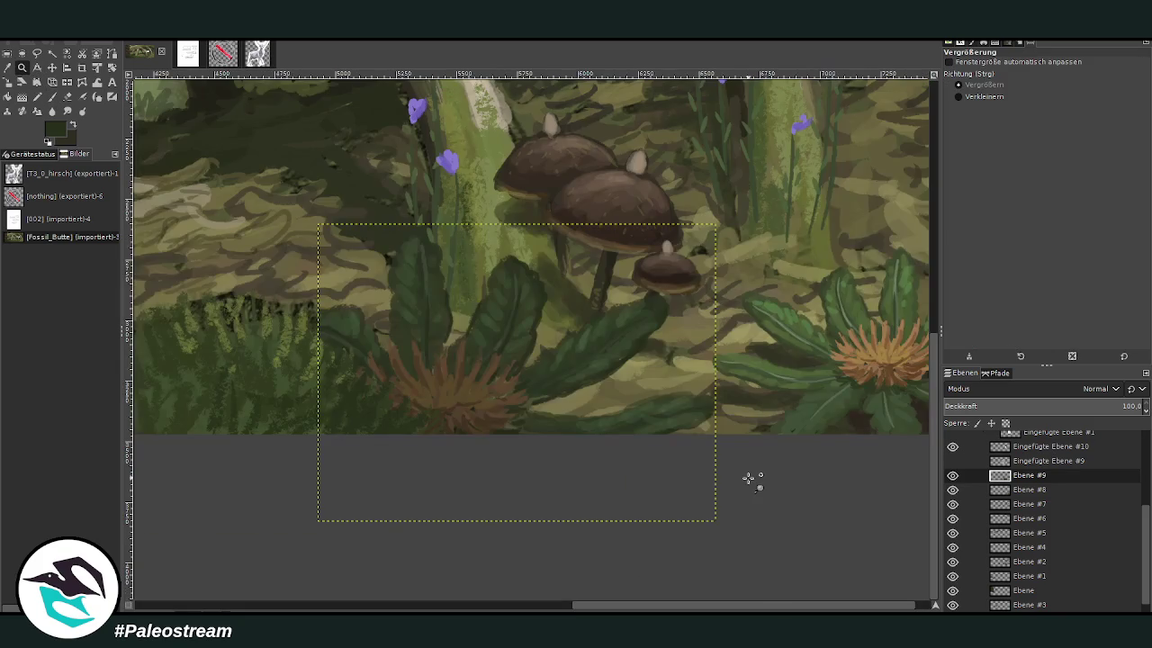
{"action": "left_click", "coordinate": [99, 83]}
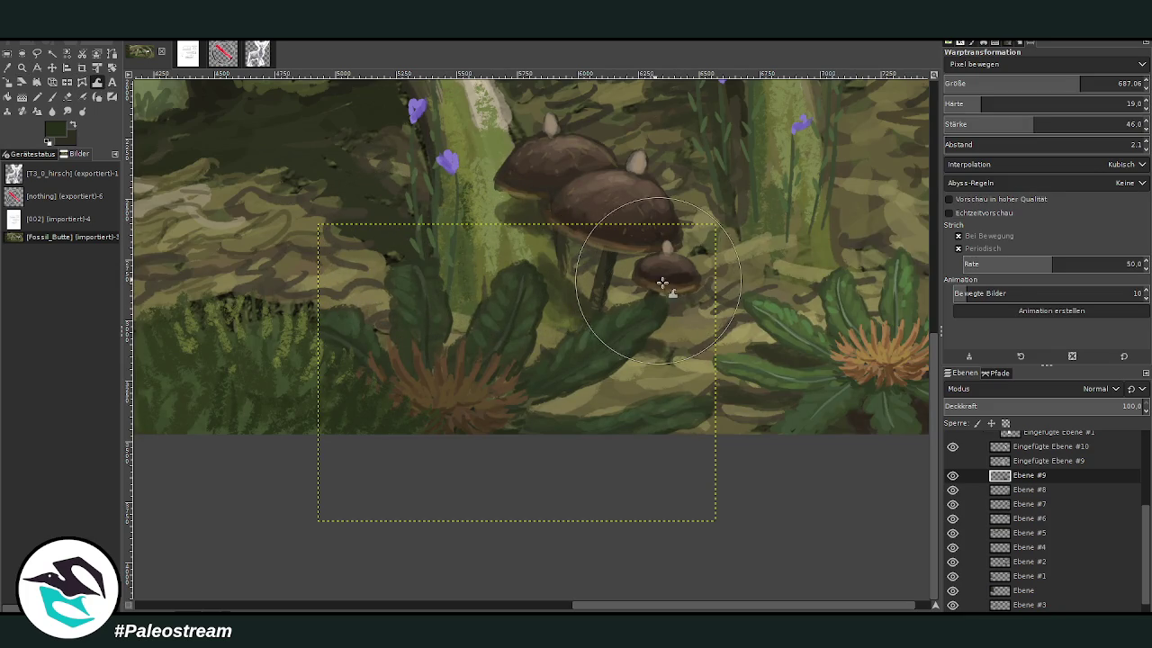
{"action": "left_click_drag", "start_coordinate": [666, 294], "coordinate": [621, 333]}
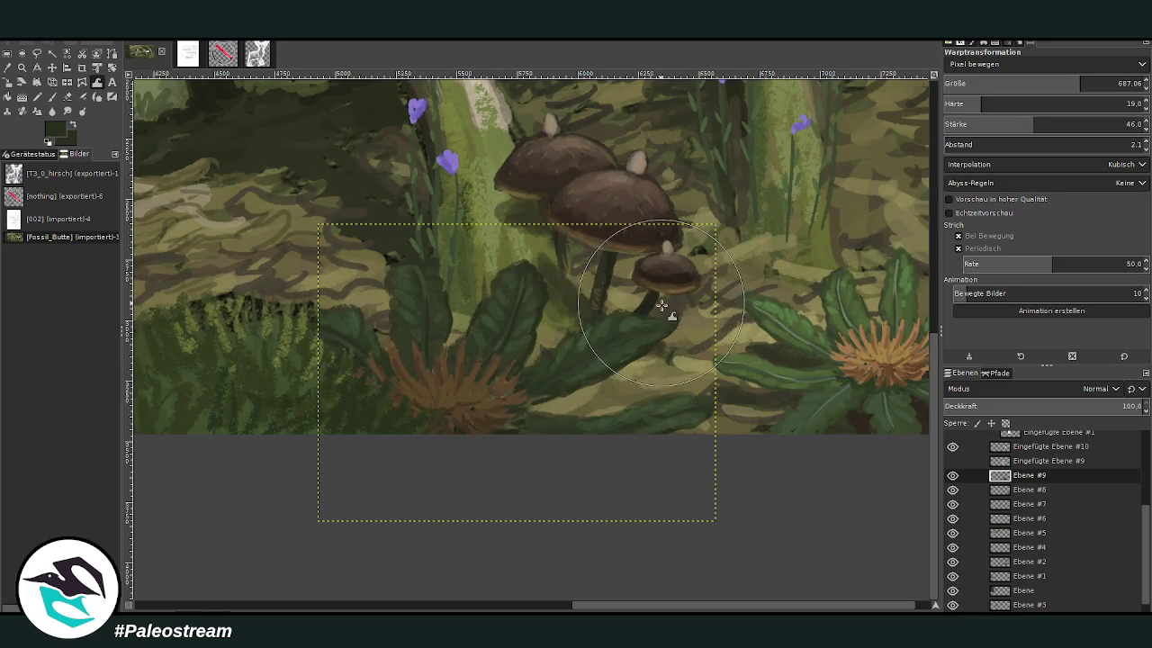
- Paint green strokes on the rosette leaf with Chalk 03 at size 129, opacity 45.4
{"action": "key", "text": "o"}
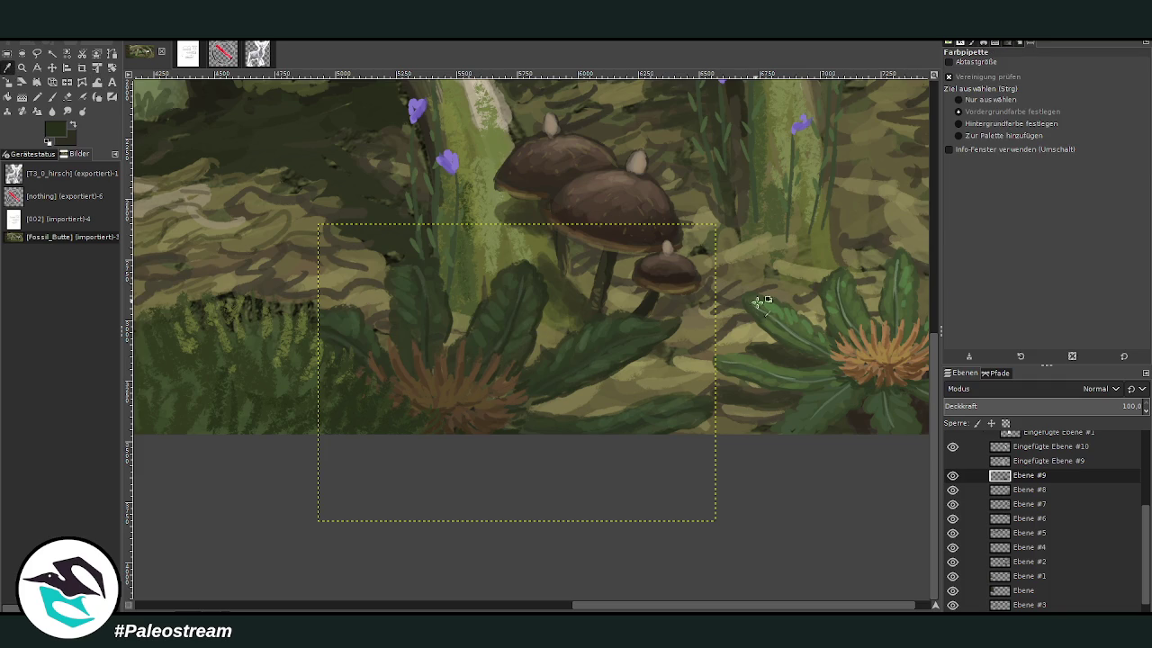
{"action": "left_click", "coordinate": [578, 332]}
{"action": "left_click", "coordinate": [52, 96]}
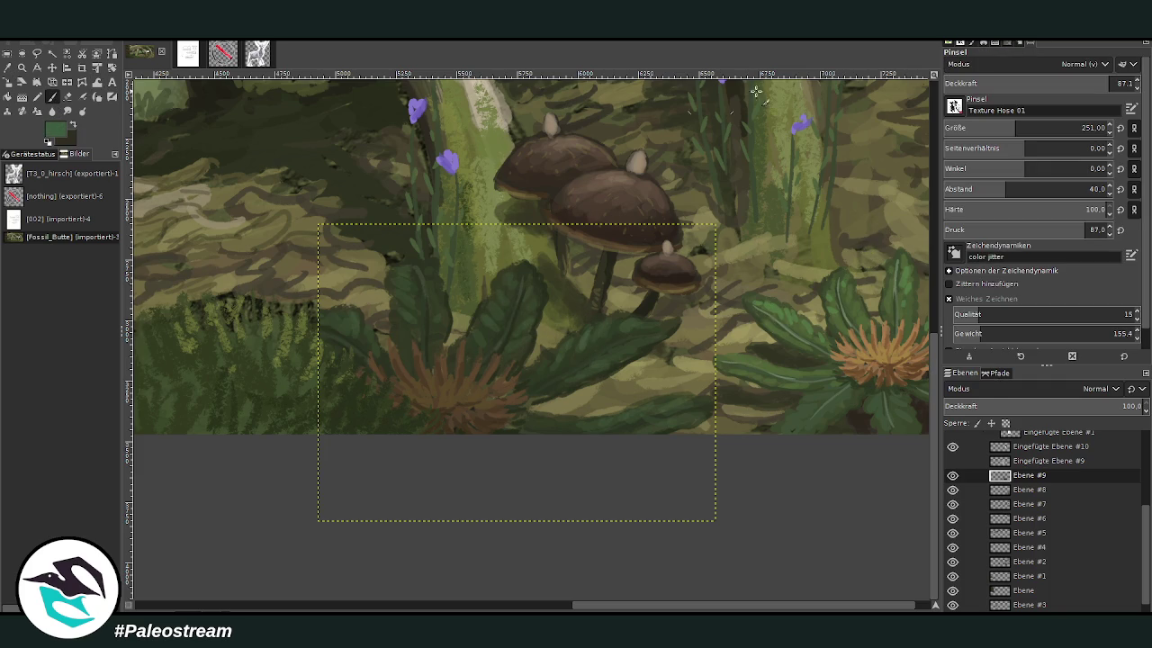
{"action": "left_click", "coordinate": [1082, 128]}
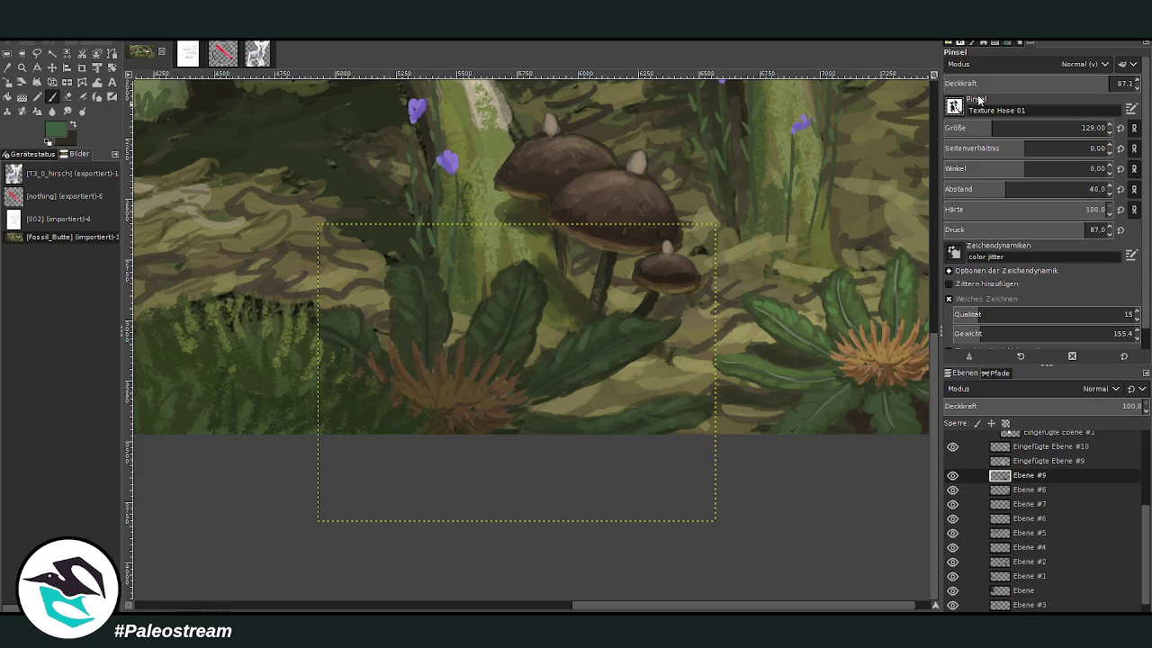
{"action": "left_click", "coordinate": [1080, 82]}
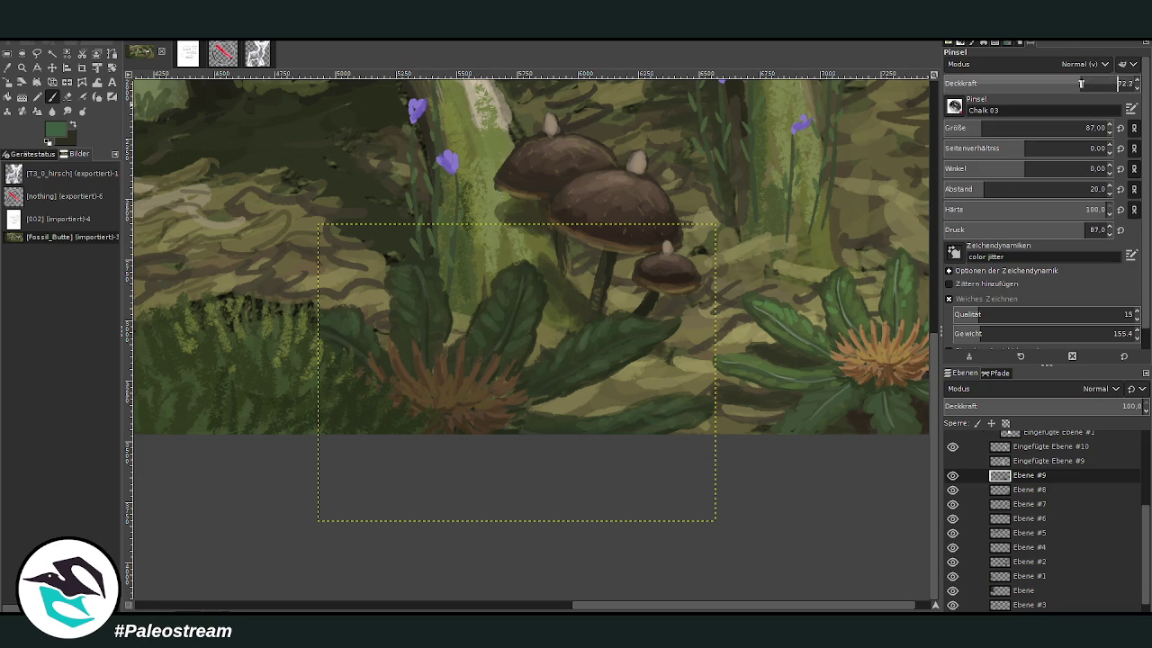
{"action": "left_click", "coordinate": [1042, 84]}
{"action": "left_click_drag", "start_coordinate": [1042, 85], "coordinate": [1031, 85]}
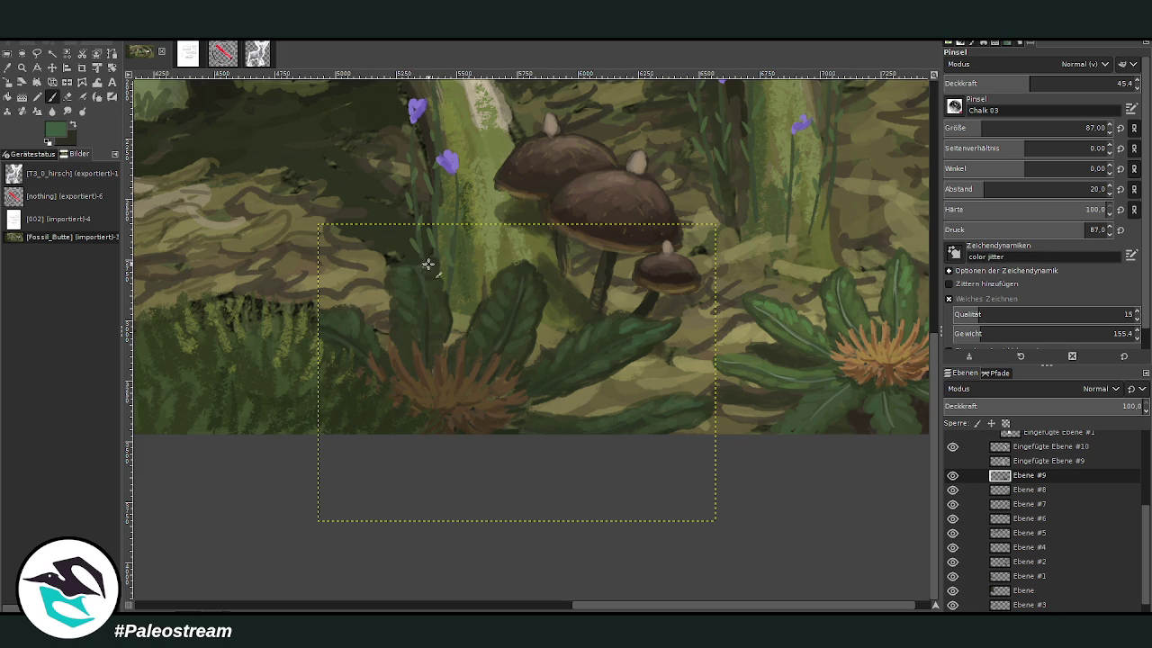
{"action": "mouse_move", "coordinate": [424, 282]}
{"action": "left_mouse_down"}
{"action": "mouse_move", "coordinate": [393, 273]}
{"action": "mouse_move", "coordinate": [409, 290]}
{"action": "left_mouse_up"}
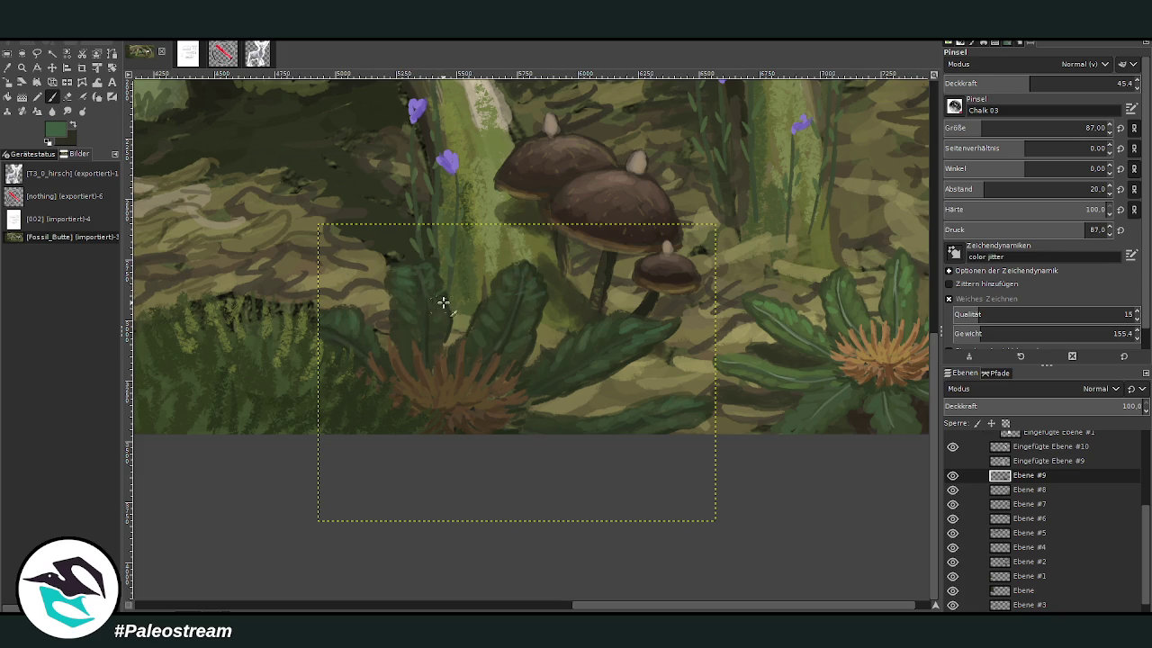
- Sample darker green and olive tones at opacity 64.4, then activate the Fossil_Butte.png layer
{"action": "key", "text": "o"}
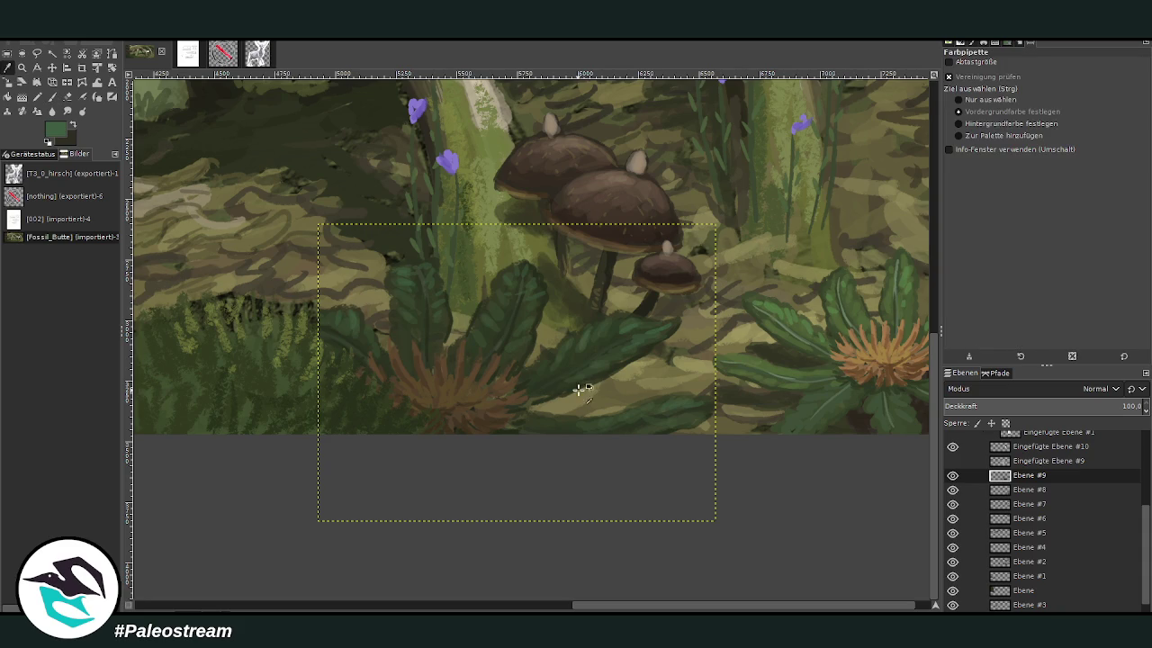
{"action": "left_click", "coordinate": [563, 366]}
{"action": "key", "text": "p"}
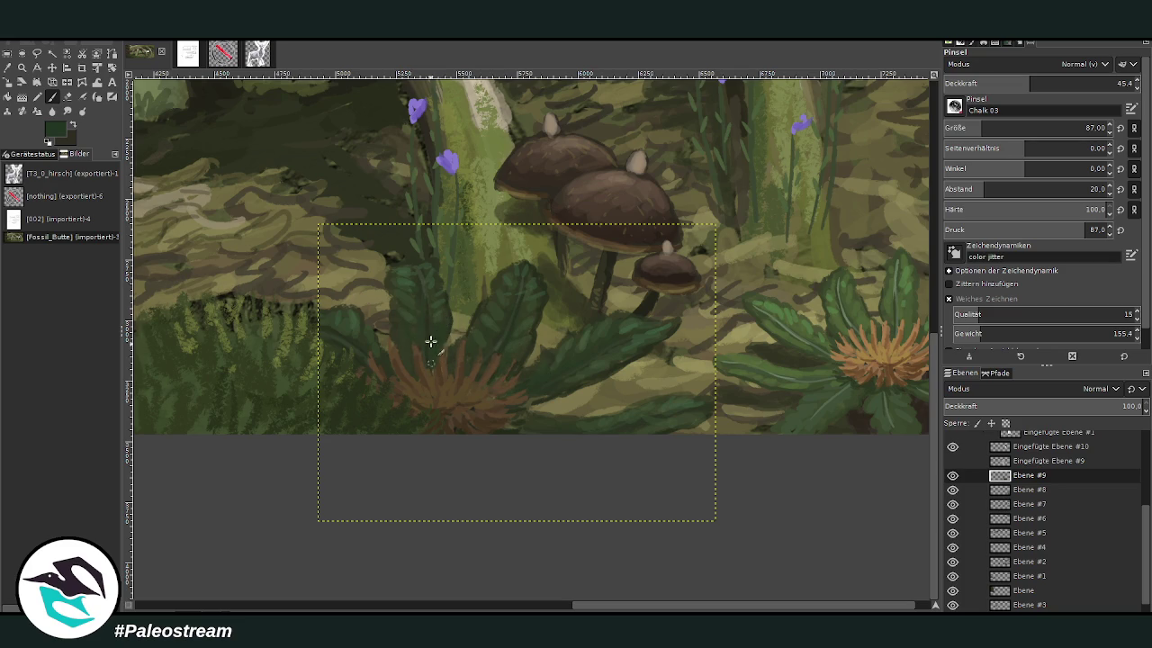
{"action": "left_click", "coordinate": [1067, 82]}
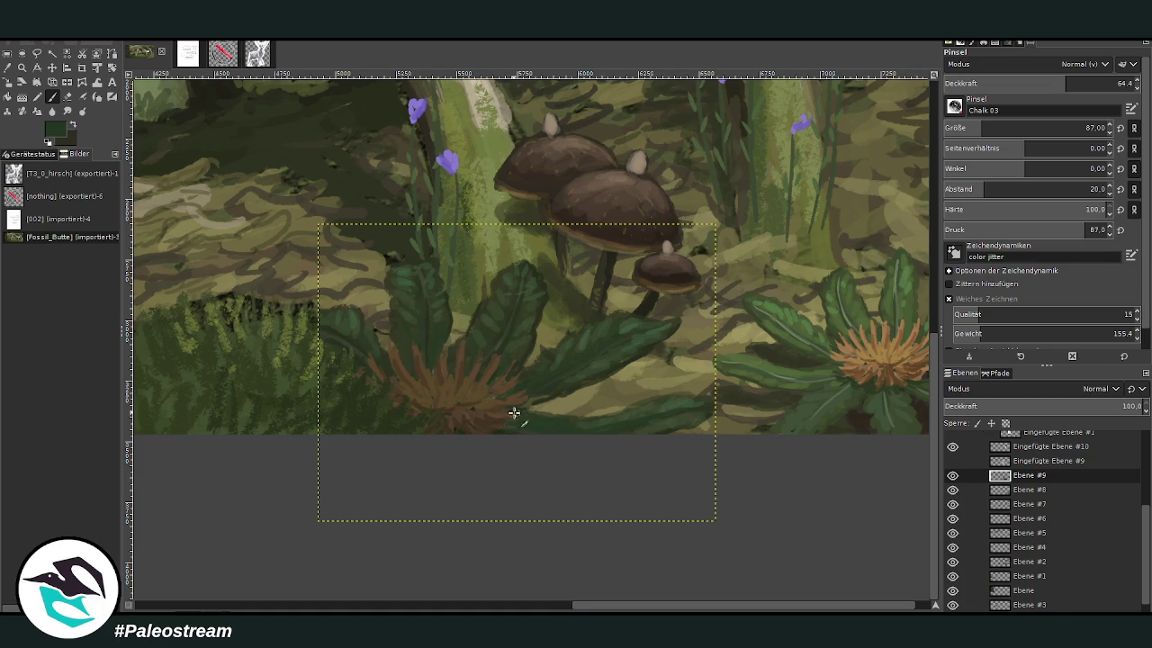
{"action": "key", "text": "o"}
{"action": "left_click", "coordinate": [383, 262]}
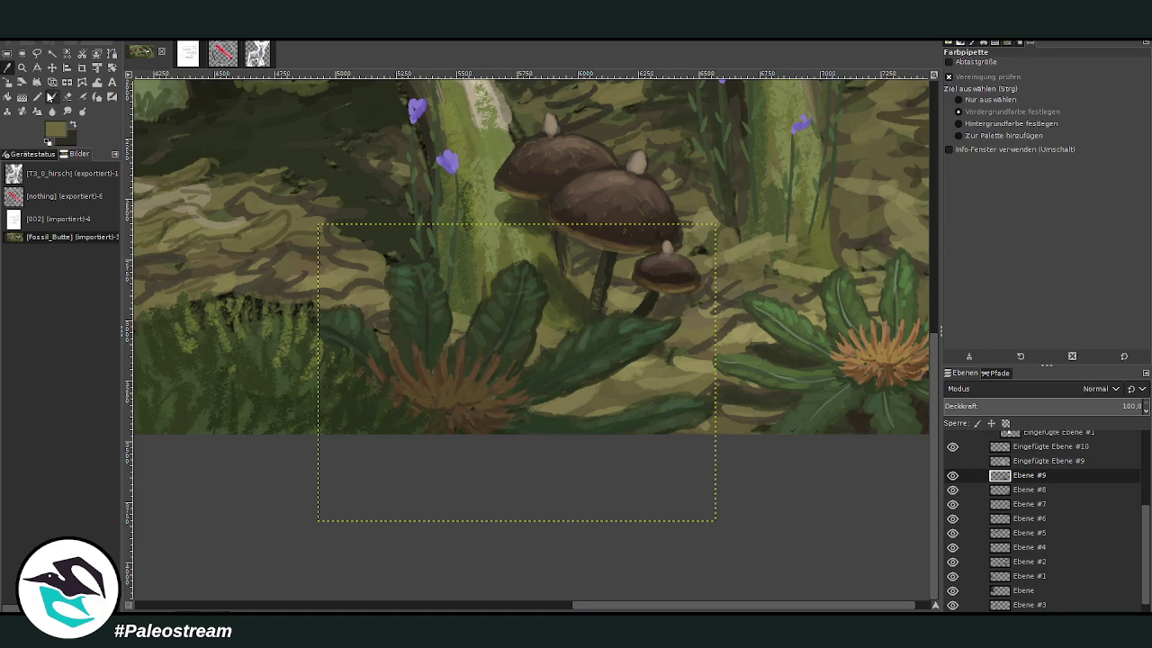
{"action": "left_click", "coordinate": [51, 98]}
{"action": "scroll", "coordinate": [1148, 538], "scroll_direction": "down", "scroll_amount": 1}
{"action": "left_click", "coordinate": [1024, 606]}
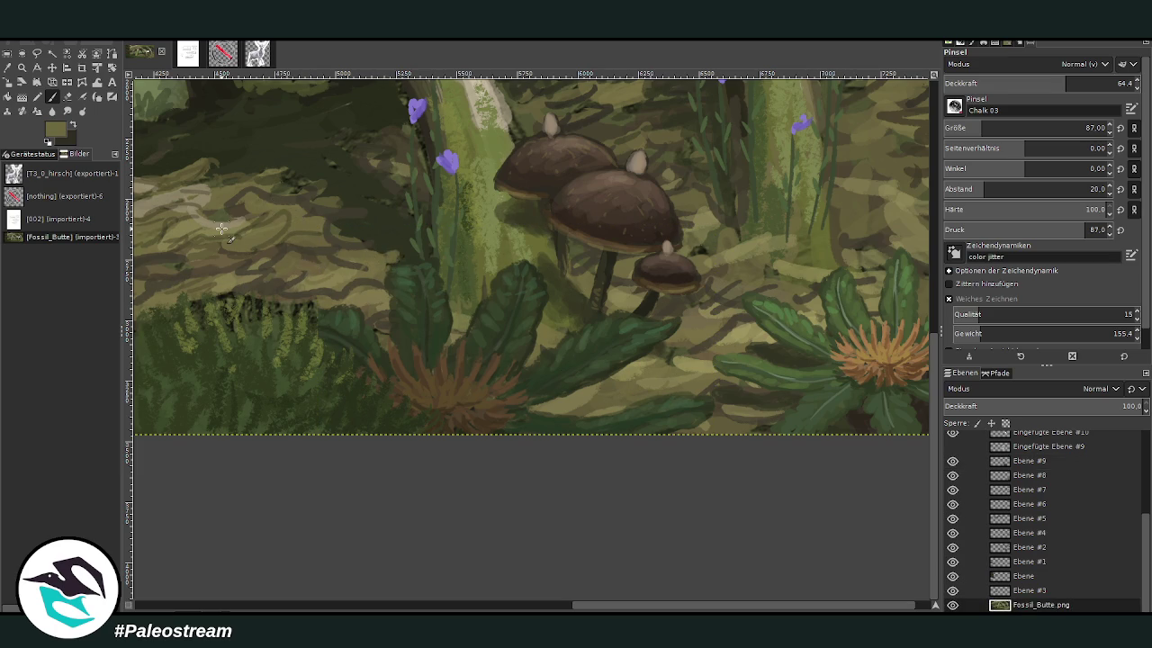
- Zoom out, then zoom in with the Zoom tool on the mushrooms, logs and flowers
{"action": "scroll", "coordinate": [221, 228], "scroll_direction": "down", "scroll_amount": 5, "text": "ctrl"}
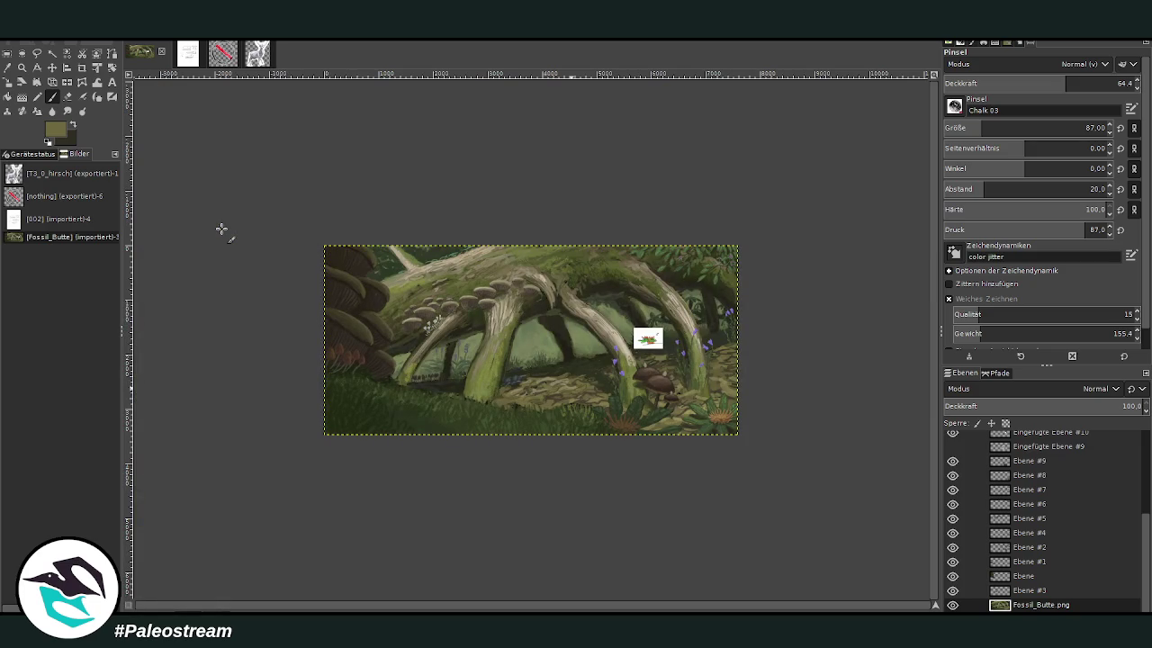
{"action": "key", "text": "z"}
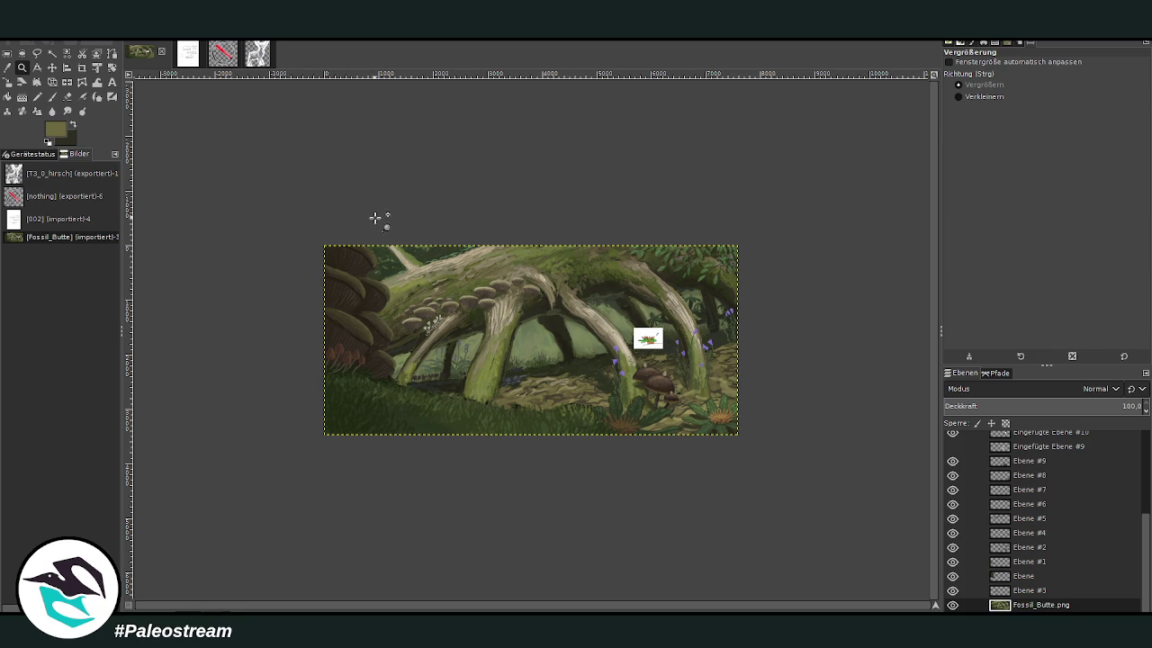
{"action": "left_click_drag", "start_coordinate": [489, 242], "coordinate": [650, 484]}
{"action": "left_click_drag", "start_coordinate": [498, 198], "coordinate": [738, 581]}
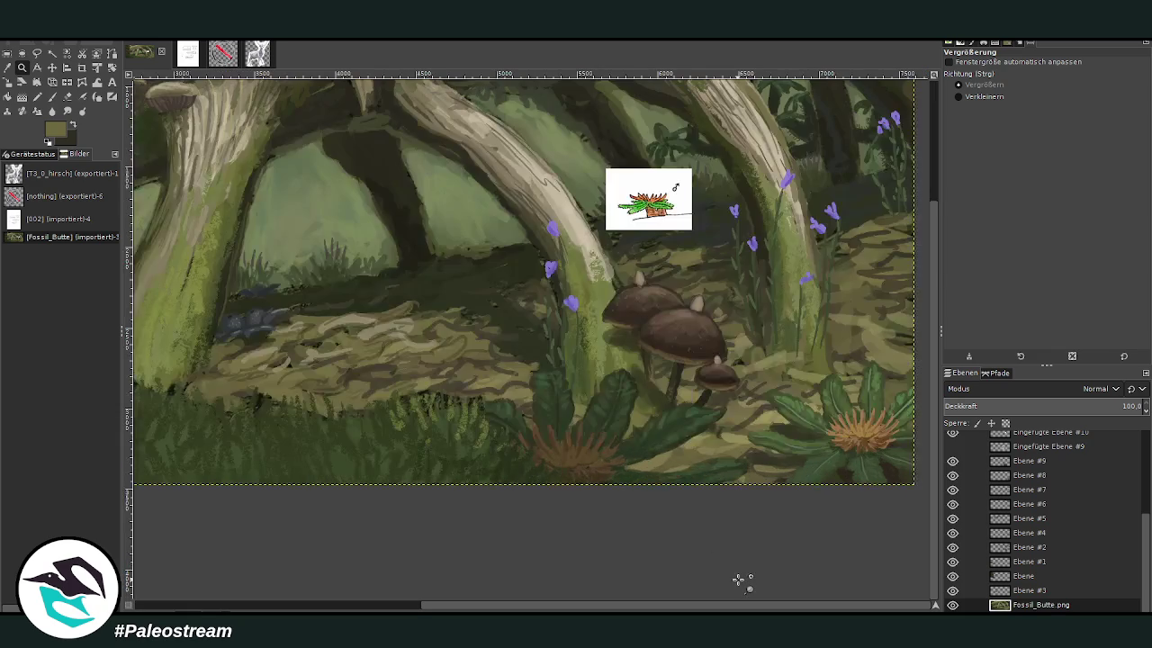
- Add a new layer above Ebene #9 and paint light grass at size 143, opacity 62.8
{"action": "left_click", "coordinate": [1014, 459]}
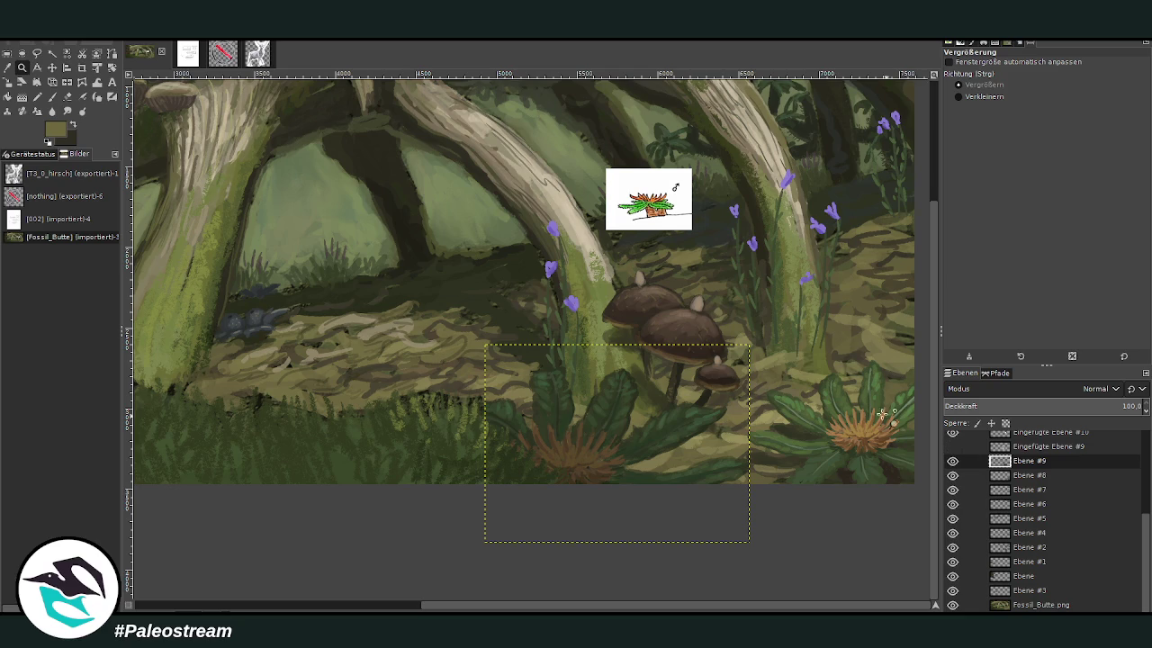
{"action": "key", "text": "ctrl+shift+n"}
{"action": "left_click", "coordinate": [11, 70]}
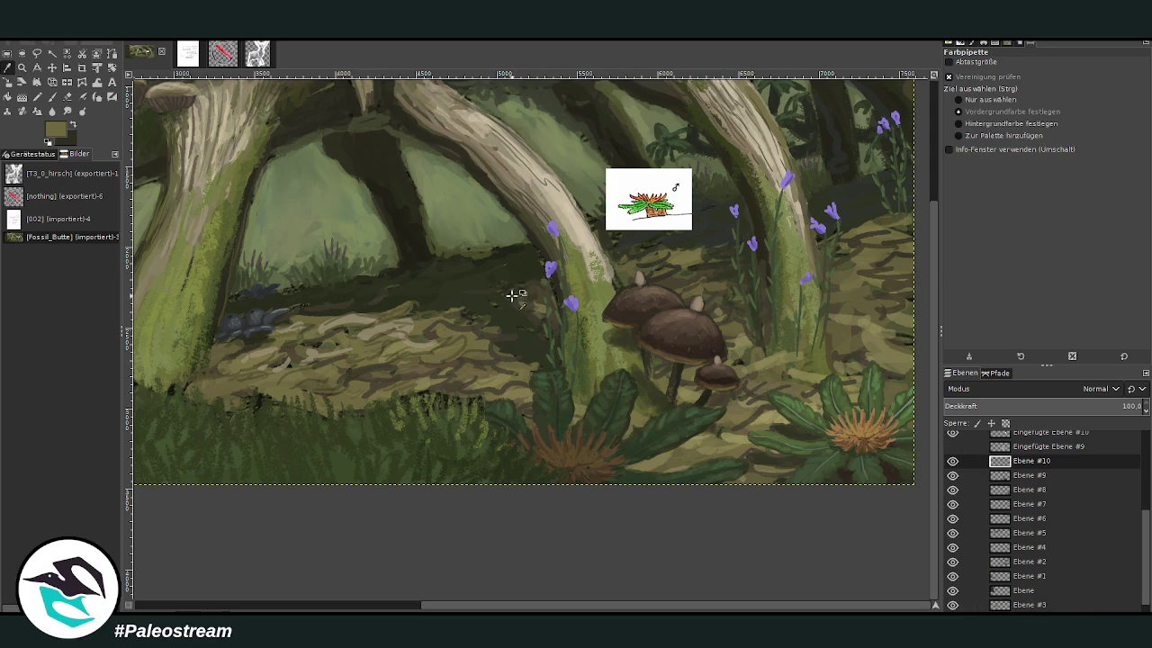
{"action": "key", "text": "p"}
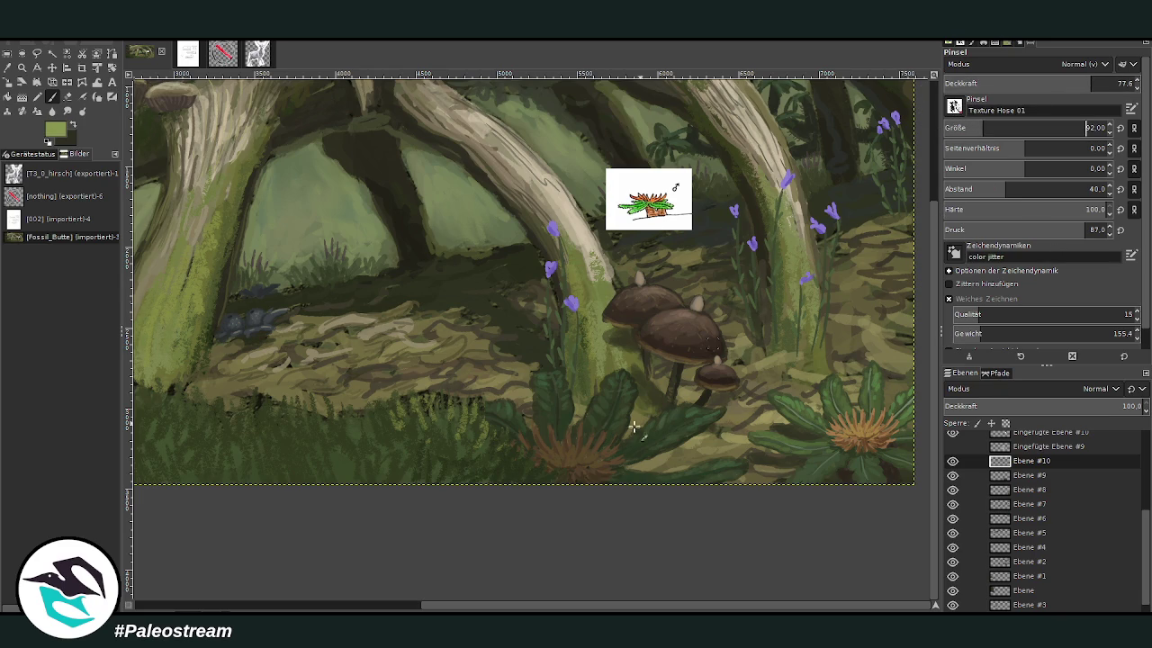
{"action": "left_click_drag", "start_coordinate": [517, 439], "coordinate": [546, 474]}
{"action": "left_click_drag", "start_coordinate": [985, 128], "coordinate": [995, 128]}
{"action": "left_click_drag", "start_coordinate": [1091, 83], "coordinate": [1062, 83]}
{"action": "mouse_move", "coordinate": [535, 463]}
{"action": "left_mouse_down"}
{"action": "mouse_move", "coordinate": [546, 480]}
{"action": "mouse_move", "coordinate": [524, 449]}
{"action": "mouse_move", "coordinate": [520, 472]}
{"action": "mouse_move", "coordinate": [522, 430]}
{"action": "mouse_move", "coordinate": [481, 432]}
{"action": "mouse_move", "coordinate": [500, 468]}
{"action": "mouse_move", "coordinate": [532, 472]}
{"action": "mouse_move", "coordinate": [457, 400]}
{"action": "left_mouse_up"}
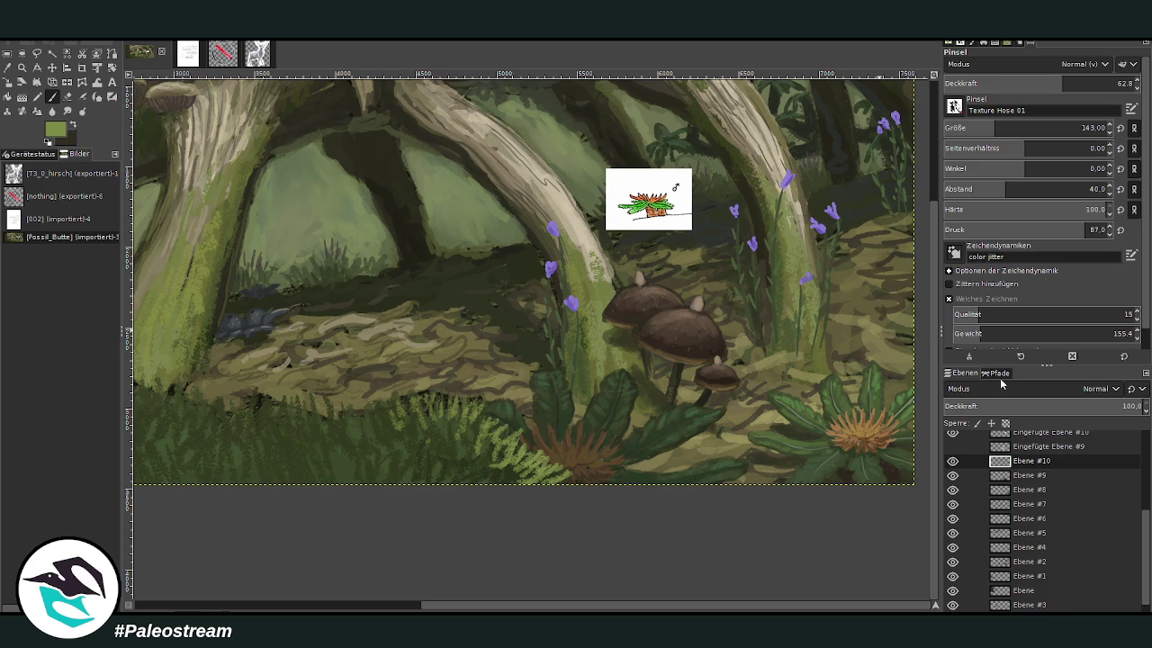
- Paint more grass over the foreground ferns at size 175, opacity 46.4 then 71.0
{"action": "mouse_move", "coordinate": [506, 473]}
{"action": "left_mouse_down"}
{"action": "mouse_move", "coordinate": [466, 452]}
{"action": "mouse_move", "coordinate": [515, 420]}
{"action": "mouse_move", "coordinate": [529, 455]}
{"action": "mouse_move", "coordinate": [560, 464]}
{"action": "mouse_move", "coordinate": [440, 423]}
{"action": "mouse_move", "coordinate": [469, 475]}
{"action": "mouse_move", "coordinate": [413, 432]}
{"action": "left_mouse_up"}
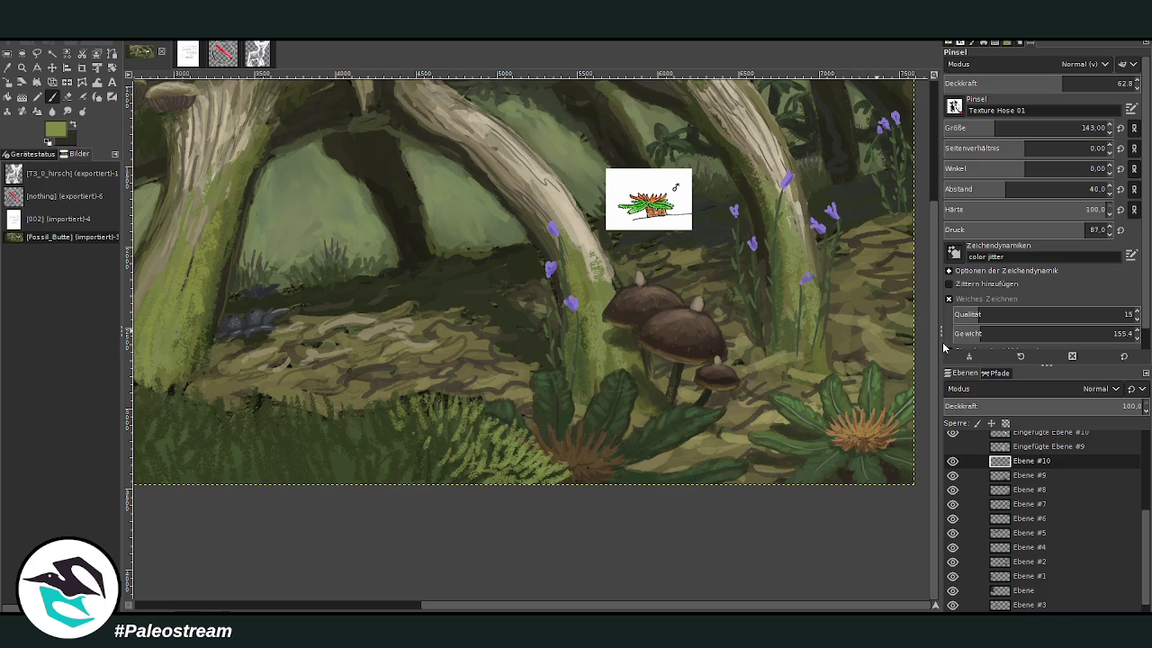
{"action": "left_click_drag", "start_coordinate": [954, 128], "coordinate": [998, 128]}
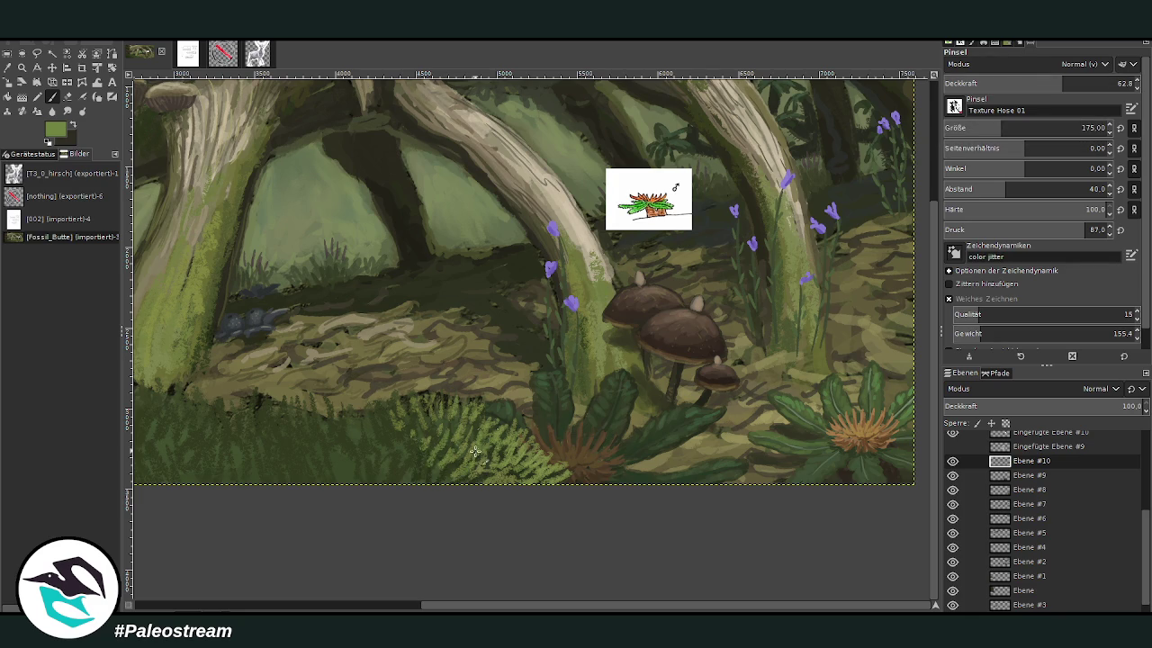
{"action": "left_click", "coordinate": [1031, 83]}
{"action": "mouse_move", "coordinate": [456, 450]}
{"action": "left_mouse_down"}
{"action": "mouse_move", "coordinate": [441, 468]}
{"action": "mouse_move", "coordinate": [385, 442]}
{"action": "left_mouse_up"}
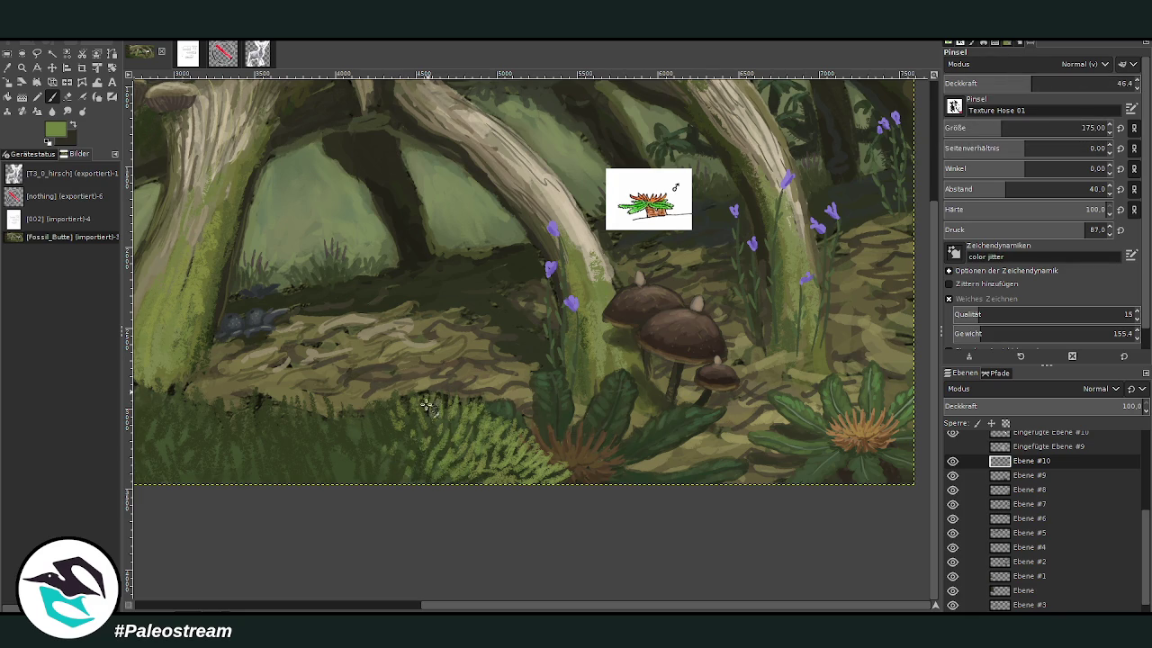
{"action": "left_click", "coordinate": [1072, 81]}
{"action": "type", "text": "71"}
{"action": "key", "text": "Return"}
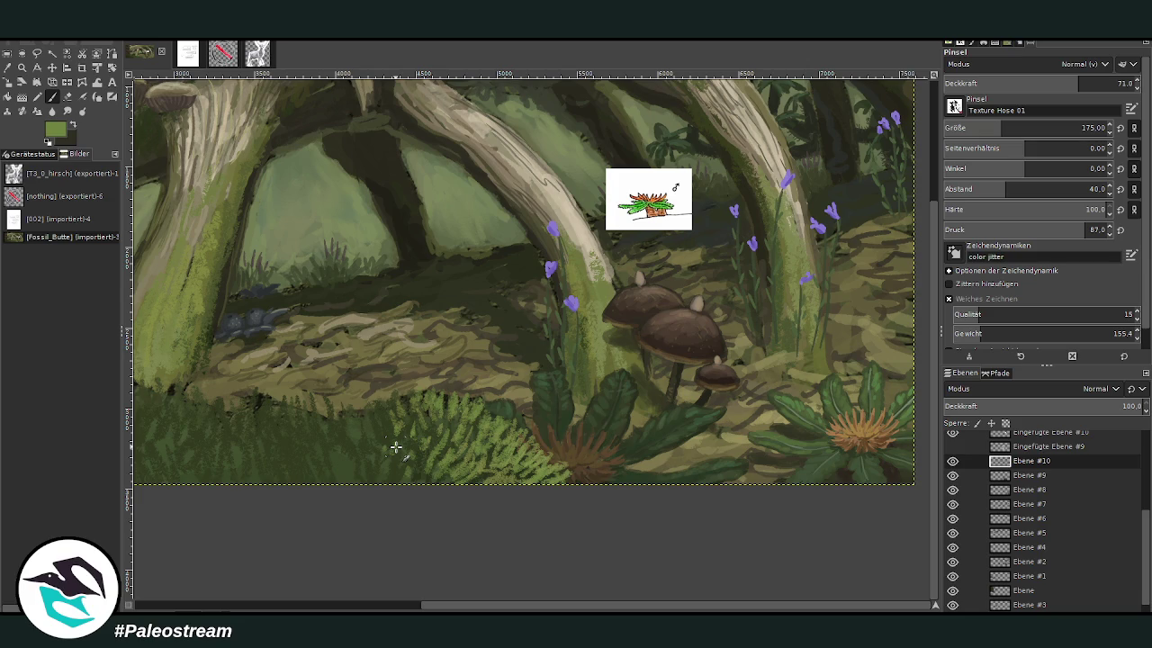
{"action": "mouse_move", "coordinate": [396, 447]}
{"action": "left_mouse_down"}
{"action": "mouse_move", "coordinate": [512, 470]}
{"action": "mouse_move", "coordinate": [514, 429]}
{"action": "mouse_move", "coordinate": [476, 460]}
{"action": "mouse_move", "coordinate": [523, 462]}
{"action": "mouse_move", "coordinate": [458, 460]}
{"action": "mouse_move", "coordinate": [487, 443]}
{"action": "mouse_move", "coordinate": [526, 450]}
{"action": "mouse_move", "coordinate": [468, 464]}
{"action": "mouse_move", "coordinate": [459, 445]}
{"action": "left_mouse_up"}
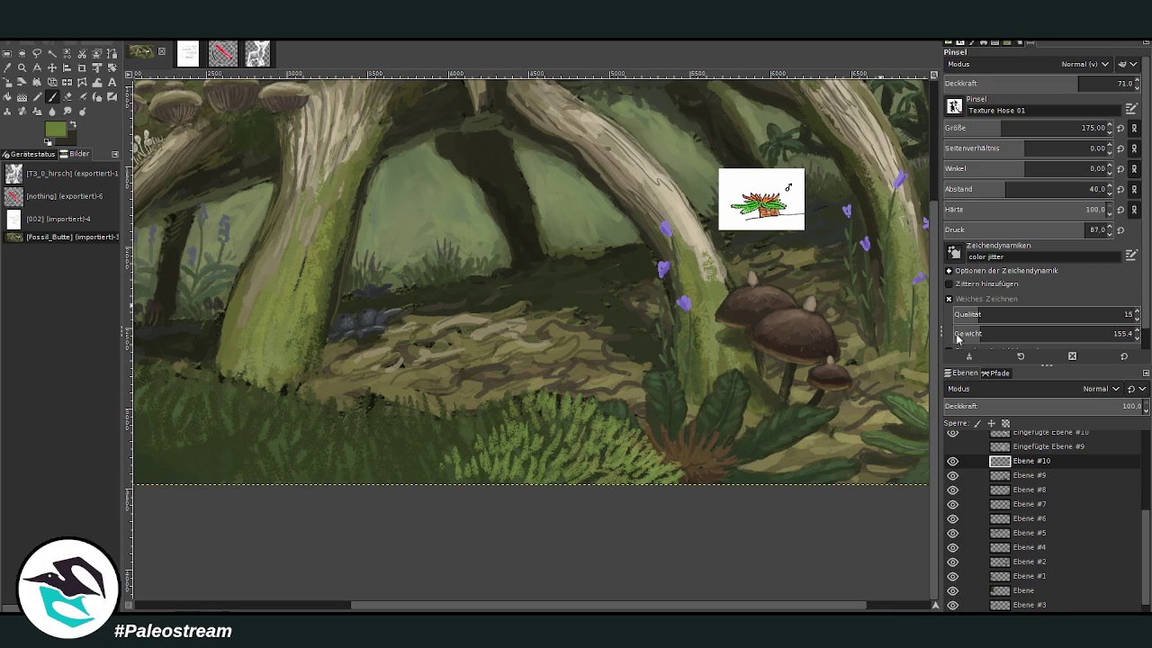
- Add light-green grass left of the fern at opacity 47, then sample a darker grass green
{"action": "left_click", "coordinate": [1033, 83]}
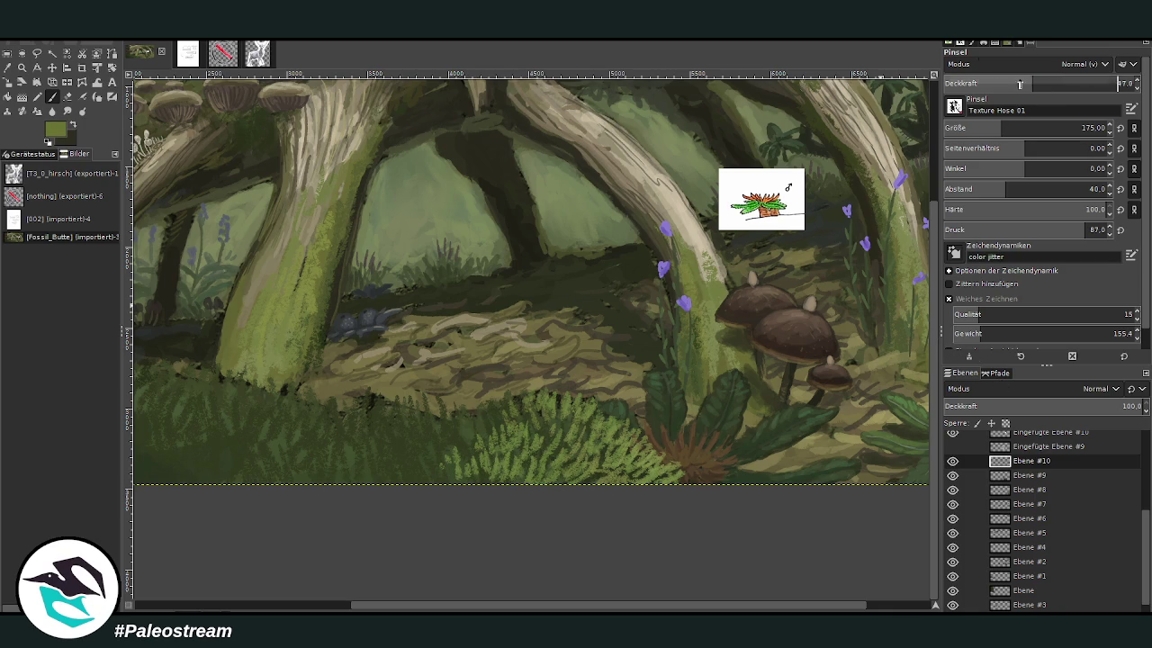
{"action": "mouse_move", "coordinate": [501, 443]}
{"action": "left_mouse_down"}
{"action": "mouse_move", "coordinate": [464, 450]}
{"action": "mouse_move", "coordinate": [477, 462]}
{"action": "left_mouse_up"}
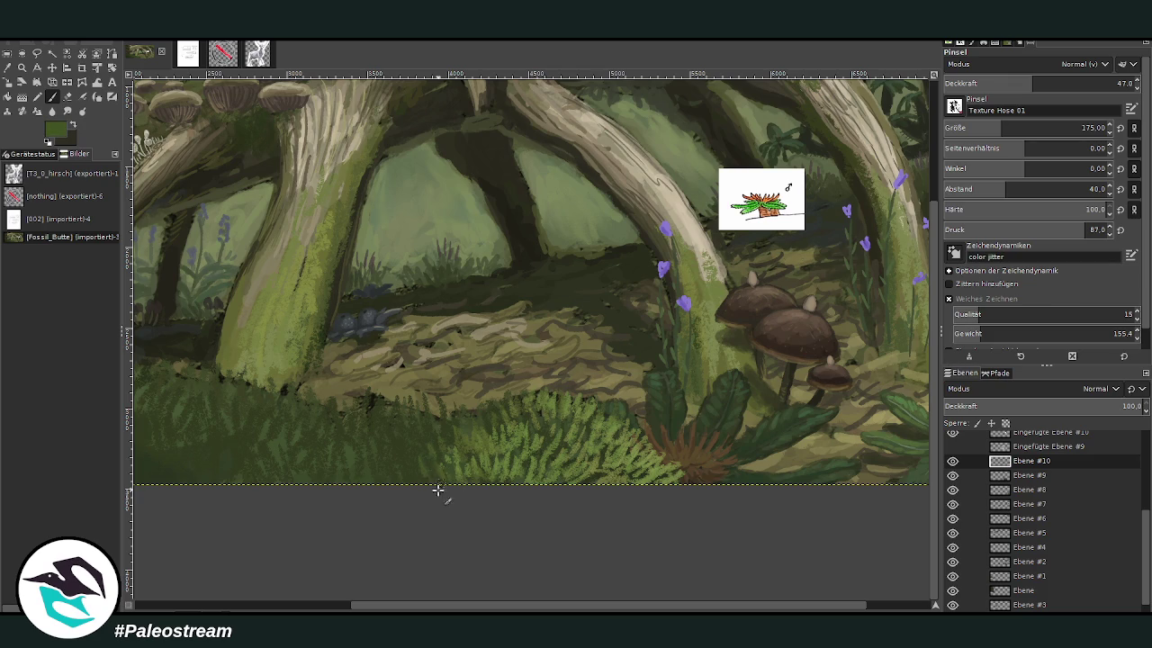
{"action": "left_click", "coordinate": [1078, 80]}
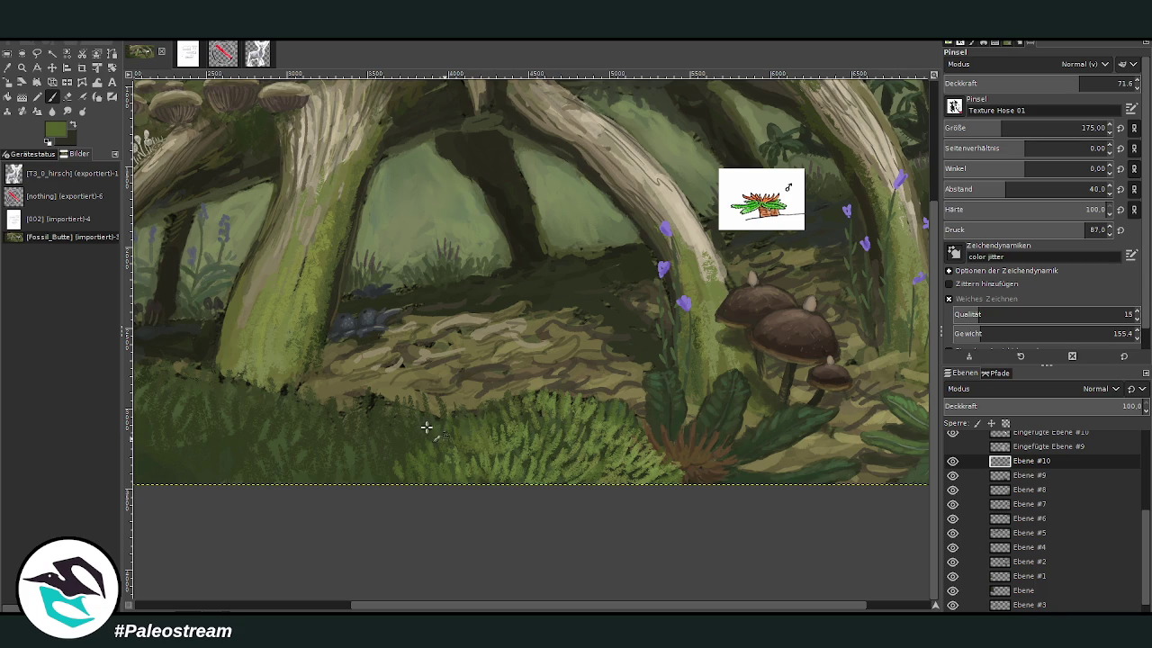
{"action": "left_click", "coordinate": [7, 68]}
{"action": "left_click", "coordinate": [386, 416]}
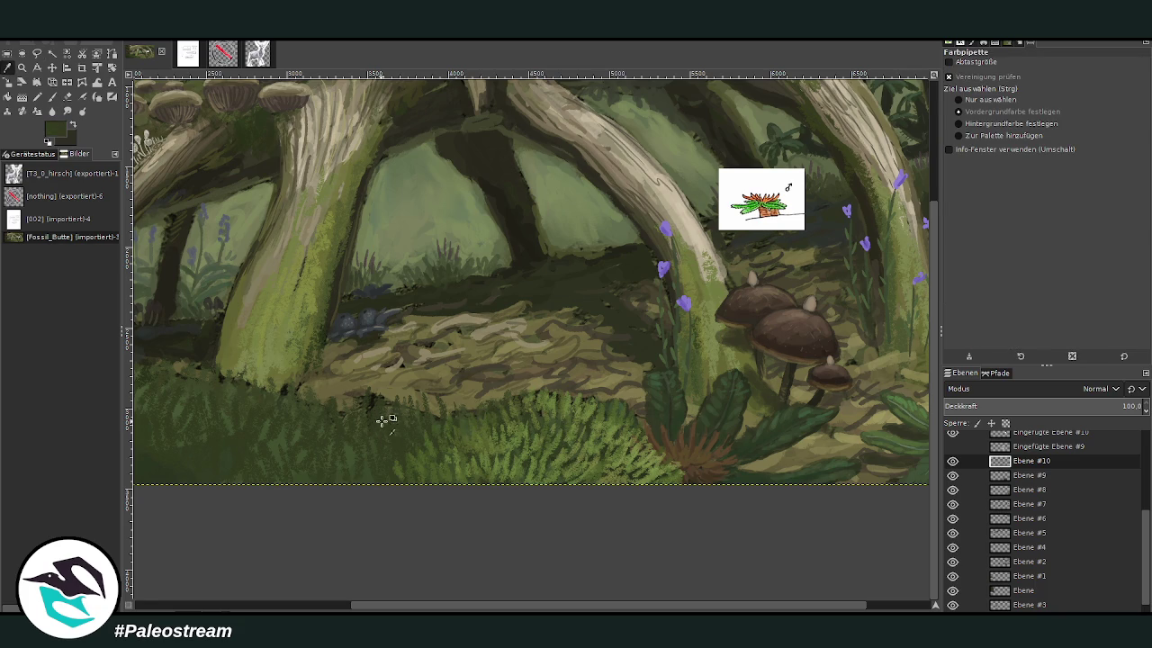
- Set brush opacity to 84.5 and scroll the canvas to the painting's left side
{"action": "left_click", "coordinate": [52, 96]}
{"action": "left_click", "coordinate": [1109, 83]}
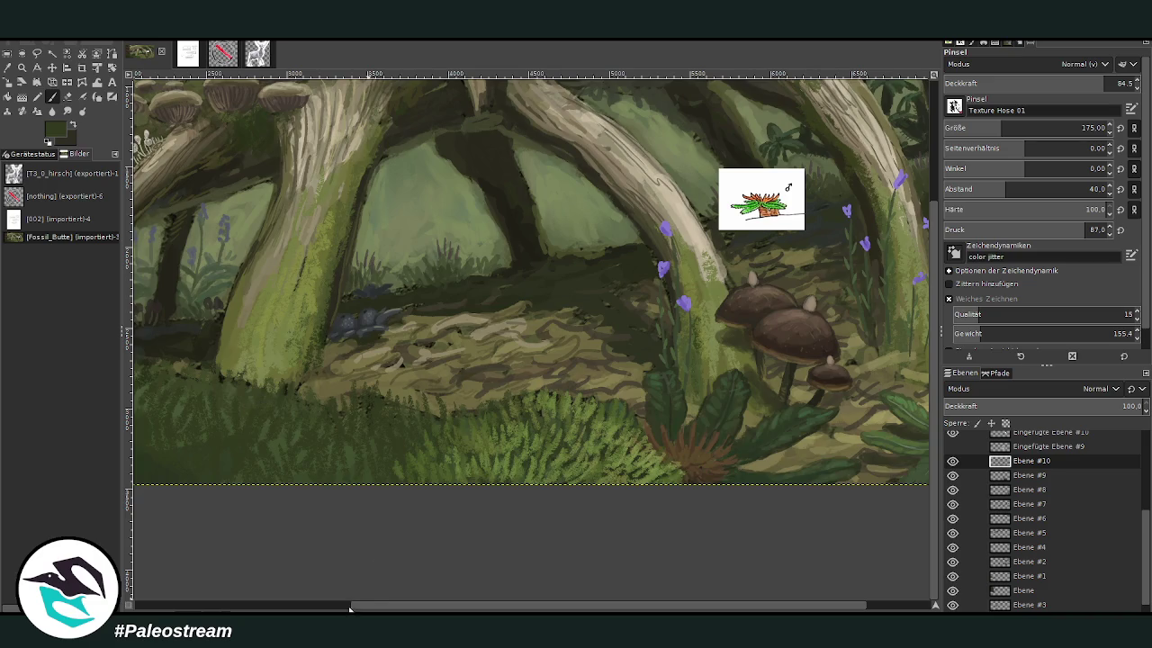
{"action": "scroll", "coordinate": [364, 581], "scroll_direction": "left", "scroll_amount": 5}
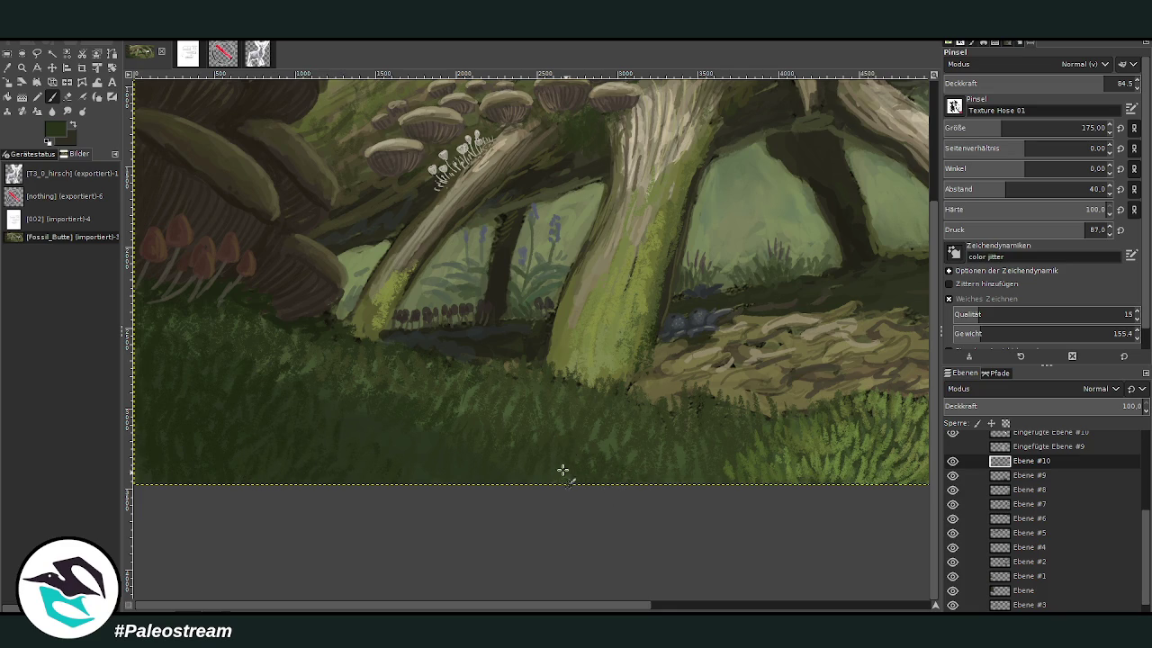
{"action": "scroll", "coordinate": [581, 605], "scroll_direction": "right", "scroll_amount": 4}
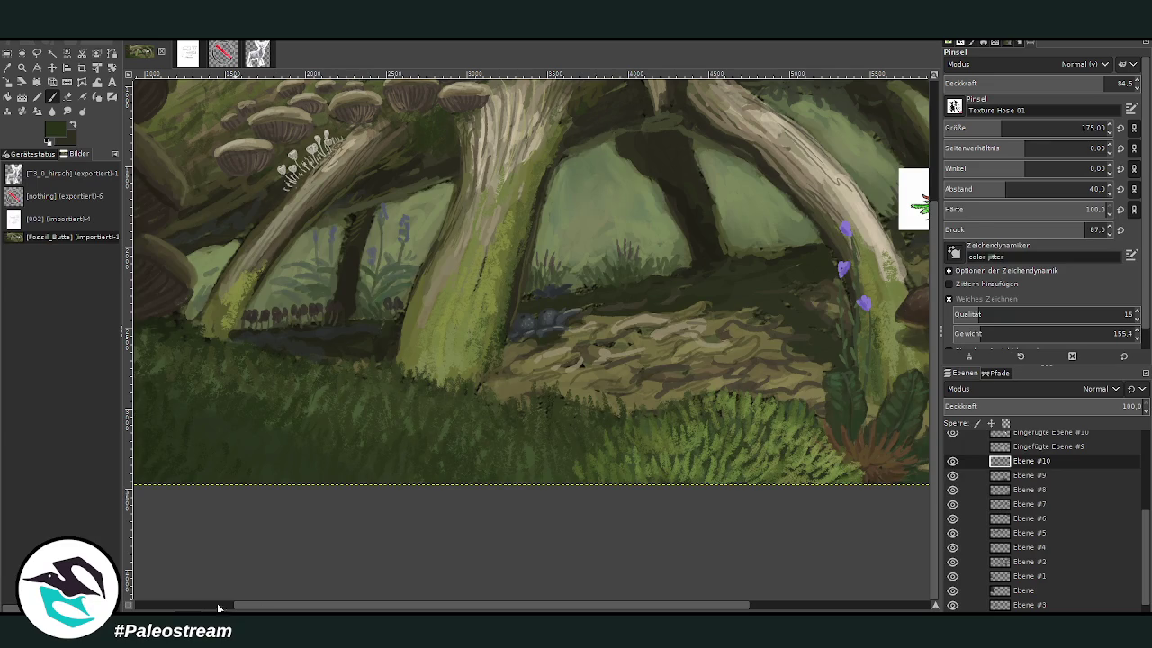
{"action": "left_click_drag", "start_coordinate": [273, 601], "coordinate": [174, 601]}
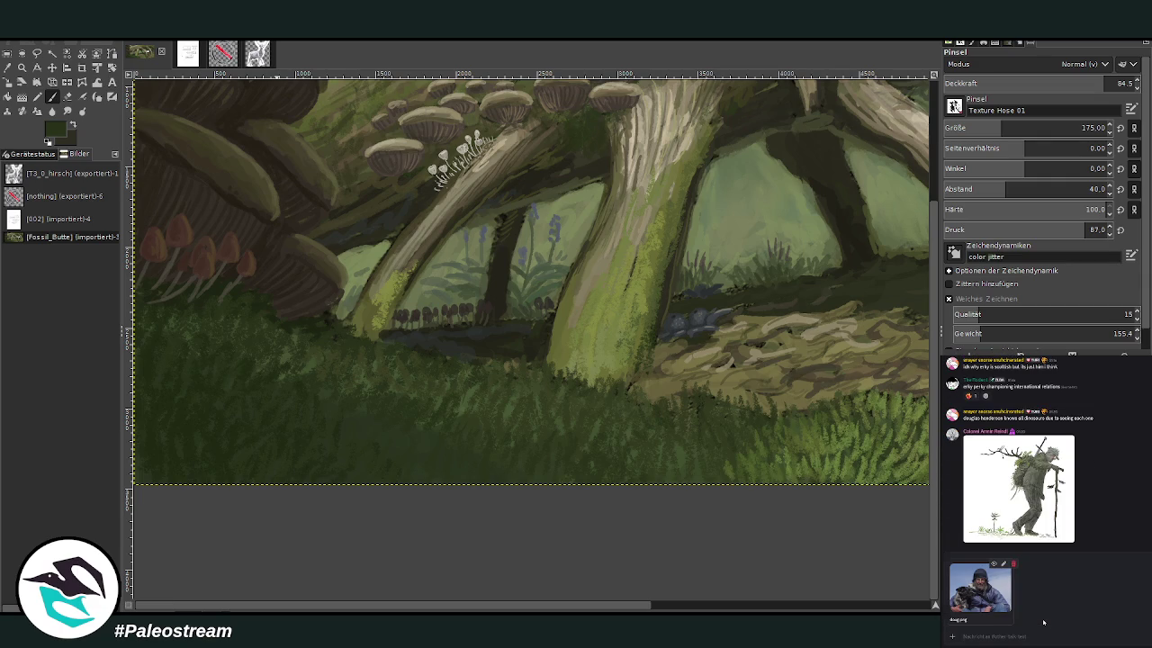
- Paste the shared man-and-dog photo as a new image, zoom in, then return to Fossil_Butte
{"action": "key", "text": "Return"}
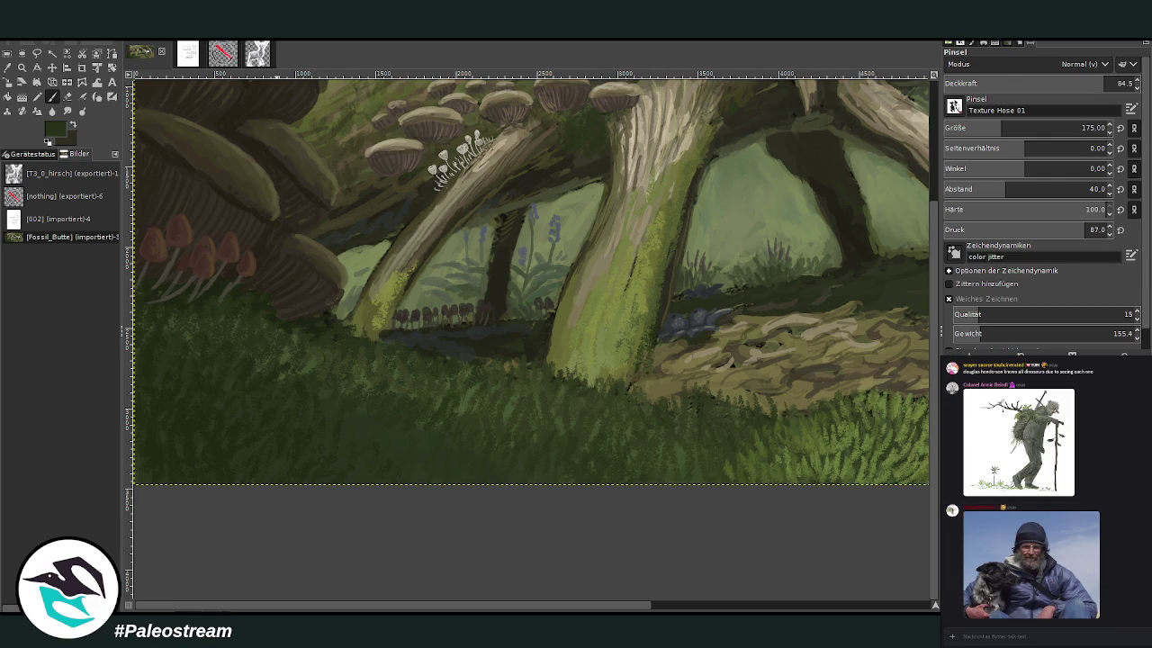
{"action": "key", "text": "z"}
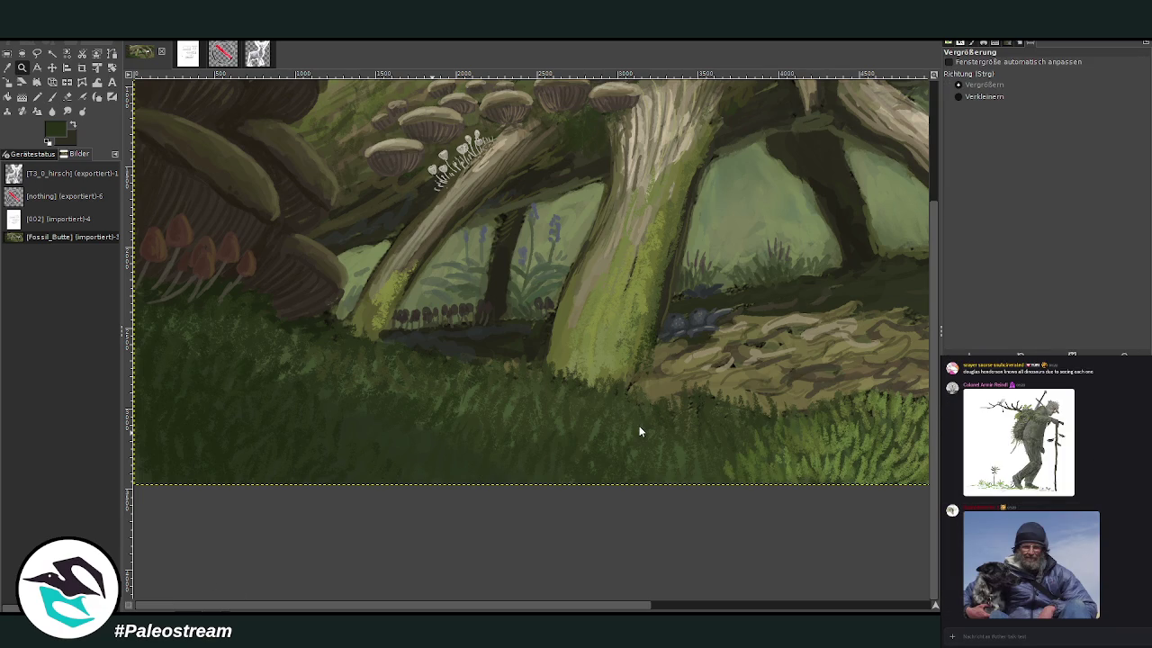
{"action": "key", "text": "ctrl+shift+v"}
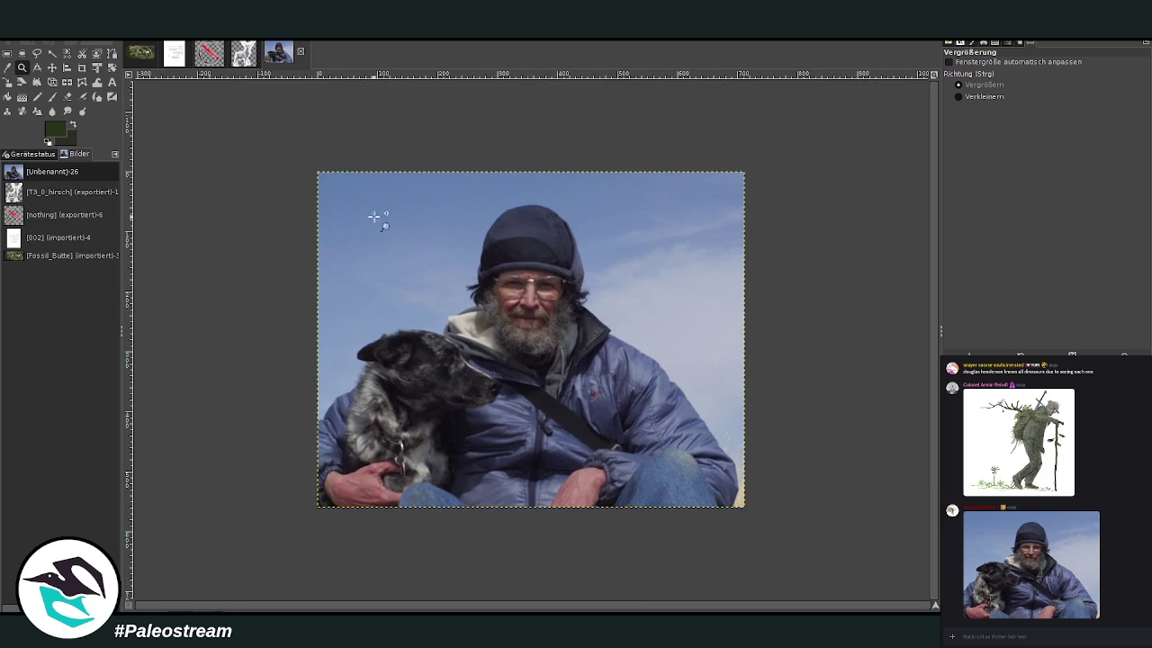
{"action": "left_click_drag", "start_coordinate": [293, 150], "coordinate": [810, 509]}
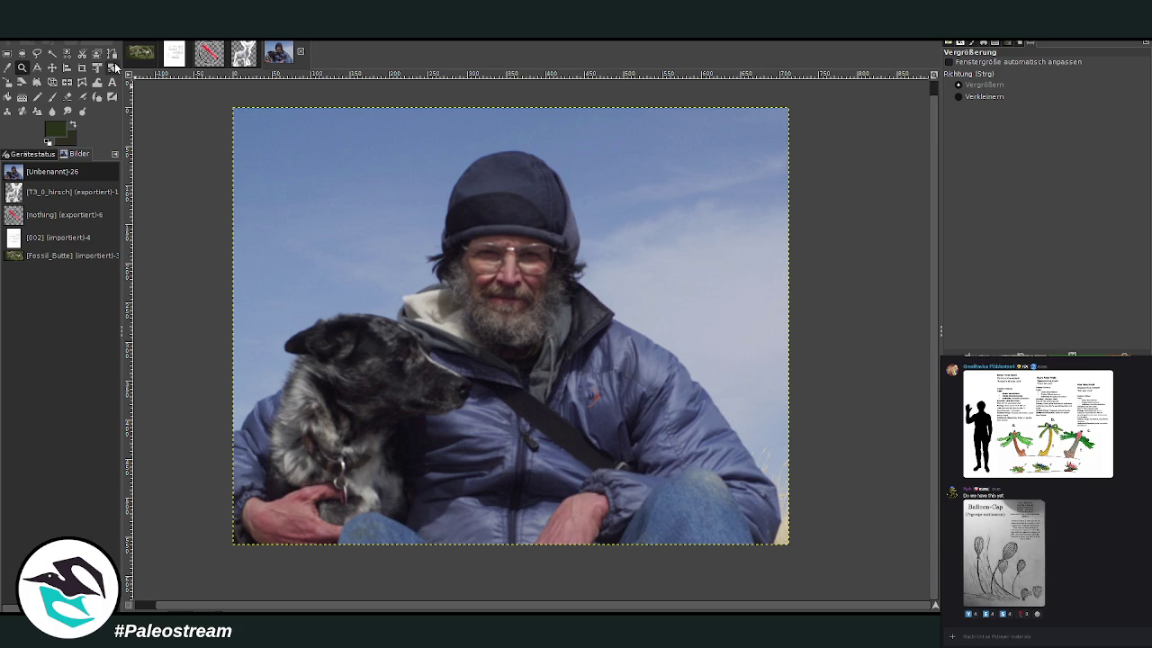
{"action": "left_click", "coordinate": [142, 52]}
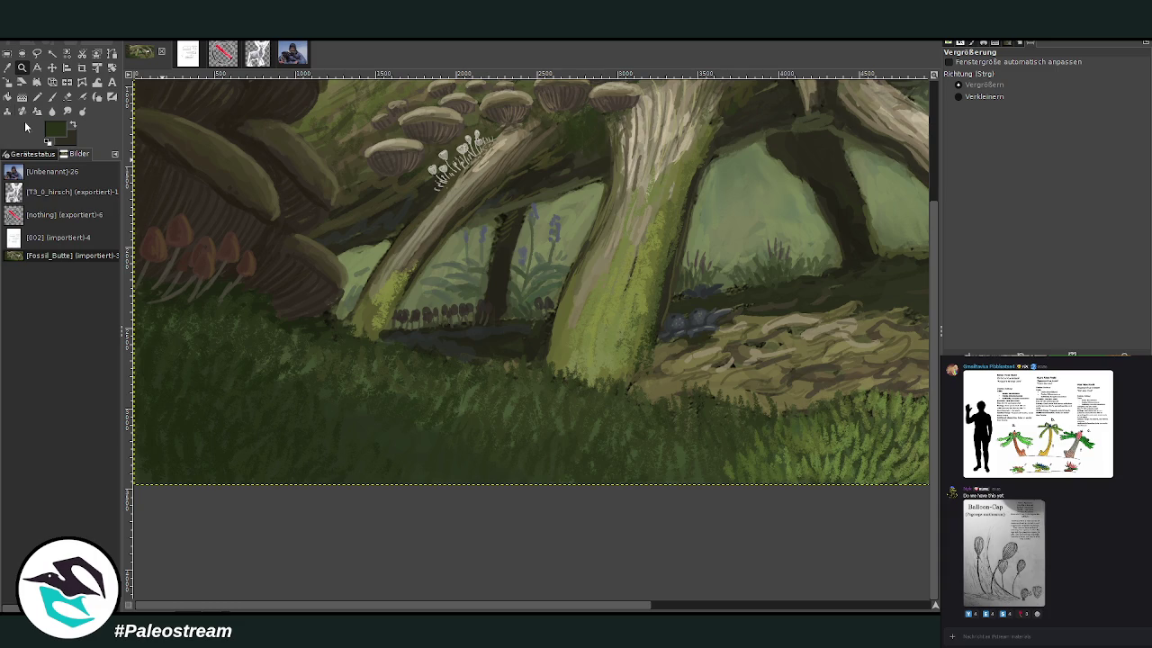
- Zoom out to the whole painting, then zoom in on the central path and mushrooms
{"action": "left_click", "coordinate": [959, 97]}
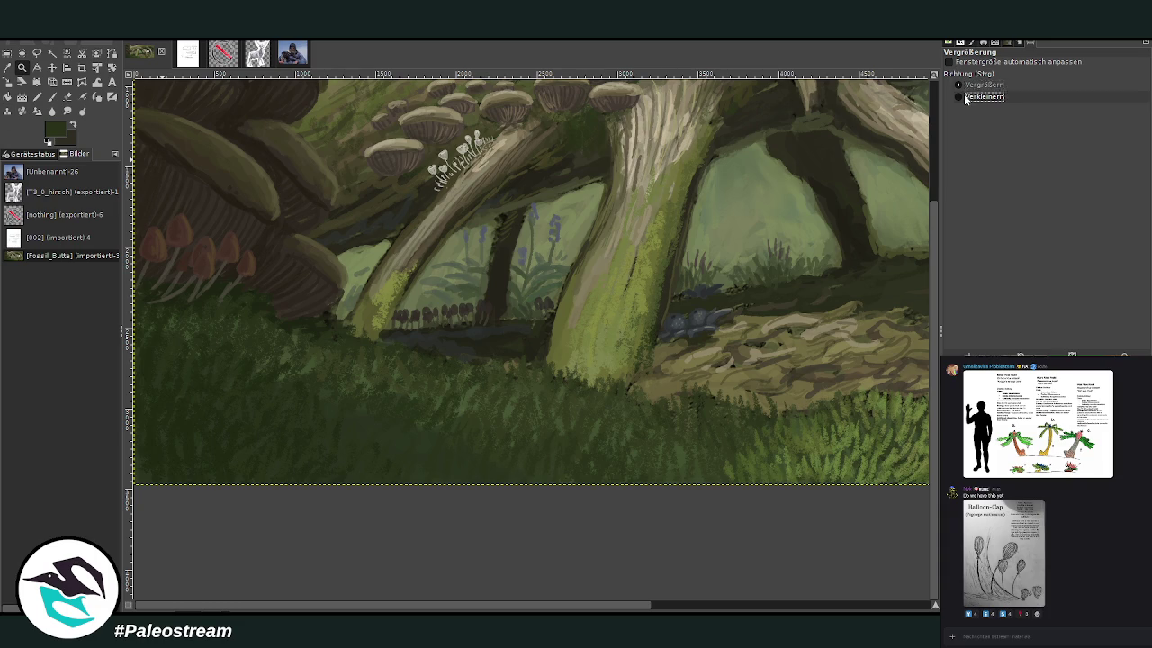
{"action": "left_click", "coordinate": [497, 342]}
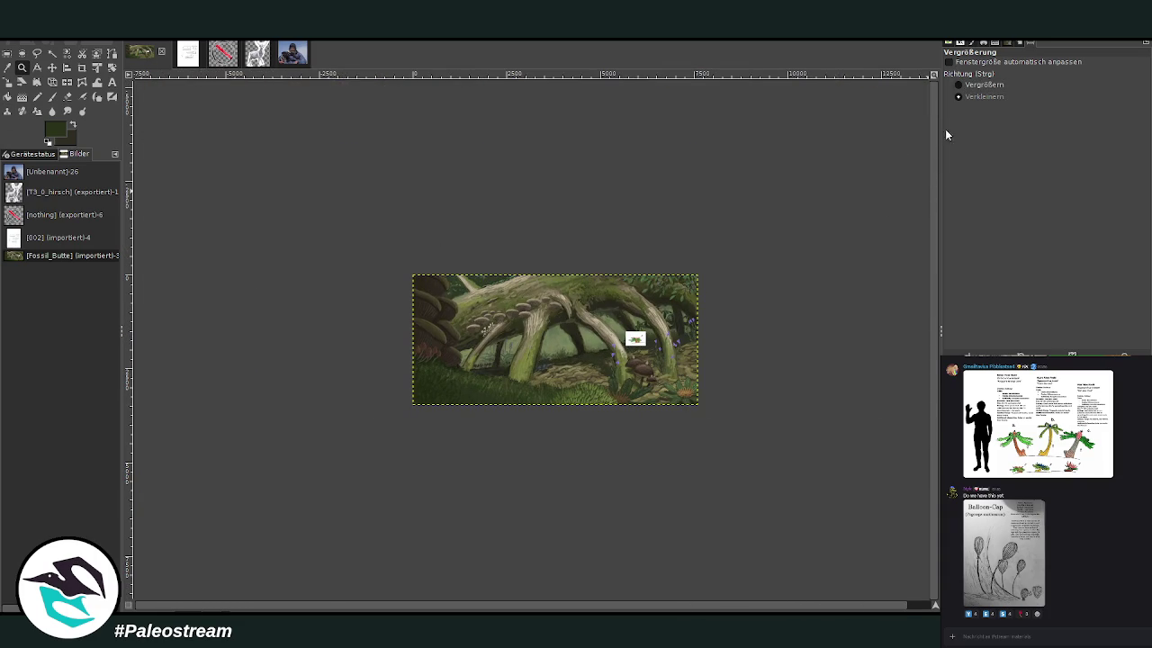
{"action": "left_click", "coordinate": [959, 84]}
{"action": "left_click_drag", "start_coordinate": [441, 318], "coordinate": [689, 425]}
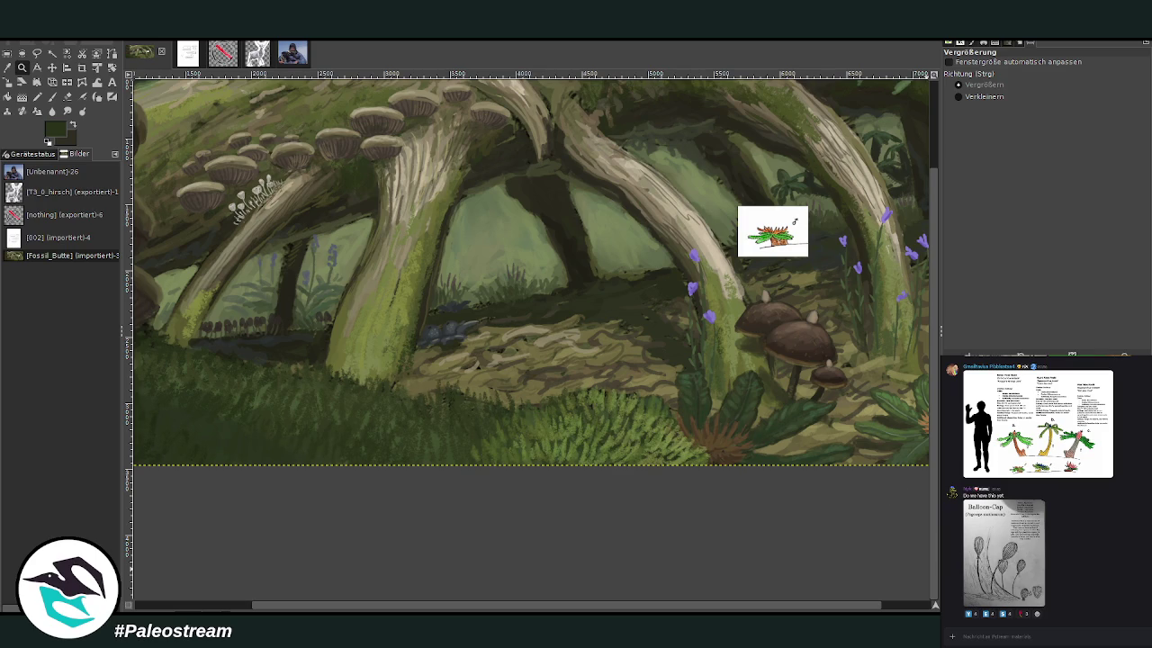
{"action": "left_click_drag", "start_coordinate": [645, 610], "coordinate": [636, 610]}
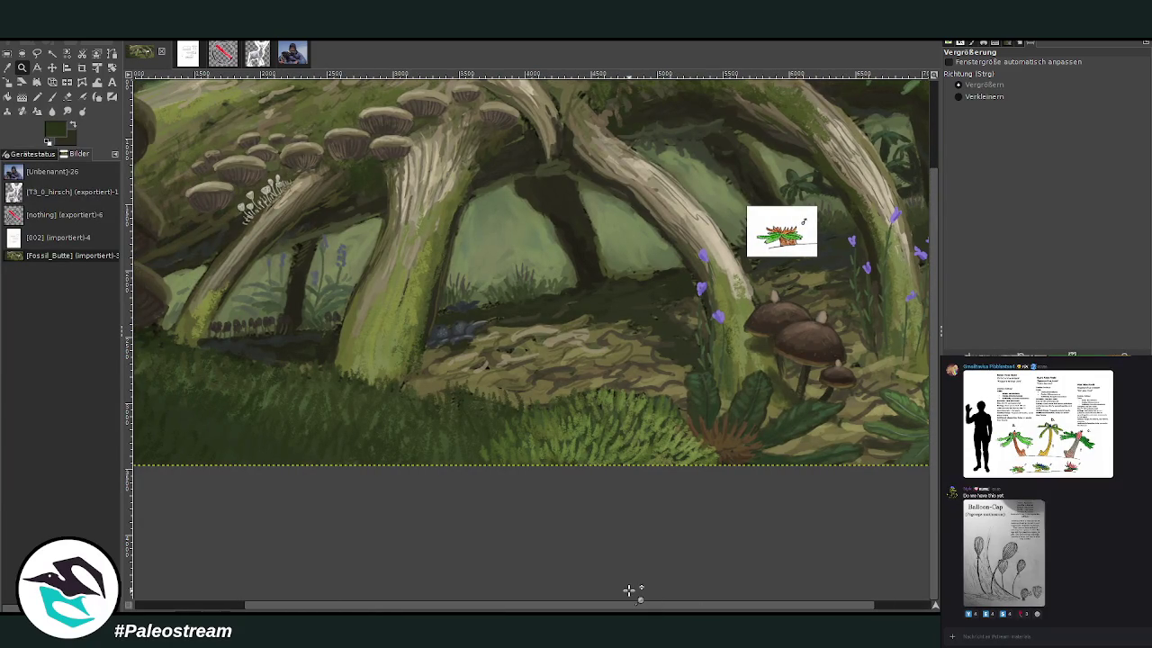
- Sample a tan from the painting and set the brush to opacity 91.2, size 169
{"action": "key", "text": "p"}
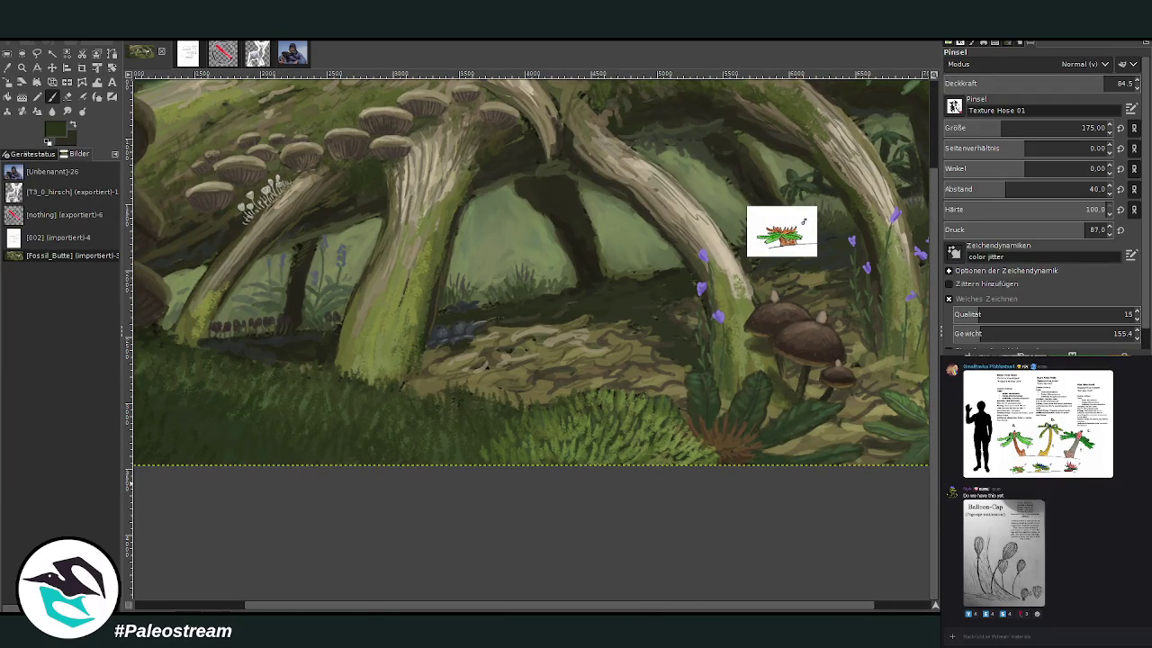
{"action": "key", "text": "o"}
{"action": "left_click", "coordinate": [484, 385]}
{"action": "left_click", "coordinate": [52, 97]}
{"action": "left_click", "coordinate": [929, 349], "text": "ctrl"}
{"action": "left_click", "coordinate": [1099, 81]}
{"action": "left_click", "coordinate": [999, 125]}
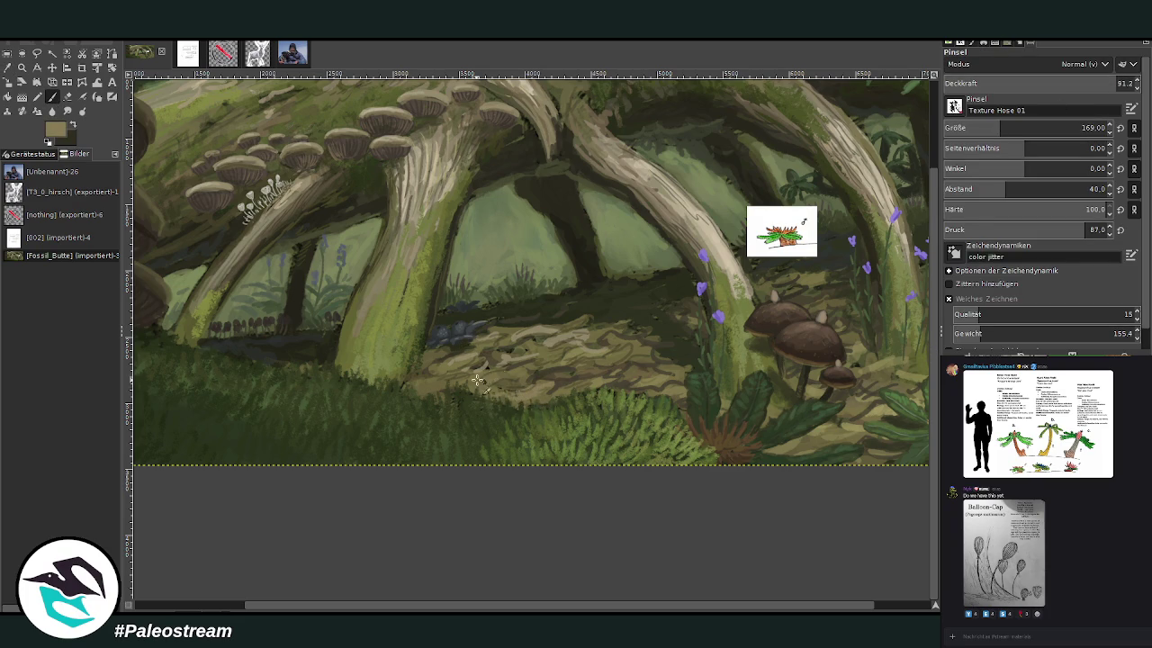
- Paint tan leaf-litter strokes along the path and around the mushroom bases
{"action": "left_click", "coordinate": [920, 331], "text": "ctrl"}
{"action": "mouse_move", "coordinate": [531, 392]}
{"action": "left_mouse_down"}
{"action": "mouse_move", "coordinate": [477, 373]}
{"action": "mouse_move", "coordinate": [450, 380]}
{"action": "mouse_move", "coordinate": [558, 355]}
{"action": "mouse_move", "coordinate": [657, 382]}
{"action": "mouse_move", "coordinate": [645, 350]}
{"action": "mouse_move", "coordinate": [664, 365]}
{"action": "mouse_move", "coordinate": [598, 338]}
{"action": "mouse_move", "coordinate": [506, 360]}
{"action": "mouse_move", "coordinate": [550, 396]}
{"action": "mouse_move", "coordinate": [432, 392]}
{"action": "mouse_move", "coordinate": [413, 379]}
{"action": "mouse_move", "coordinate": [435, 356]}
{"action": "left_mouse_up"}
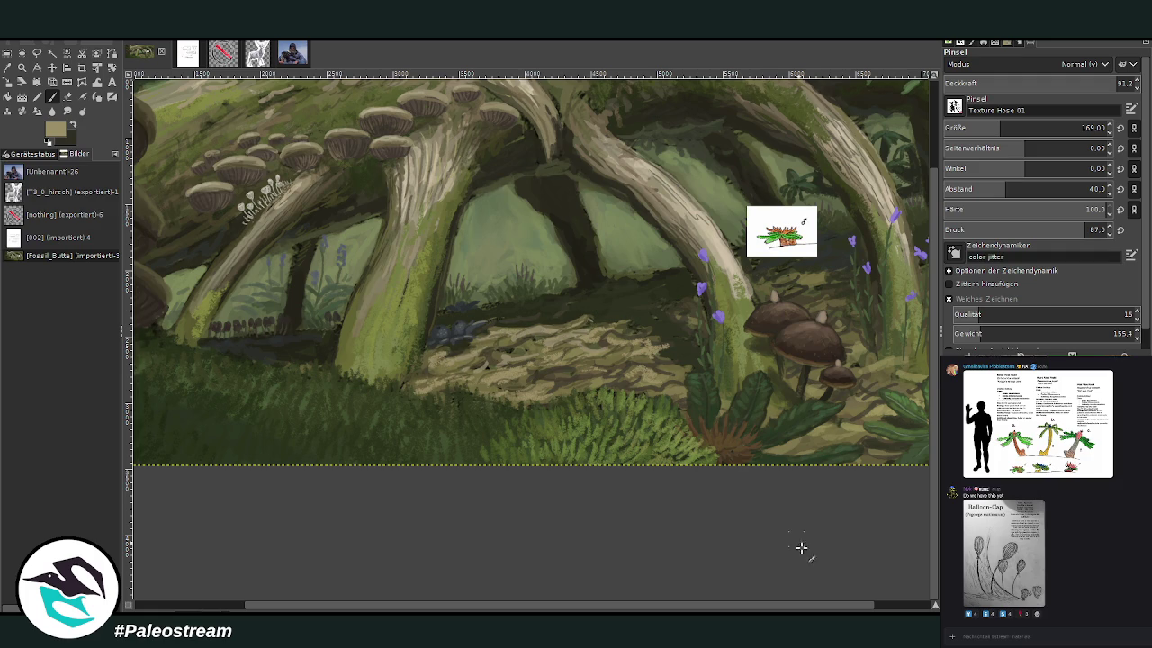
{"action": "scroll", "coordinate": [889, 595], "scroll_direction": "right", "scroll_amount": 2}
{"action": "mouse_move", "coordinate": [745, 432]}
{"action": "left_mouse_down"}
{"action": "mouse_move", "coordinate": [783, 437]}
{"action": "mouse_move", "coordinate": [720, 443]}
{"action": "mouse_move", "coordinate": [697, 405]}
{"action": "left_mouse_up"}
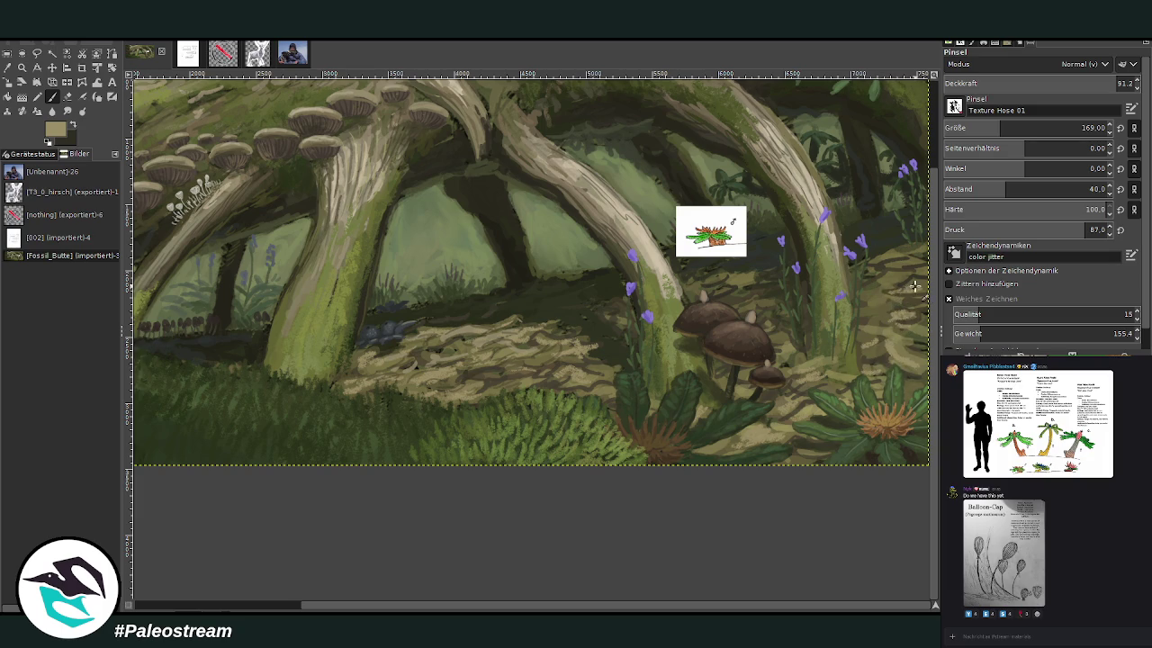
{"action": "left_click", "coordinate": [1086, 78]}
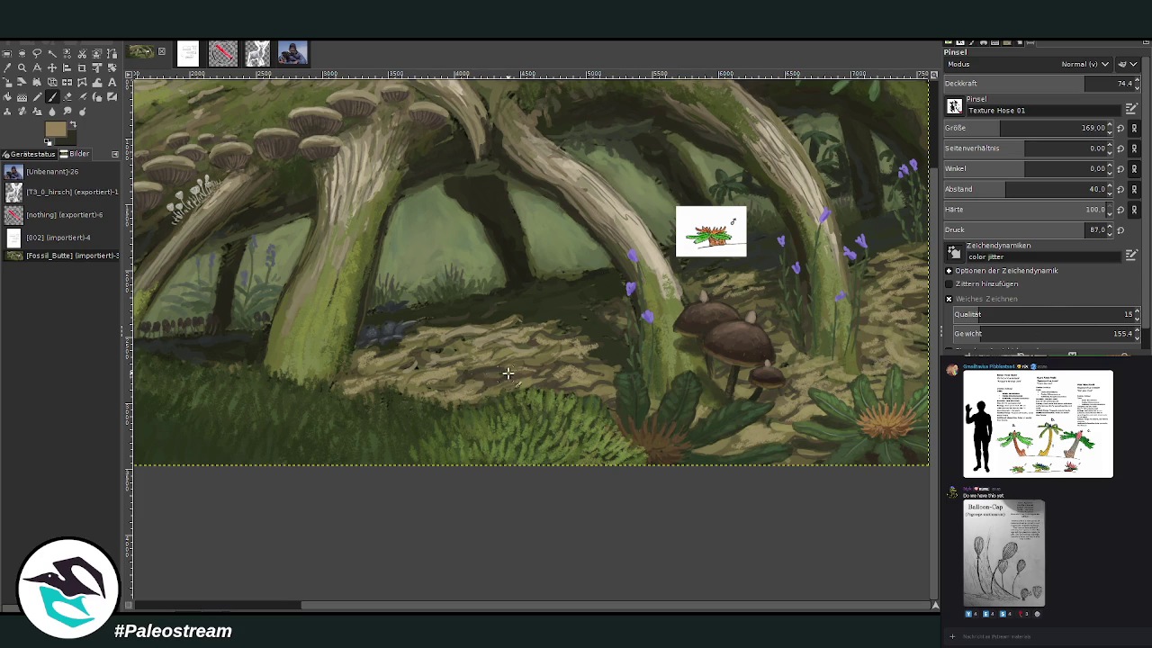
- Vary brush size 67–127 and opacity 73.8–83.3, sample darker brown and green, then zoom out
{"action": "left_click_drag", "start_coordinate": [1044, 128], "coordinate": [1017, 128]}
{"action": "left_click_drag", "start_coordinate": [972, 83], "coordinate": [988, 84]}
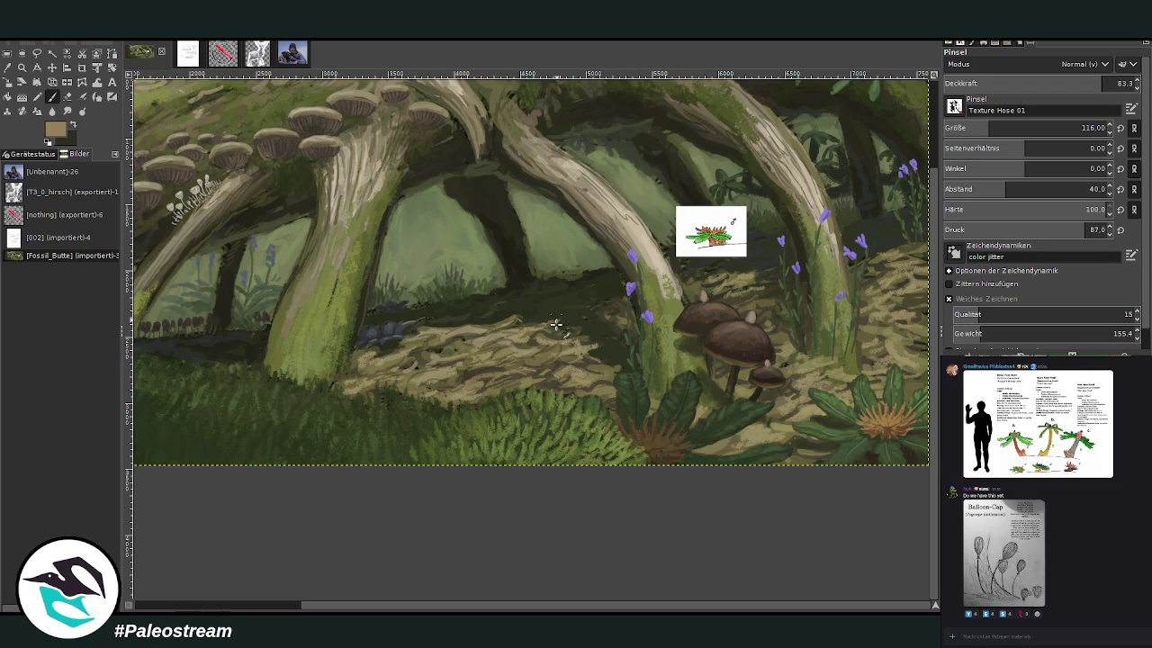
{"action": "left_click_drag", "start_coordinate": [1016, 128], "coordinate": [990, 128]}
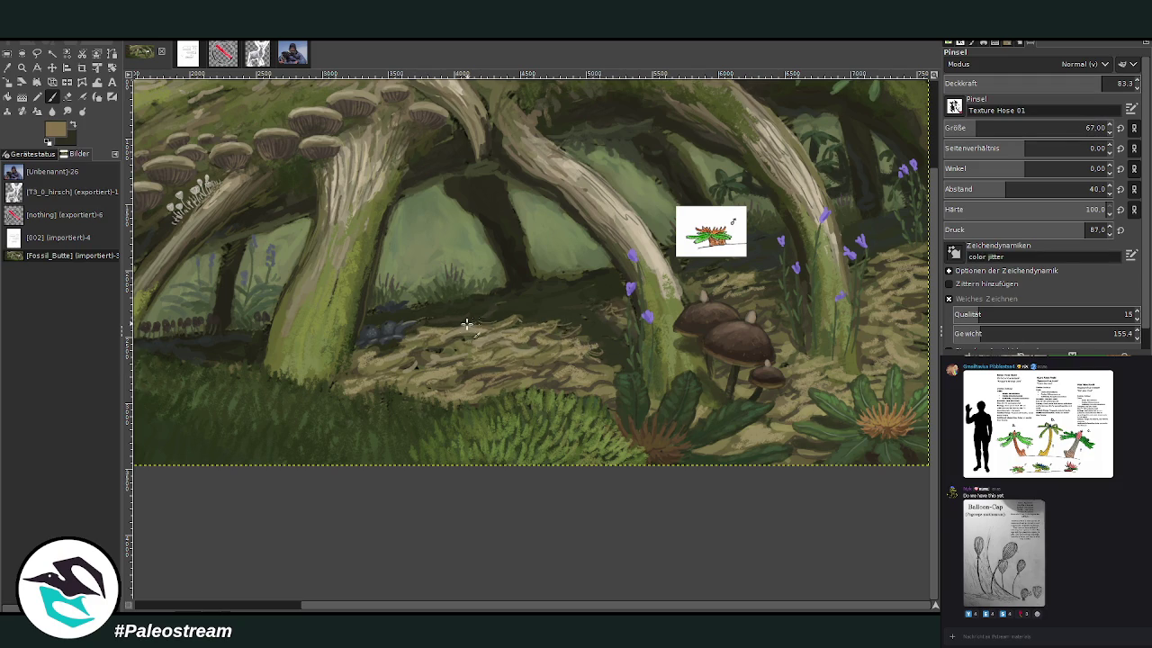
{"action": "left_click", "coordinate": [648, 311], "text": "ctrl"}
{"action": "left_click", "coordinate": [988, 126]}
{"action": "left_click", "coordinate": [1084, 81]}
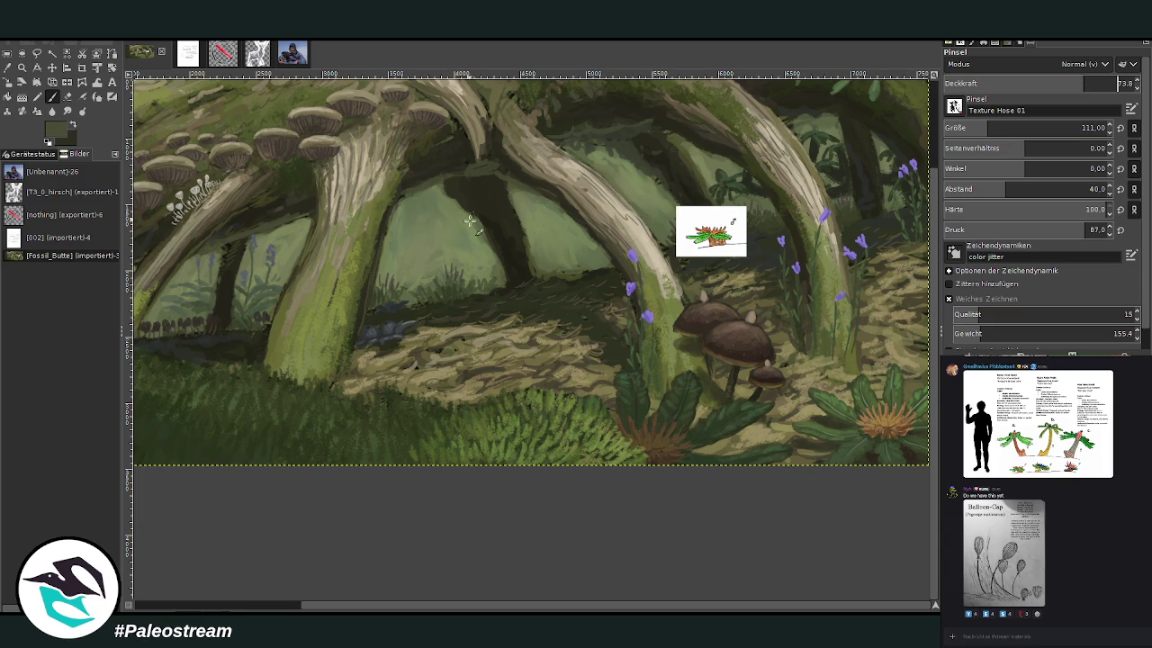
{"action": "left_click", "coordinate": [1091, 82]}
{"action": "left_click", "coordinate": [1081, 128]}
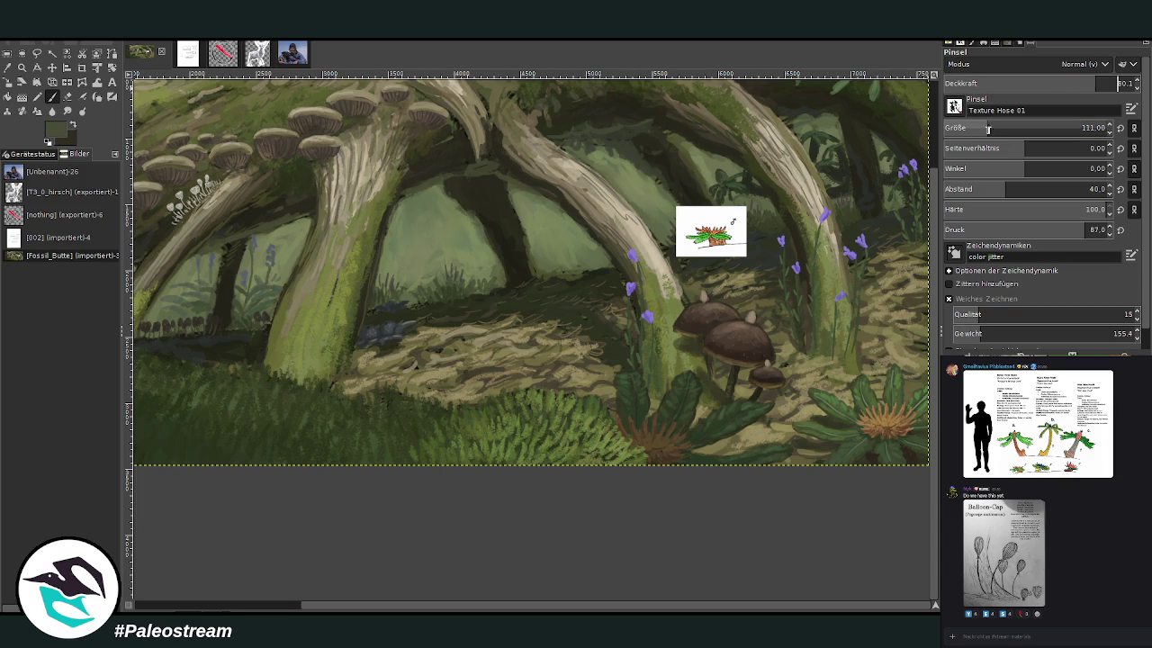
{"action": "left_click", "coordinate": [605, 151], "text": "ctrl"}
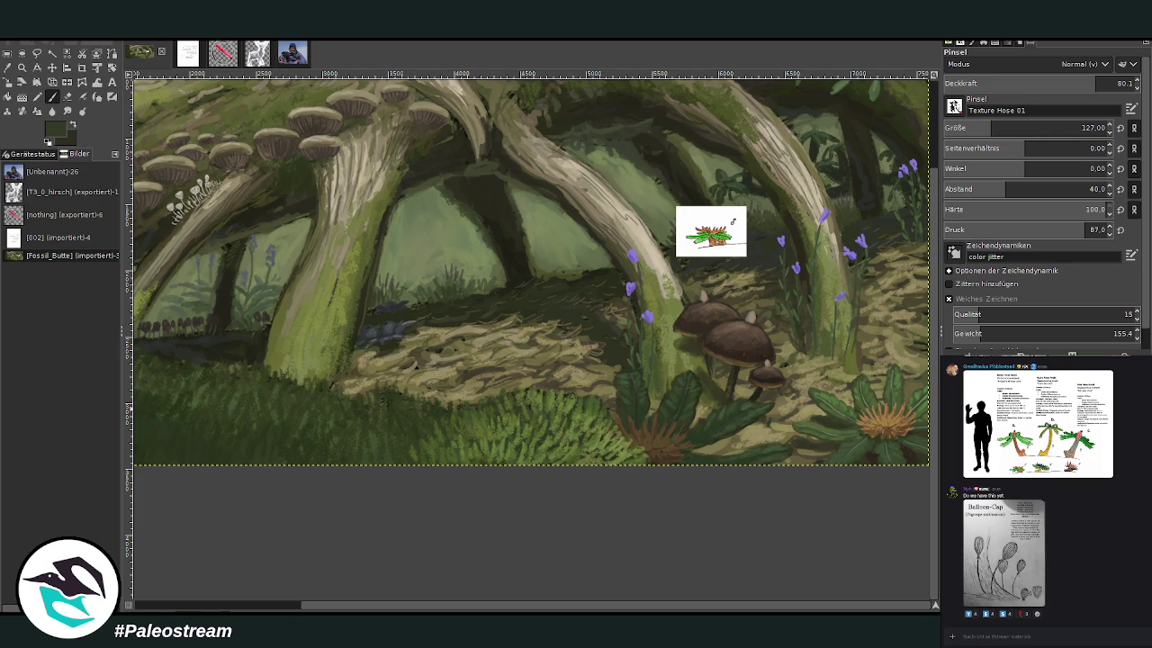
{"action": "scroll", "coordinate": [607, 314], "scroll_direction": "down", "scroll_amount": 2}
{"action": "scroll", "coordinate": [608, 313], "scroll_direction": "down", "scroll_amount": 1}
{"action": "key", "text": "z"}
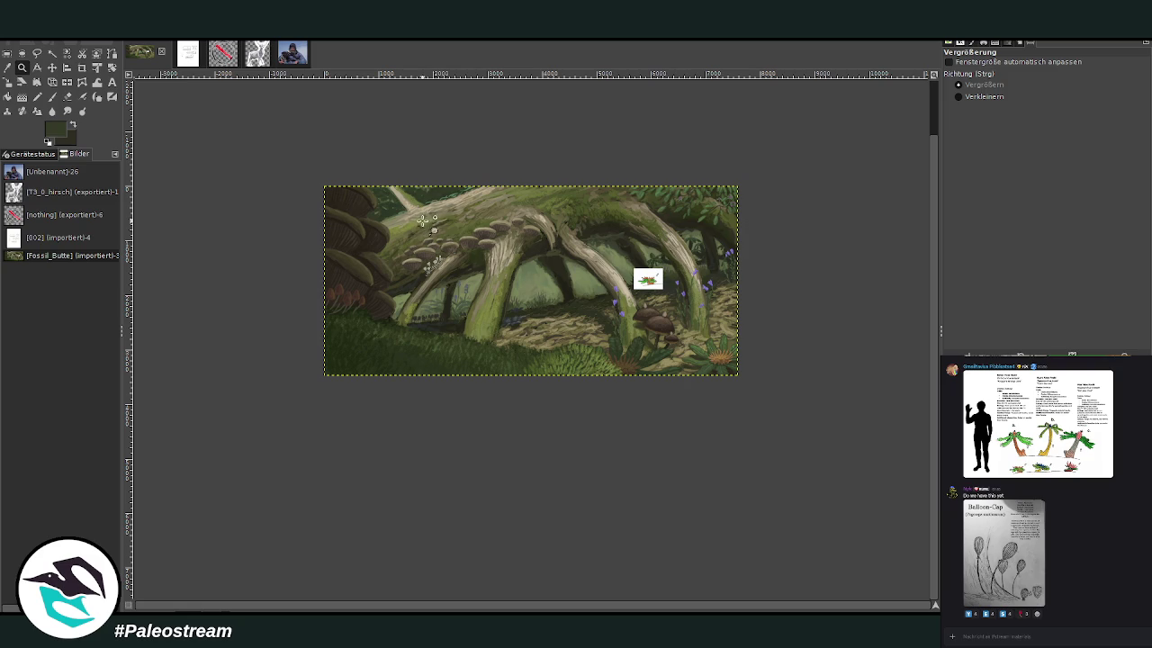
- Zoom into the centre, switch off the reference sketch layer, and darken the foreground grass
{"action": "left_click_drag", "start_coordinate": [390, 133], "coordinate": [711, 428]}
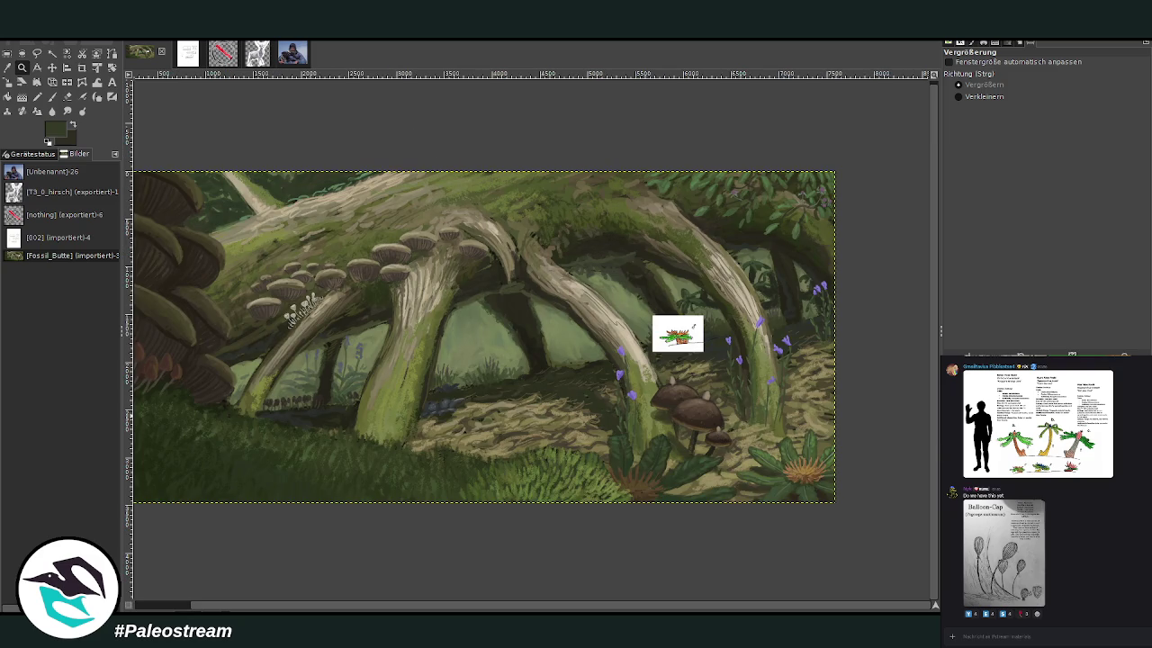
{"action": "key", "text": "Page_Up"}
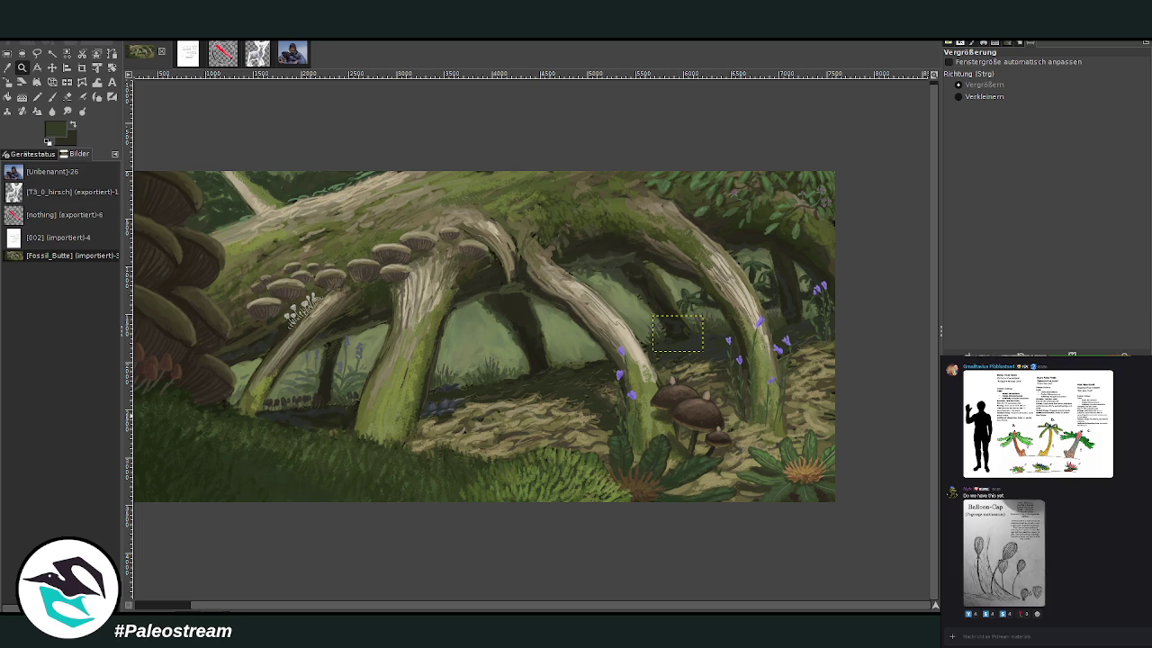
{"action": "key", "text": "Page_Up"}
{"action": "key", "text": "Page_Up"}
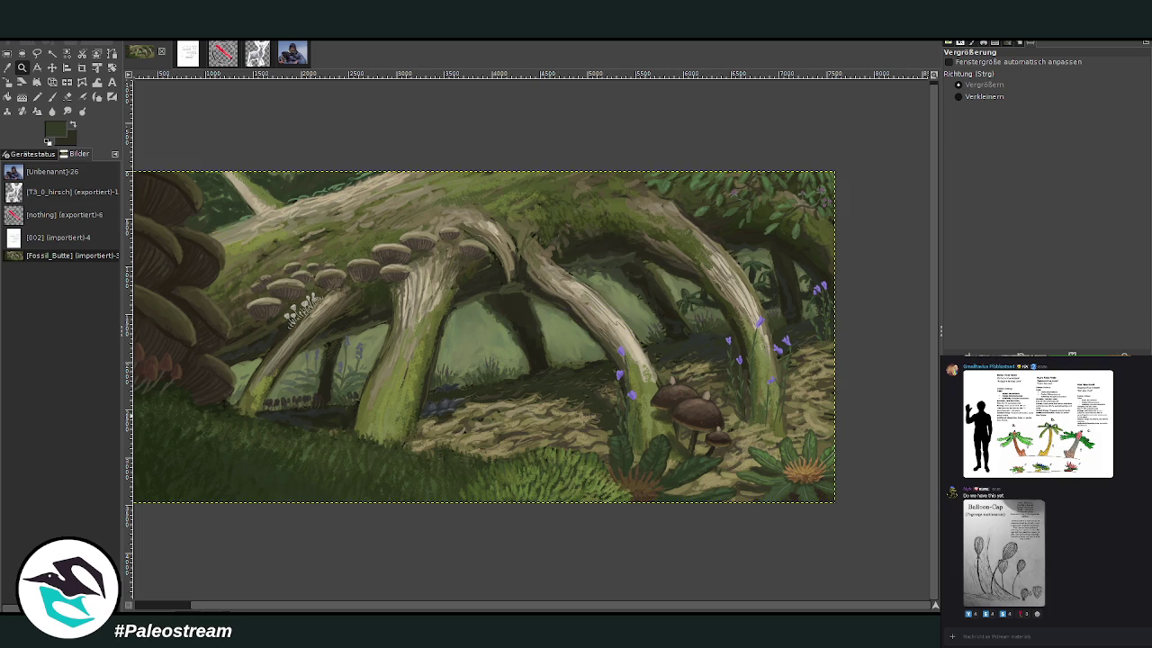
{"action": "left_click_drag", "start_coordinate": [472, 490], "coordinate": [630, 454]}
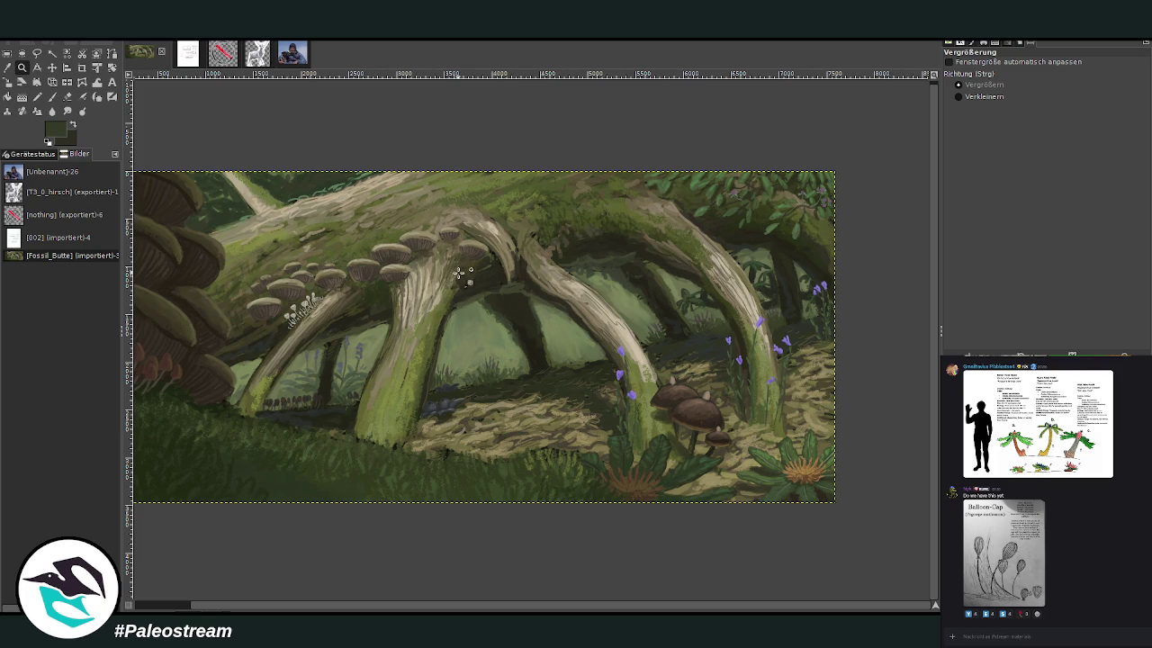
{"action": "left_click", "coordinate": [727, 582]}
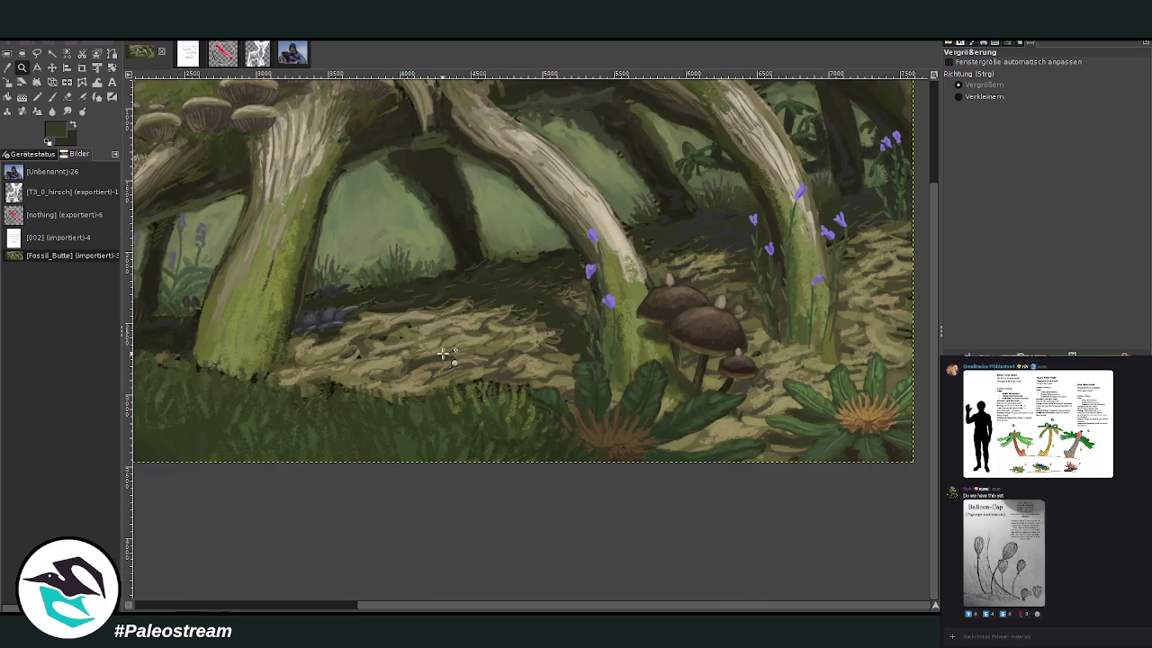
- Sample a dark grass green, set brush size 99, and return to the full-size painting layer
{"action": "key", "text": "o"}
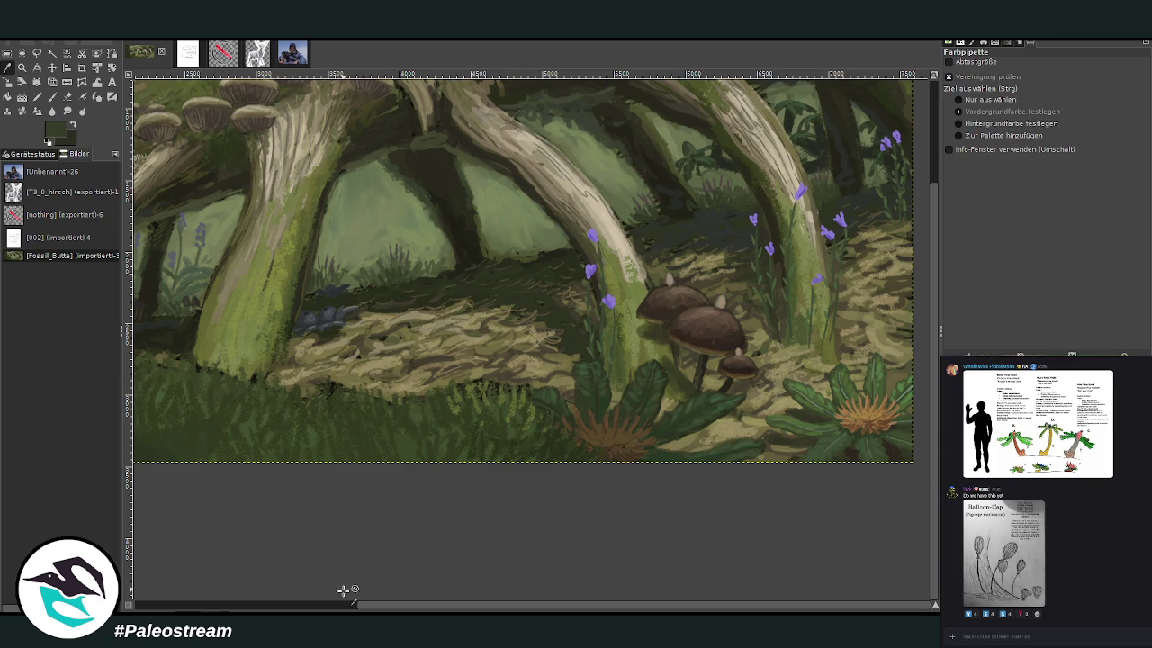
{"action": "left_click", "coordinate": [352, 608]}
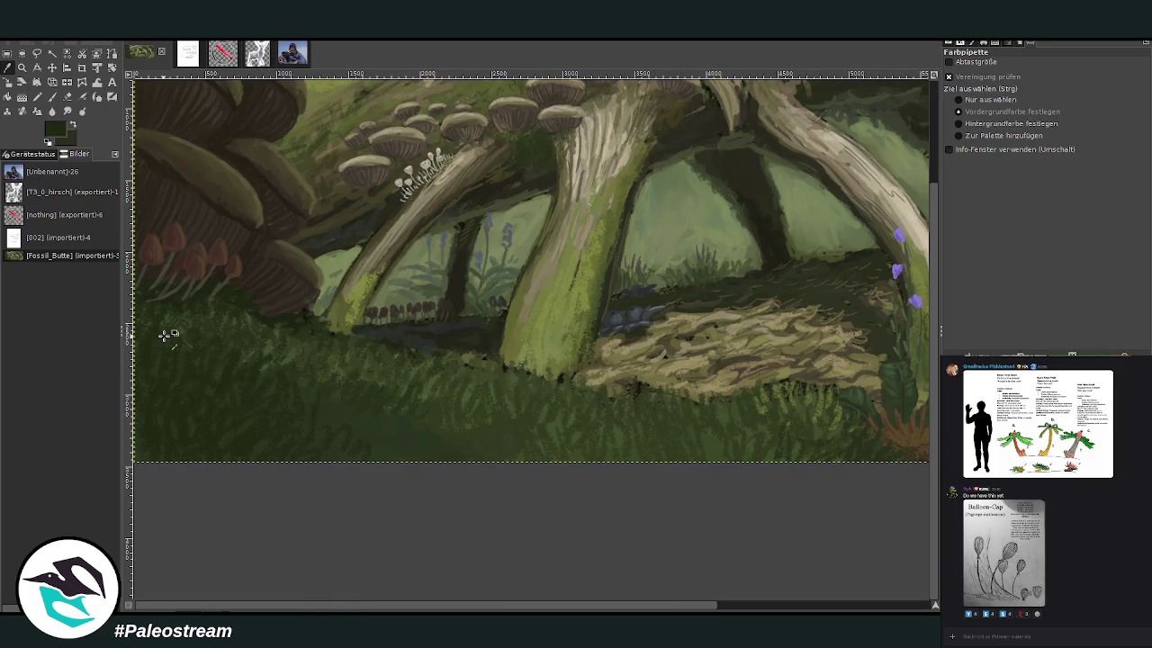
{"action": "key", "text": "p"}
{"action": "scroll", "coordinate": [454, 592], "scroll_direction": "right", "scroll_amount": 5}
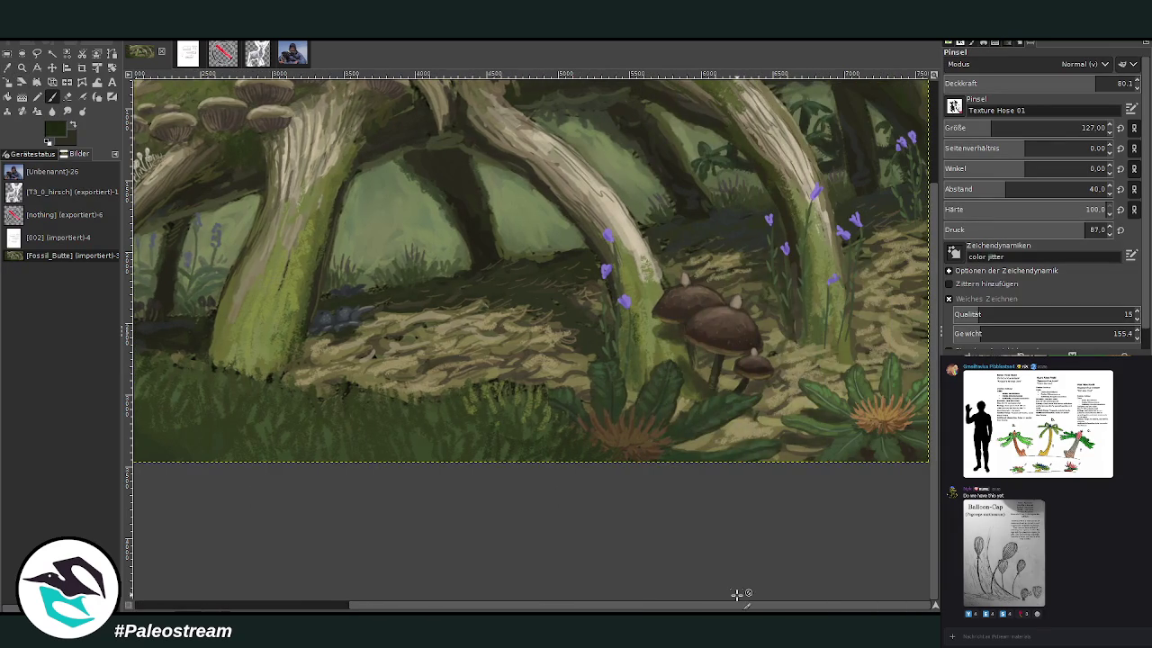
{"action": "left_click", "coordinate": [988, 129]}
{"action": "key", "text": "Page_Down"}
{"action": "left_click", "coordinate": [52, 97]}
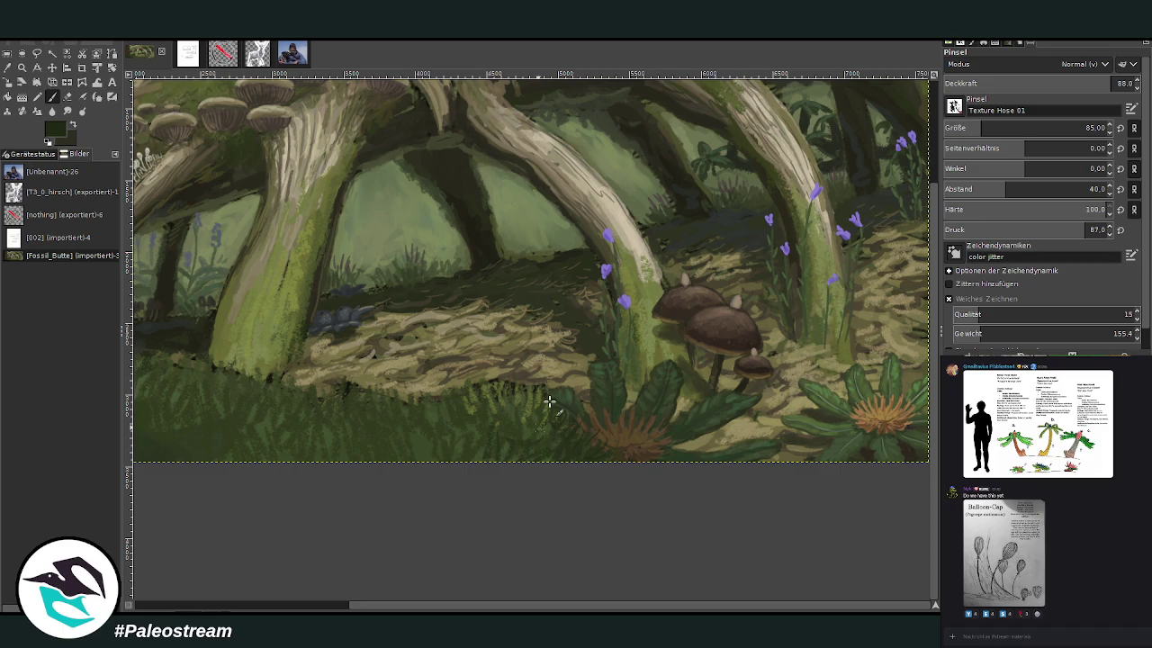
- Paint dark fern fronds at size 137, opacity 94.6, then set size 200, opacity 85.2
{"action": "left_click_drag", "start_coordinate": [981, 128], "coordinate": [1001, 128]}
{"action": "left_click_drag", "start_coordinate": [1102, 82], "coordinate": [1116, 83]}
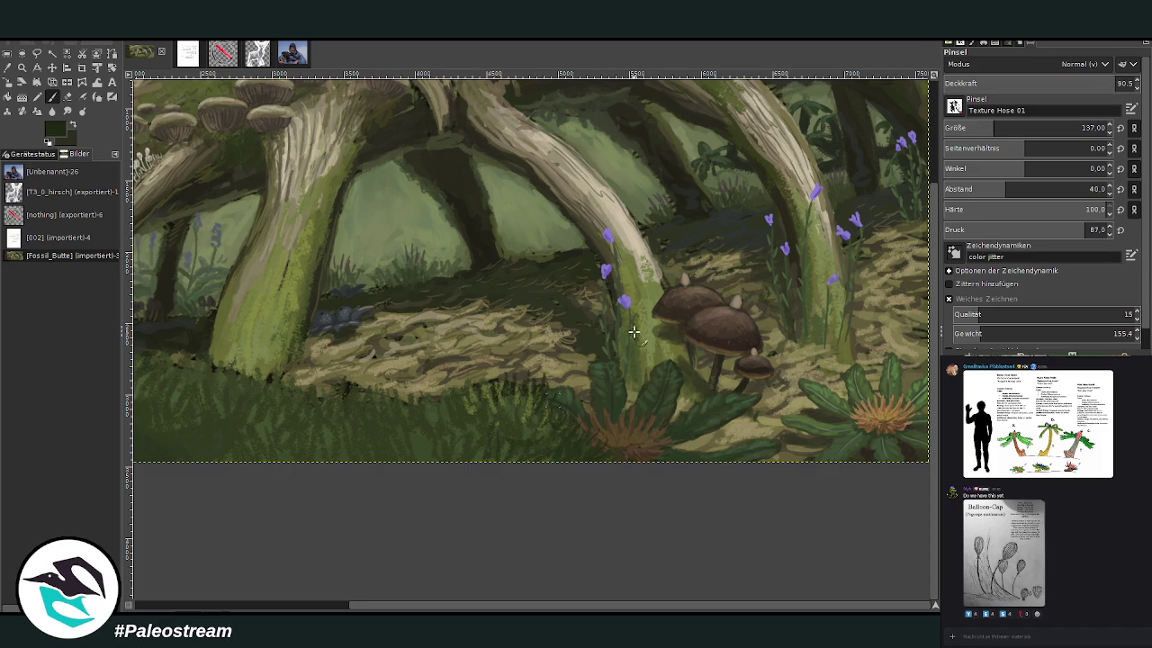
{"action": "left_click_drag", "start_coordinate": [1095, 87], "coordinate": [1125, 88]}
{"action": "mouse_move", "coordinate": [483, 396]}
{"action": "left_mouse_down"}
{"action": "mouse_move", "coordinate": [549, 418]}
{"action": "mouse_move", "coordinate": [526, 431]}
{"action": "mouse_move", "coordinate": [504, 404]}
{"action": "mouse_move", "coordinate": [525, 440]}
{"action": "mouse_move", "coordinate": [558, 432]}
{"action": "mouse_move", "coordinate": [568, 456]}
{"action": "mouse_move", "coordinate": [460, 401]}
{"action": "mouse_move", "coordinate": [442, 417]}
{"action": "mouse_move", "coordinate": [476, 421]}
{"action": "left_mouse_up"}
{"action": "left_click", "coordinate": [1006, 128]}
{"action": "left_click", "coordinate": [1098, 83]}
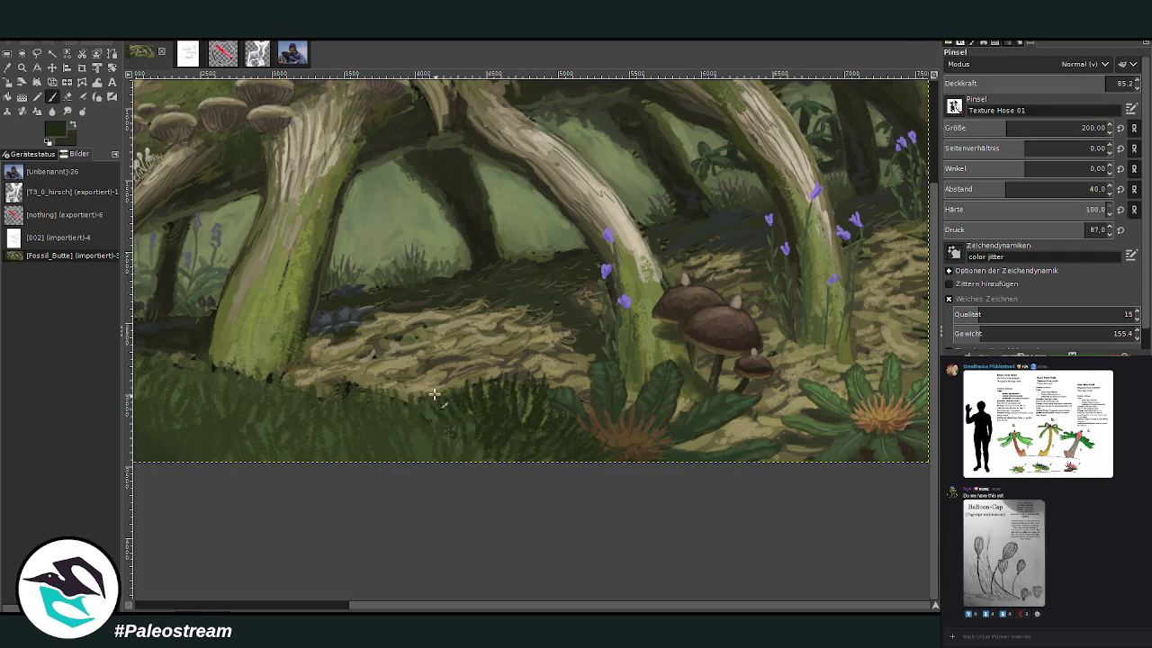
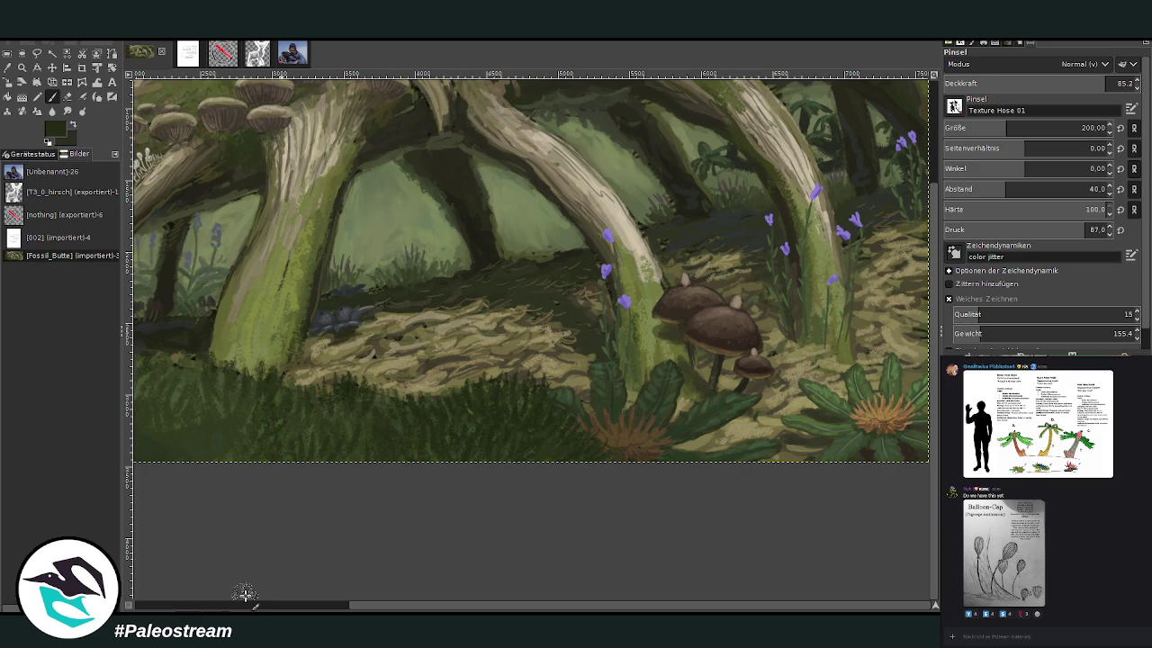
- On the small lower-flower layer, zoom in on the mushrooms and sample a light leafy green
{"action": "key", "text": "ctrl+v"}
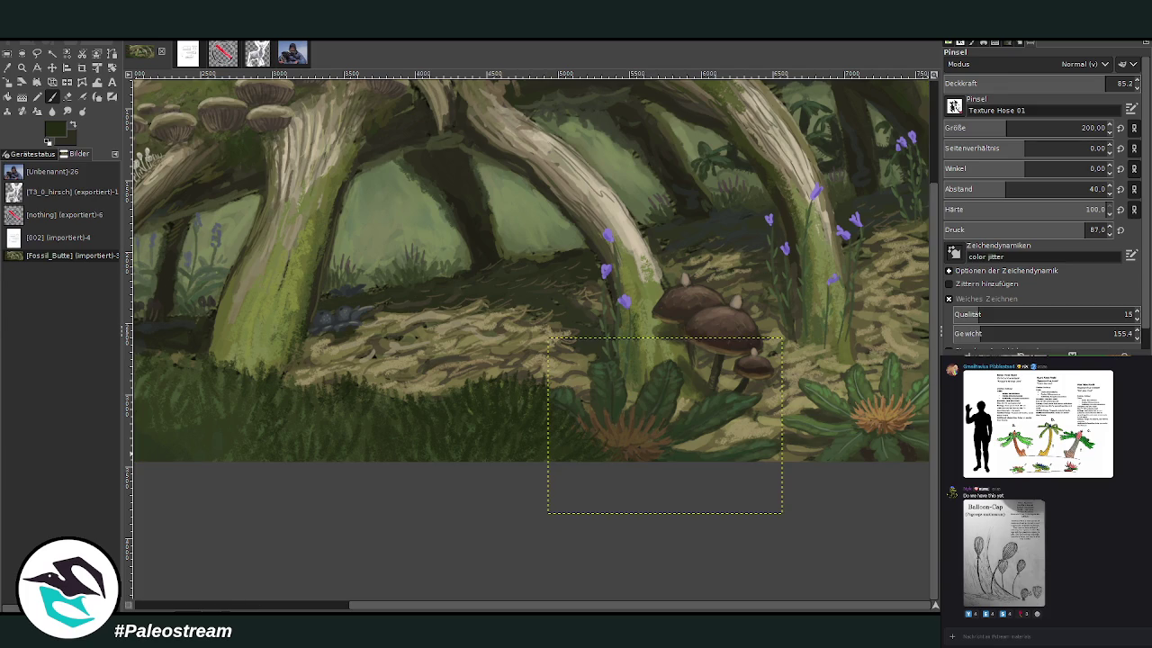
{"action": "left_click", "coordinate": [22, 67]}
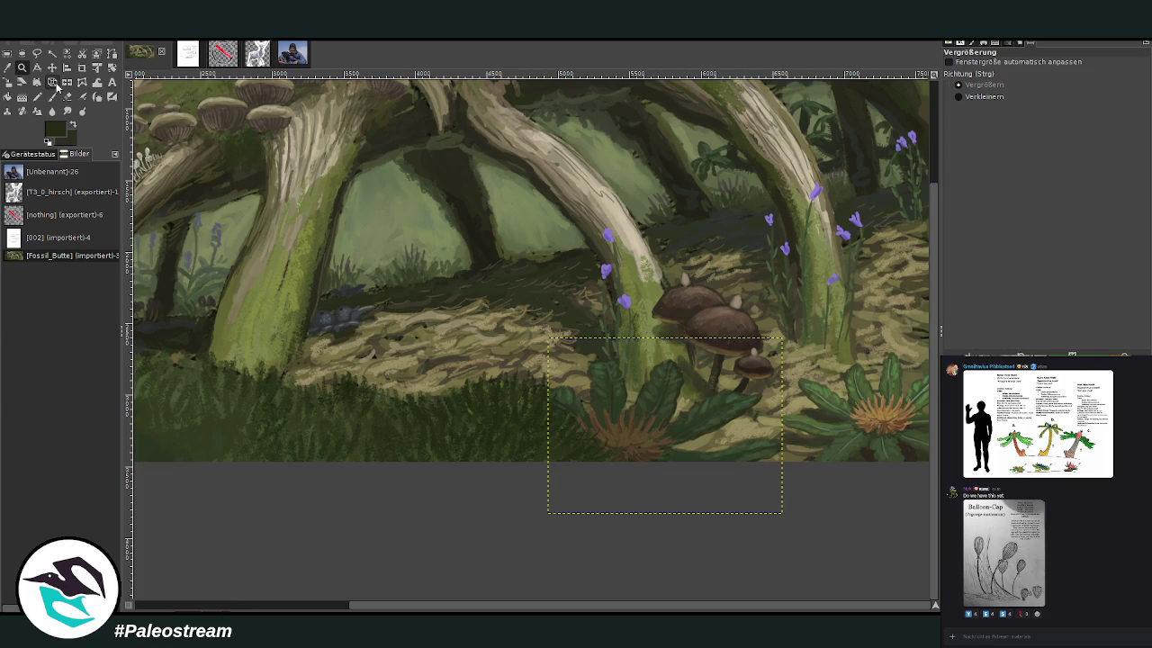
{"action": "left_click_drag", "start_coordinate": [531, 278], "coordinate": [801, 502]}
{"action": "key", "text": "o"}
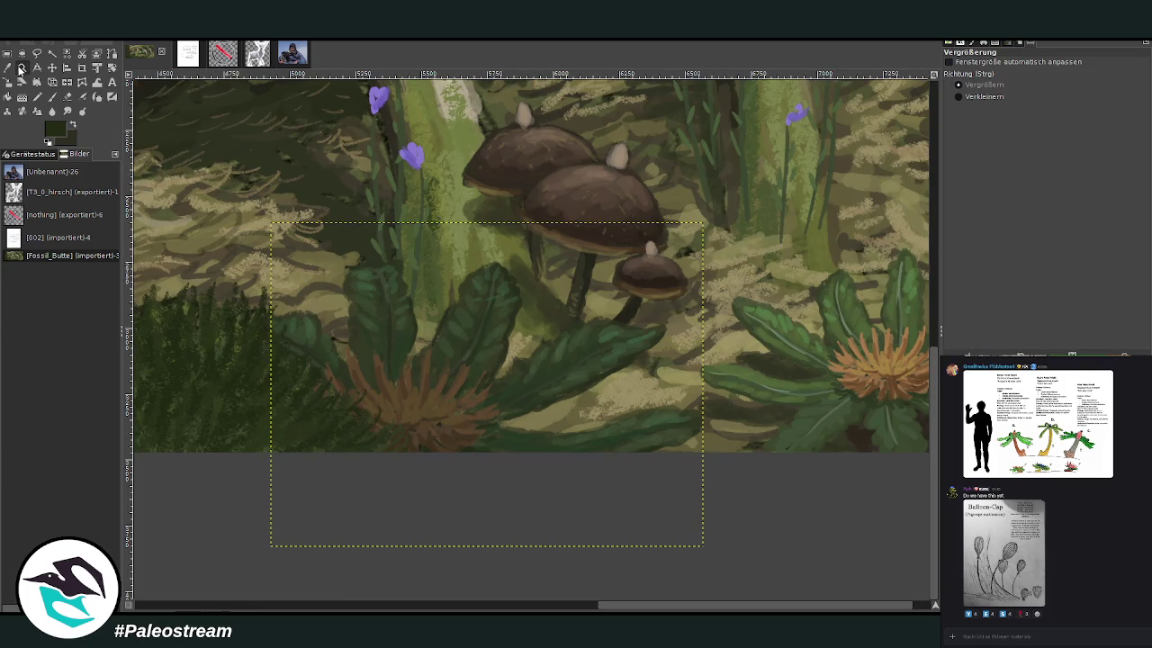
{"action": "left_click", "coordinate": [773, 373]}
{"action": "key", "text": "p"}
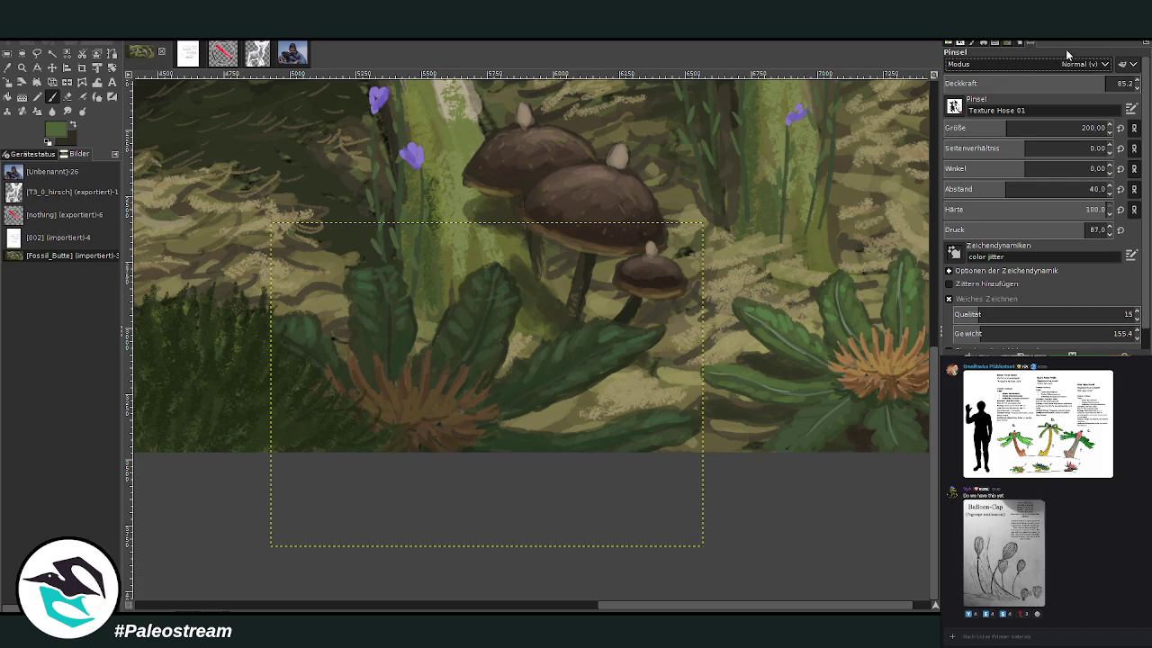
- Set the Paintbrush to Dodge mode with spacing 17 and opacity 26.2
{"action": "left_click", "coordinate": [1029, 128]}
{"action": "left_click", "coordinate": [1006, 83]}
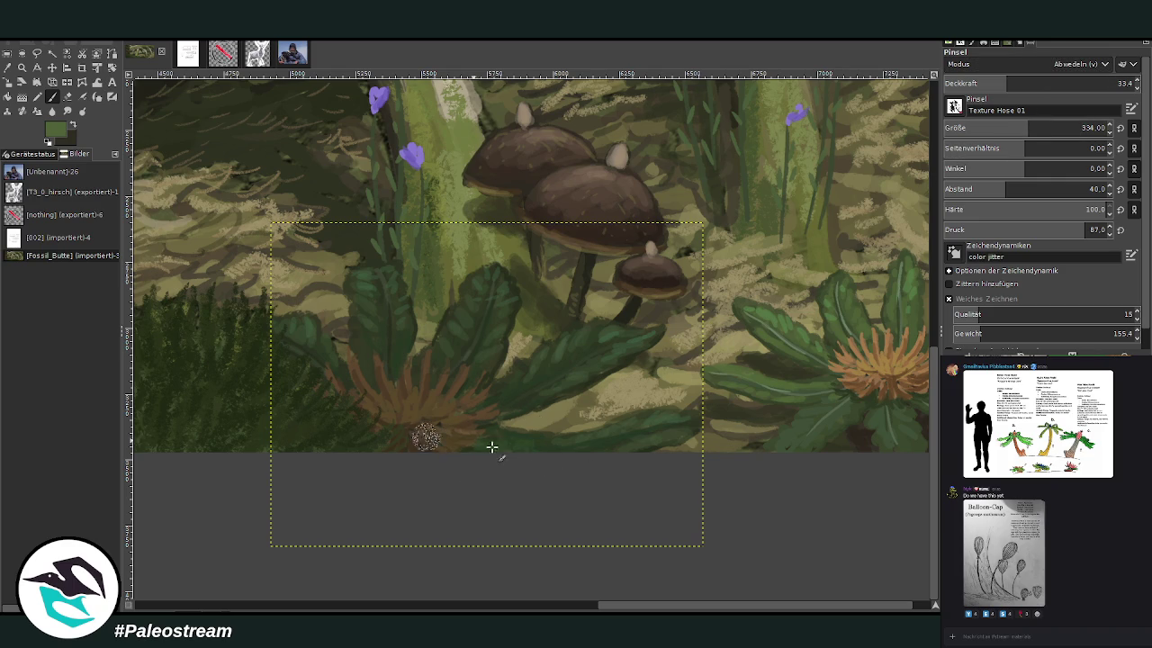
{"action": "left_click", "coordinate": [981, 188]}
{"action": "left_click", "coordinate": [993, 83]}
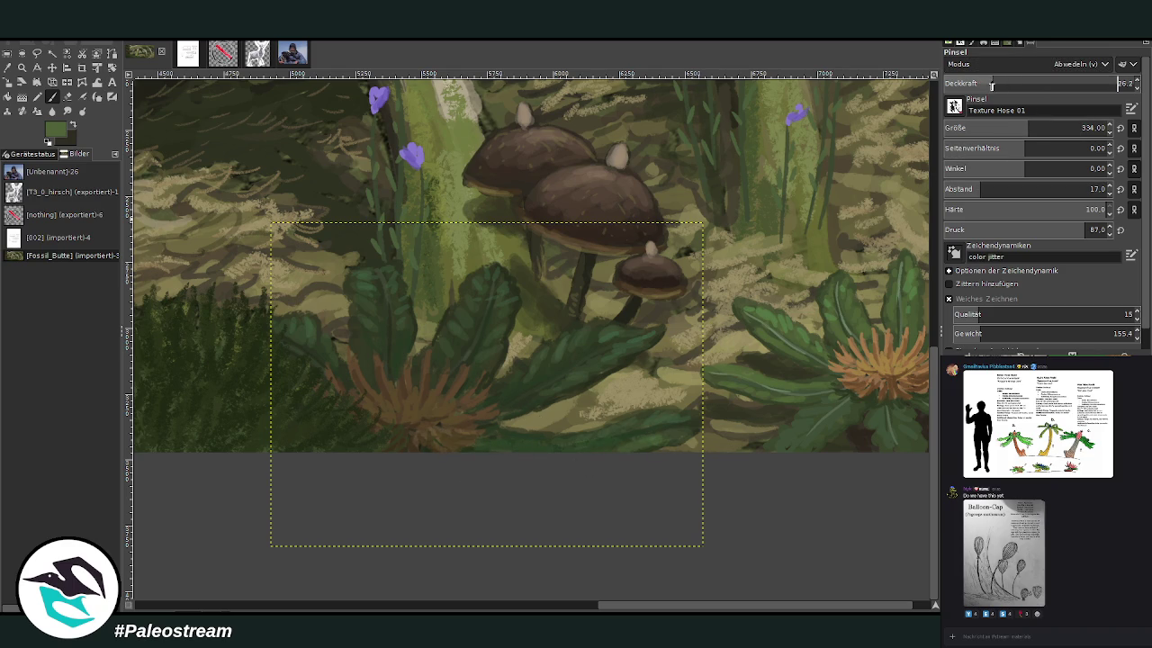
- Dodge the lower-left flower's centre to yellow at brush size 223, then sample an olive colour
{"action": "mouse_move", "coordinate": [443, 410]}
{"action": "left_mouse_down"}
{"action": "mouse_move", "coordinate": [301, 352]}
{"action": "mouse_move", "coordinate": [432, 454]}
{"action": "mouse_move", "coordinate": [428, 423]}
{"action": "mouse_move", "coordinate": [369, 405]}
{"action": "mouse_move", "coordinate": [484, 444]}
{"action": "left_mouse_up"}
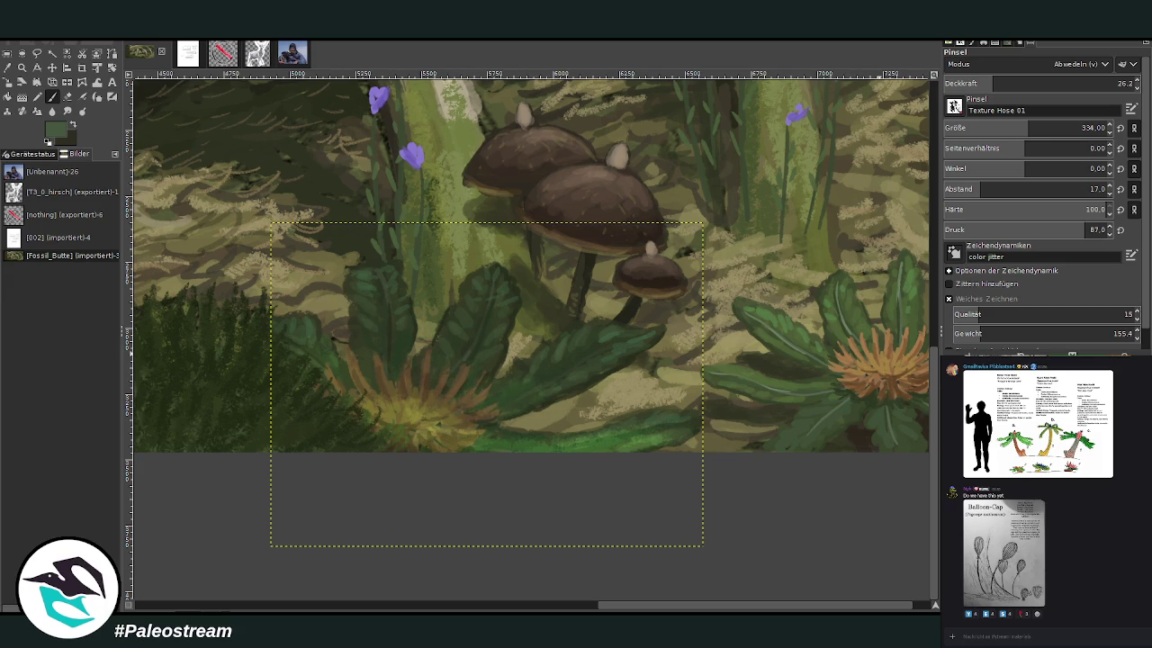
{"action": "mouse_move", "coordinate": [475, 417]}
{"action": "left_mouse_down"}
{"action": "mouse_move", "coordinate": [422, 421]}
{"action": "mouse_move", "coordinate": [437, 380]}
{"action": "left_mouse_up"}
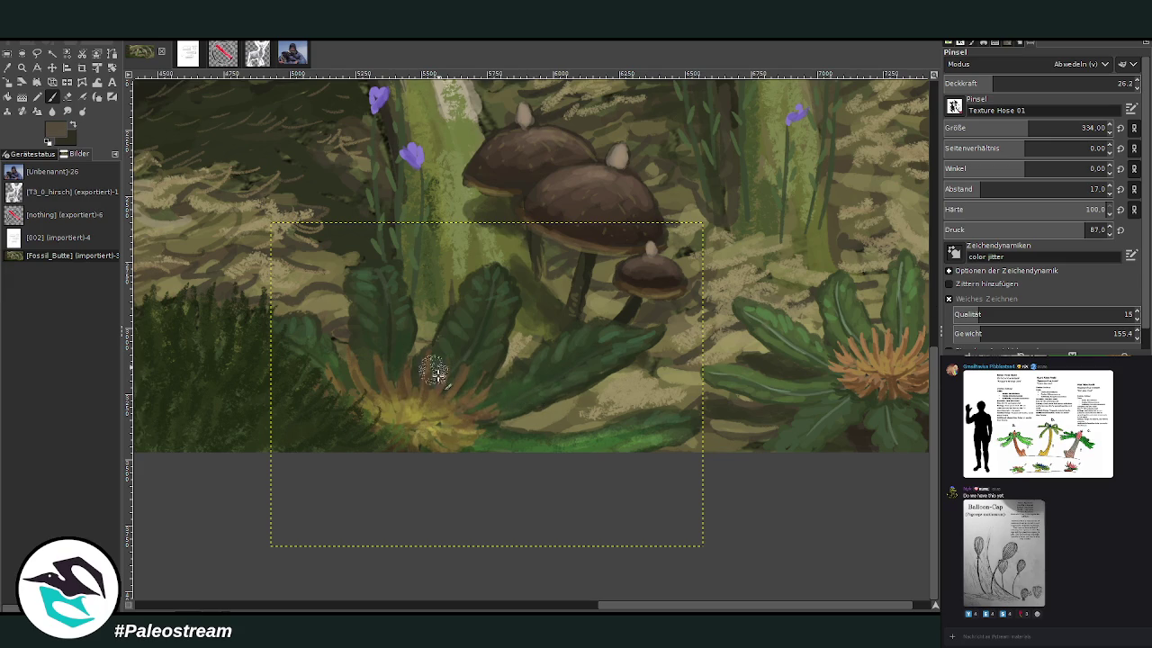
{"action": "left_click", "coordinate": [1010, 128]}
{"action": "mouse_move", "coordinate": [450, 420]}
{"action": "left_mouse_down"}
{"action": "mouse_move", "coordinate": [393, 431]}
{"action": "mouse_move", "coordinate": [447, 406]}
{"action": "mouse_move", "coordinate": [428, 387]}
{"action": "mouse_move", "coordinate": [469, 405]}
{"action": "mouse_move", "coordinate": [436, 400]}
{"action": "mouse_move", "coordinate": [404, 373]}
{"action": "mouse_move", "coordinate": [373, 390]}
{"action": "mouse_move", "coordinate": [333, 356]}
{"action": "left_mouse_up"}
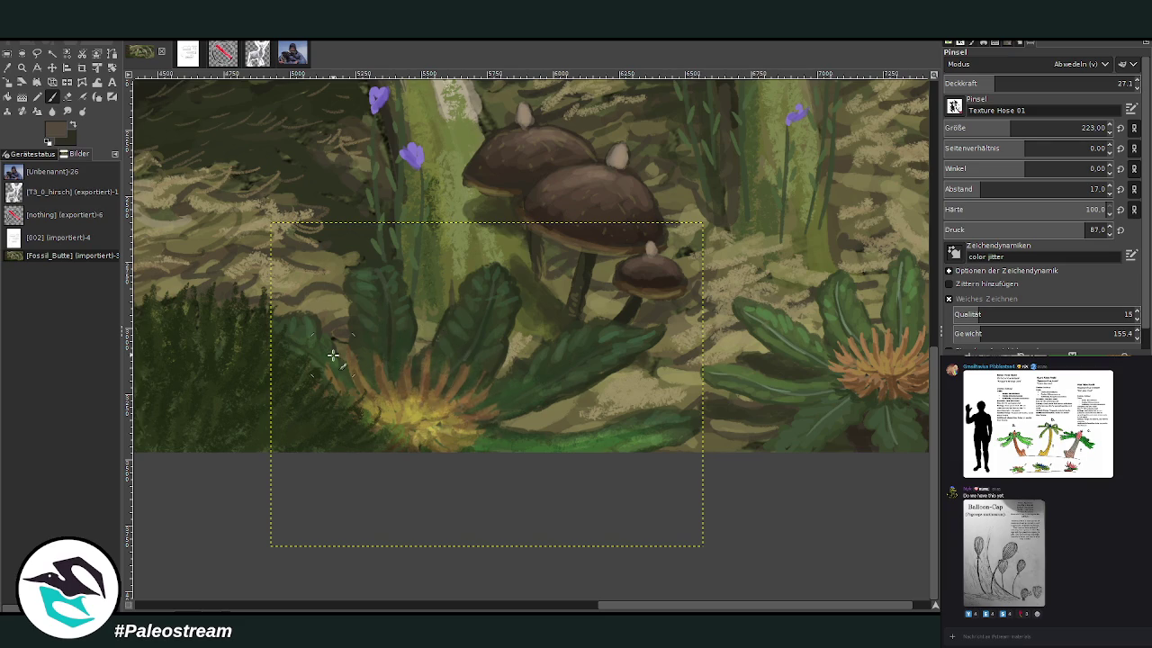
{"action": "scroll", "coordinate": [643, 609], "scroll_direction": "right", "scroll_amount": 1}
{"action": "key", "text": "o"}
{"action": "left_click", "coordinate": [425, 403]}
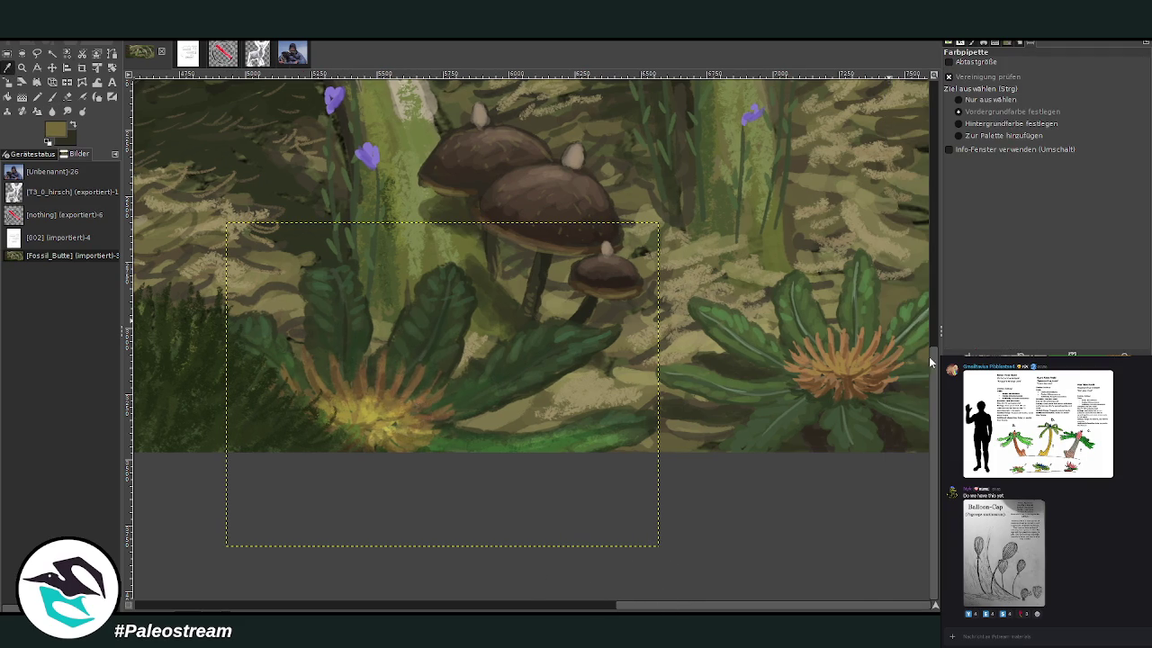
- Dab warm yellow-tan paint into the lower-left flower's centre with a size-85 brush
{"action": "key", "text": "p"}
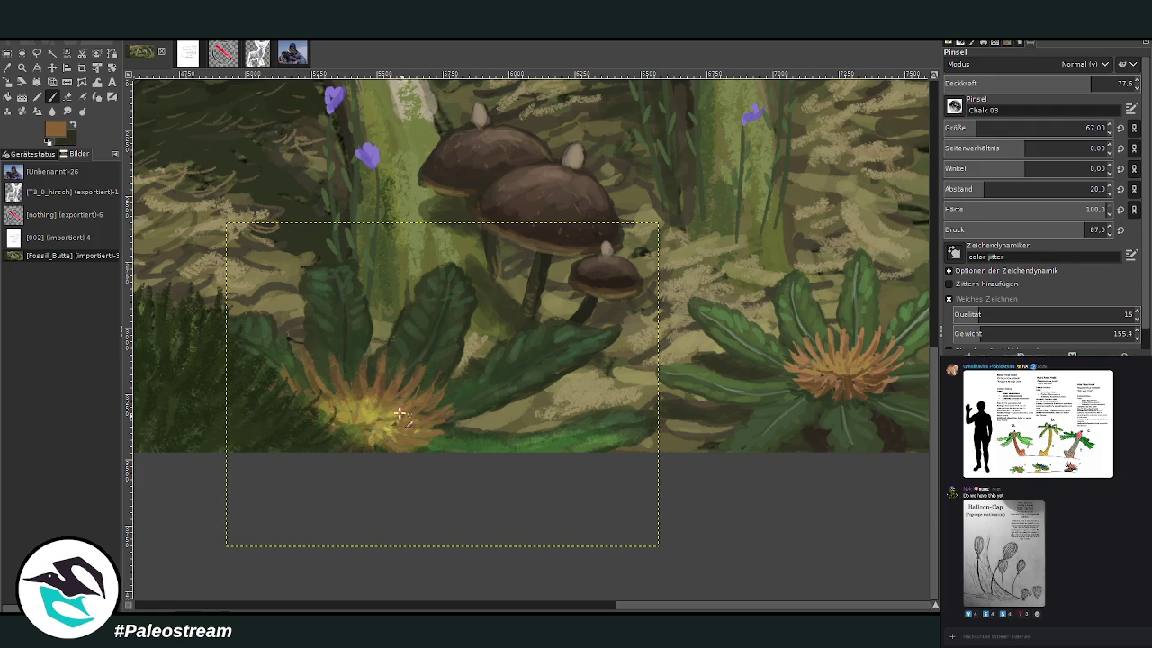
{"action": "key", "text": "bracketright"}
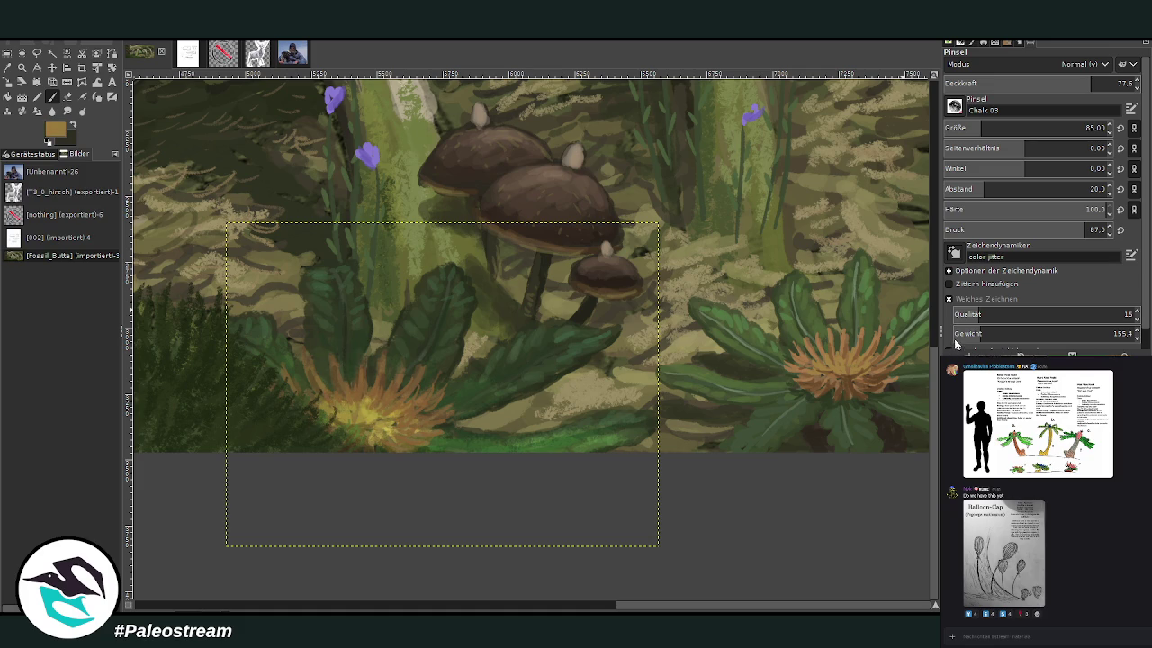
{"action": "left_click_drag", "start_coordinate": [378, 358], "coordinate": [366, 417]}
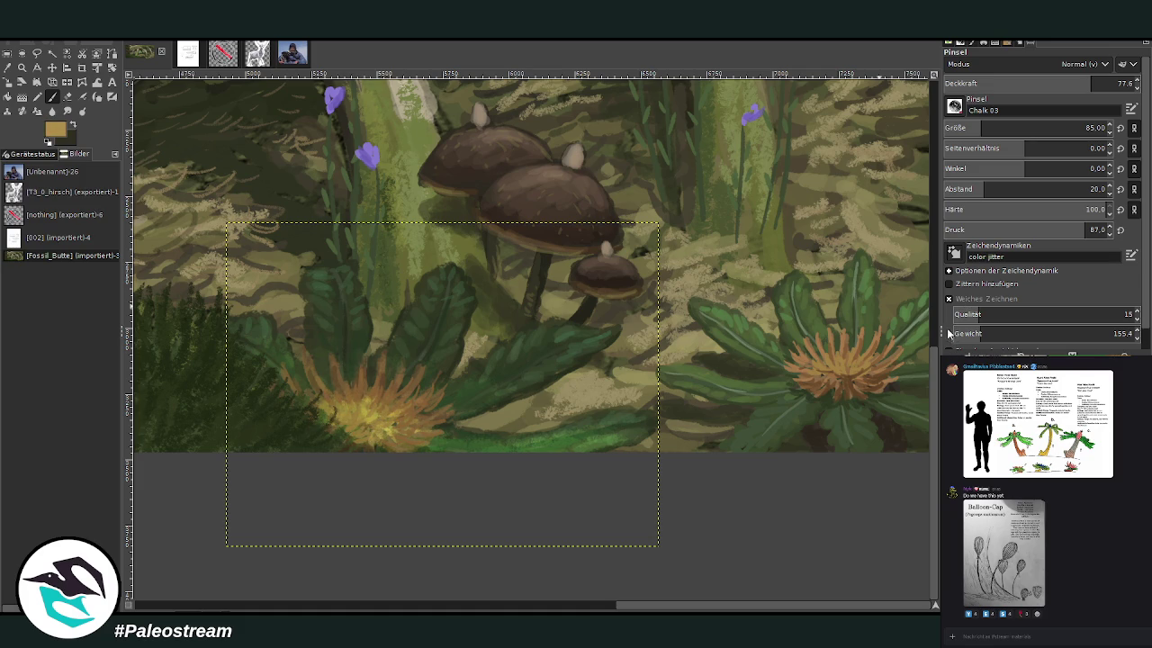
{"action": "mouse_move", "coordinate": [380, 419]}
{"action": "left_mouse_down"}
{"action": "mouse_move", "coordinate": [377, 407]}
{"action": "mouse_move", "coordinate": [398, 431]}
{"action": "mouse_move", "coordinate": [360, 406]}
{"action": "mouse_move", "coordinate": [352, 419]}
{"action": "mouse_move", "coordinate": [379, 397]}
{"action": "left_mouse_up"}
- Lower brush opacity to 50.5 and sample a green from the leaves
{"action": "left_click", "coordinate": [1037, 83]}
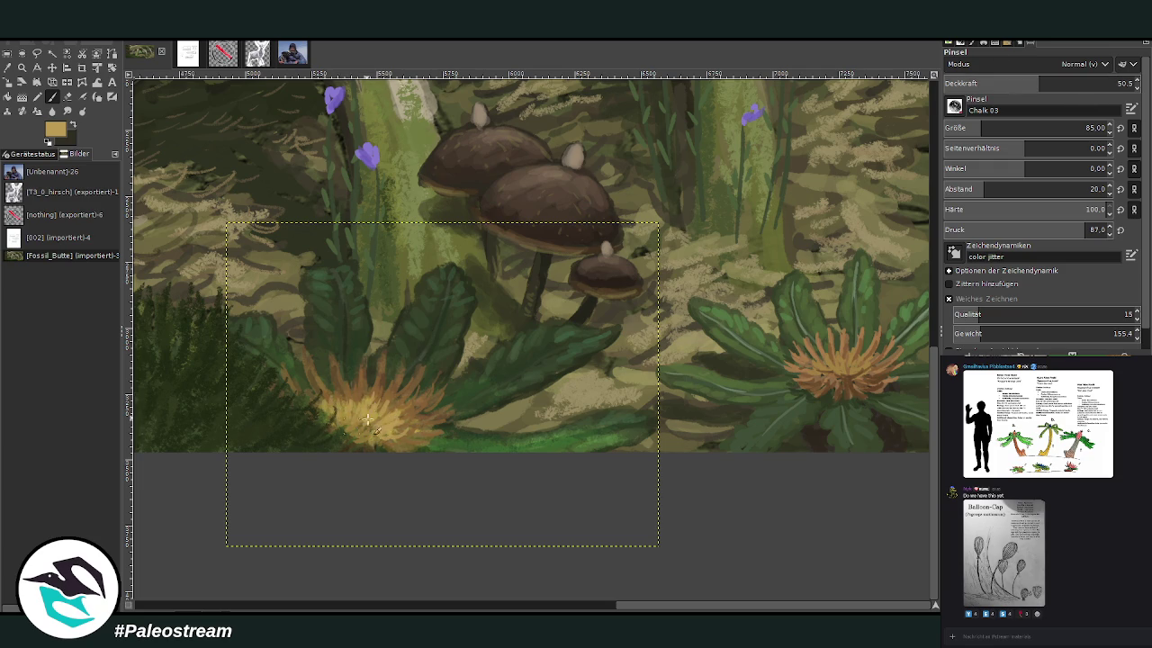
{"action": "key", "text": "o"}
{"action": "left_click", "coordinate": [792, 321]}
- Paint green along the bottom-edge grass at size 82 and opacity 62.5, then set size 116, opacity 48.9
{"action": "key", "text": "p"}
{"action": "left_click", "coordinate": [988, 128]}
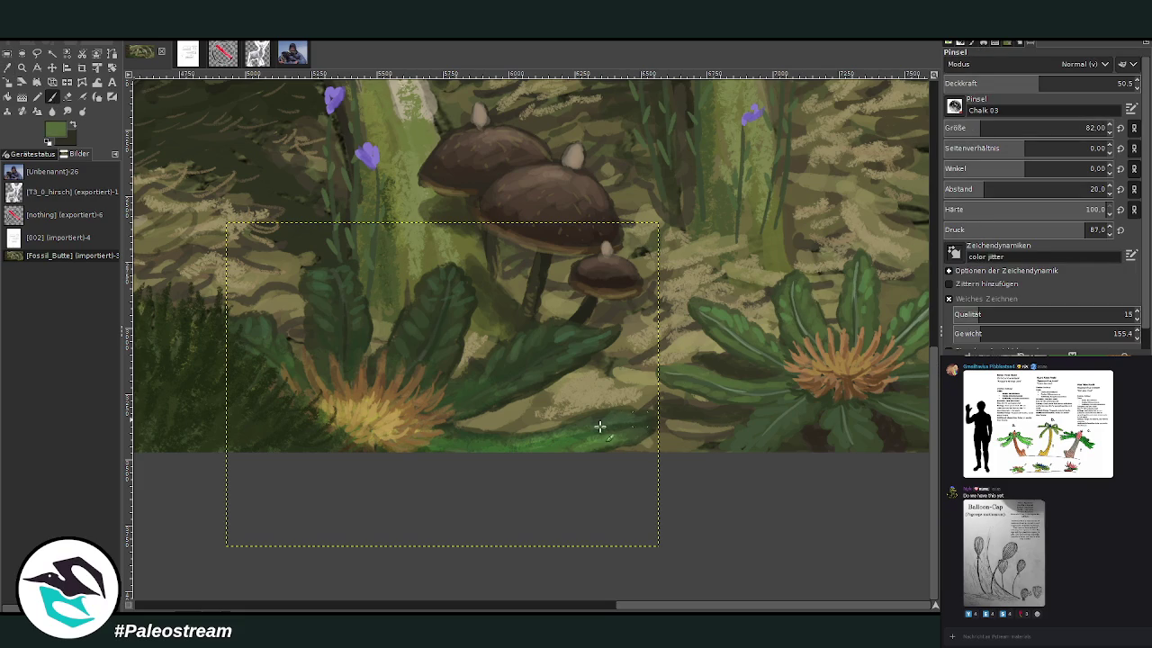
{"action": "left_click_drag", "start_coordinate": [1042, 88], "coordinate": [1062, 84]}
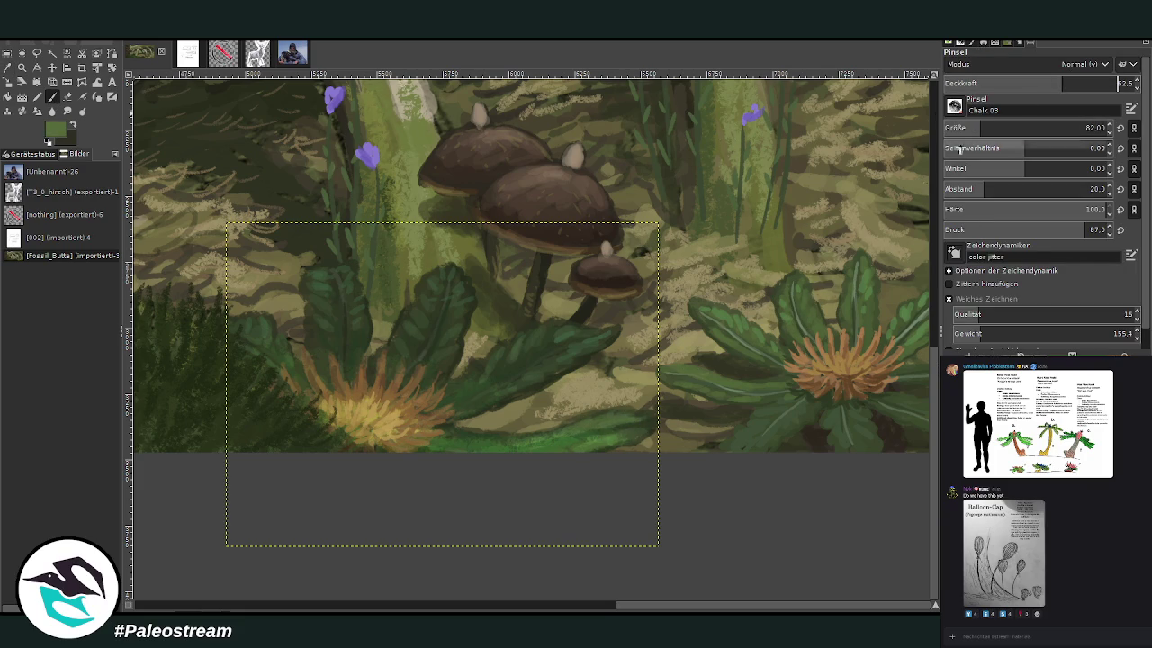
{"action": "left_click_drag", "start_coordinate": [629, 433], "coordinate": [461, 442]}
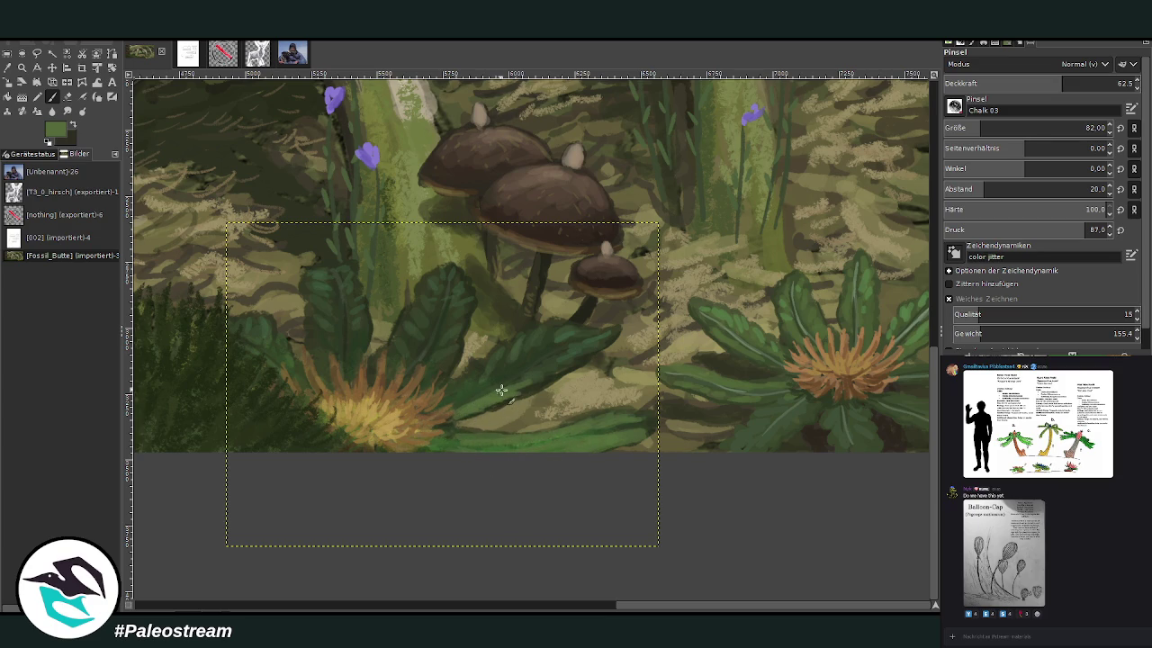
{"action": "left_click", "coordinate": [1081, 125]}
{"action": "left_click", "coordinate": [1039, 82]}
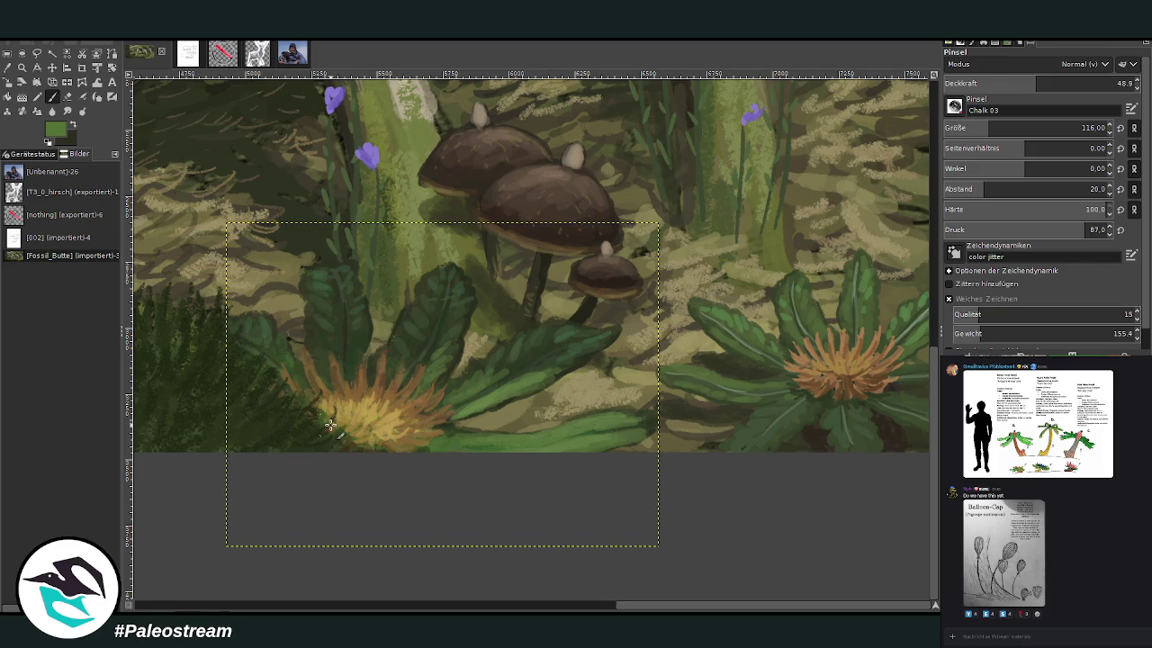
- Sample a darker leaf green and set the brush to opacity 71 and size 69
{"action": "key", "text": "o"}
{"action": "left_click", "coordinate": [526, 348]}
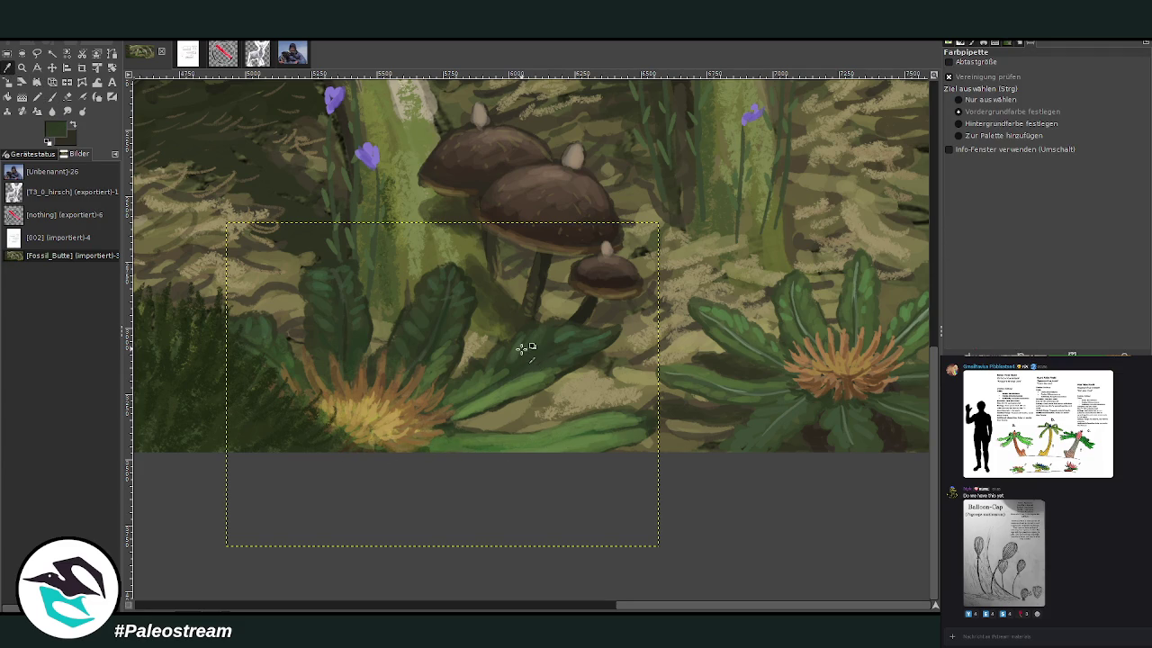
{"action": "key", "text": "p"}
{"action": "left_click", "coordinate": [1079, 82]}
{"action": "left_click", "coordinate": [1085, 127]}
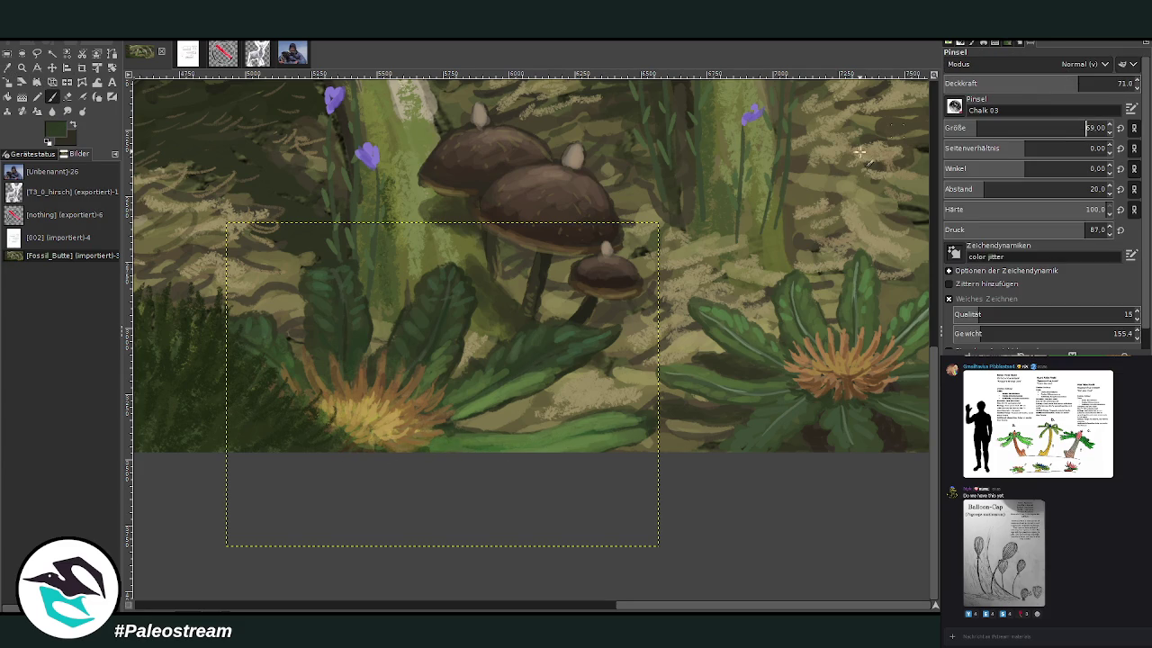
{"action": "key", "text": "Page_Up"}
{"action": "scroll", "coordinate": [1147, 538], "scroll_direction": "down", "scroll_amount": 5}
{"action": "left_click_drag", "start_coordinate": [1074, 500], "coordinate": [978, 498]}
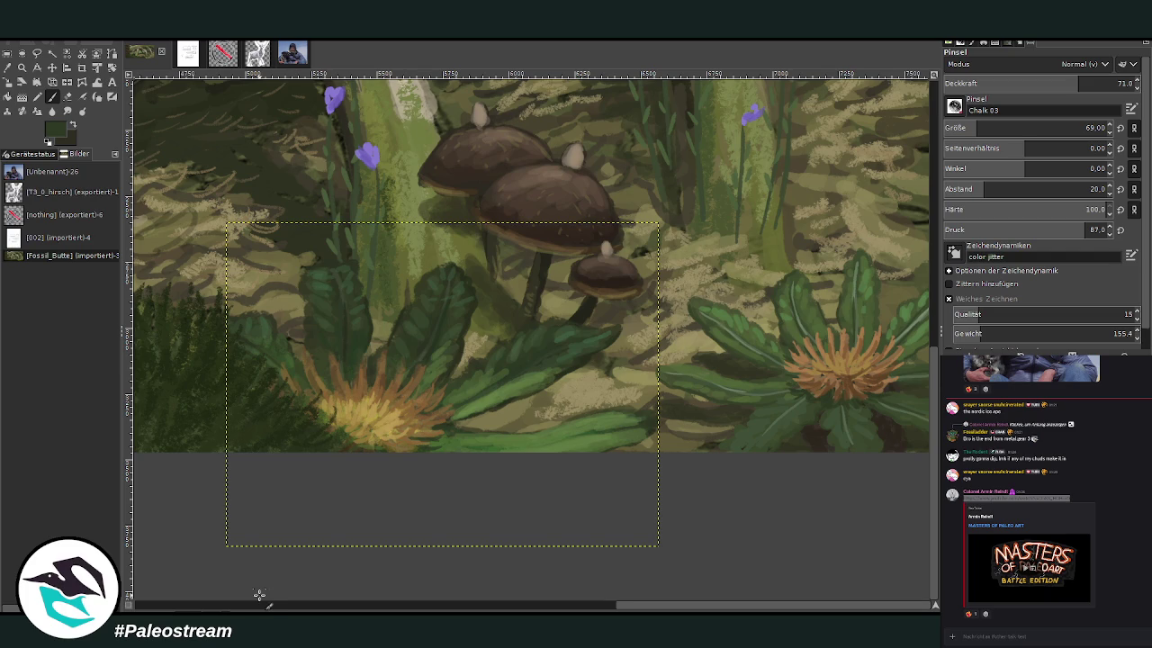
- Check the lower-right mushrooms close up, then switch to the full-size layer and fit the painting to the view
{"action": "key", "text": "minus"}
{"action": "key", "text": "minus"}
{"action": "key", "text": "minus"}
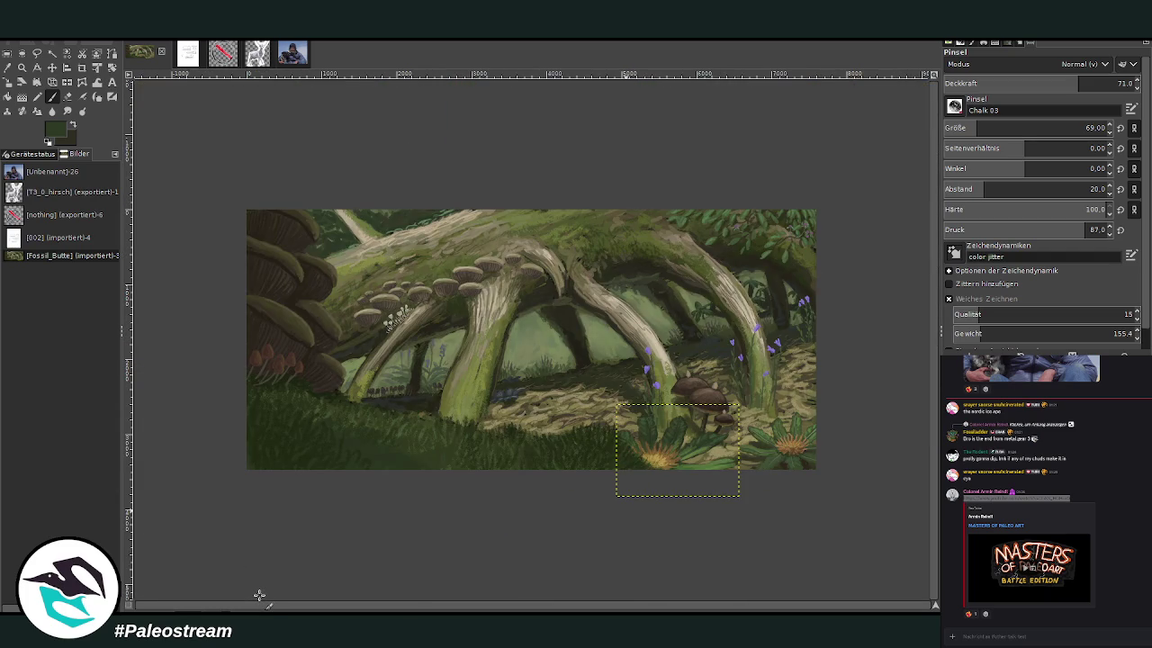
{"action": "left_click", "coordinate": [21, 67]}
{"action": "left_click_drag", "start_coordinate": [608, 333], "coordinate": [729, 509]}
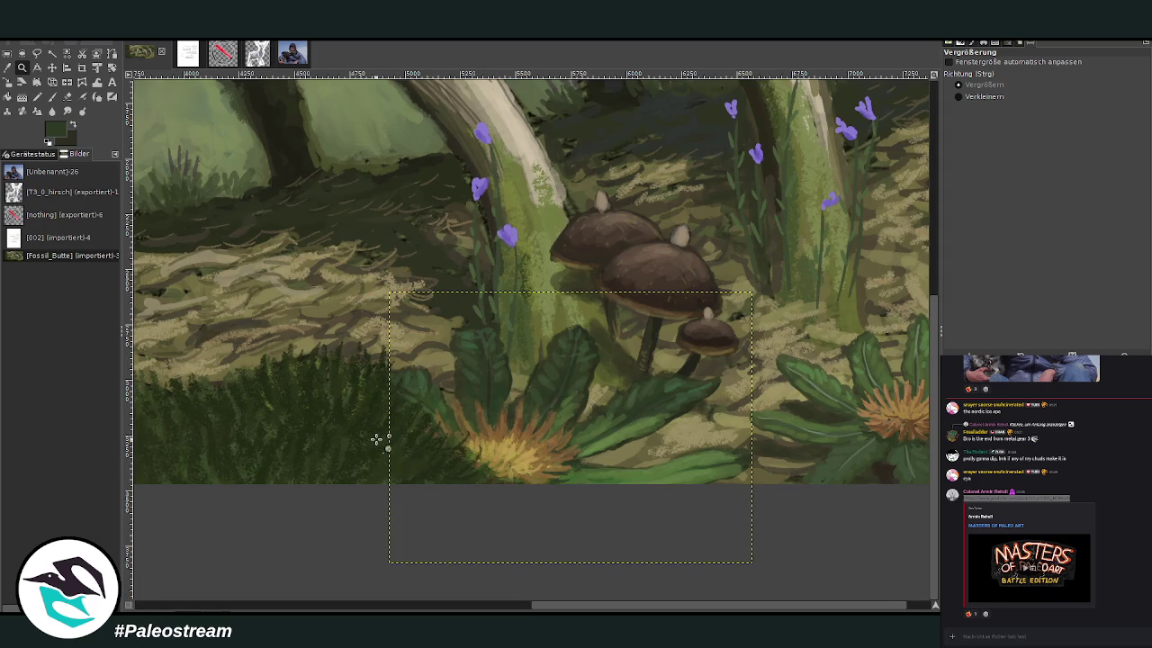
{"action": "key", "text": "minus"}
{"action": "key", "text": "minus"}
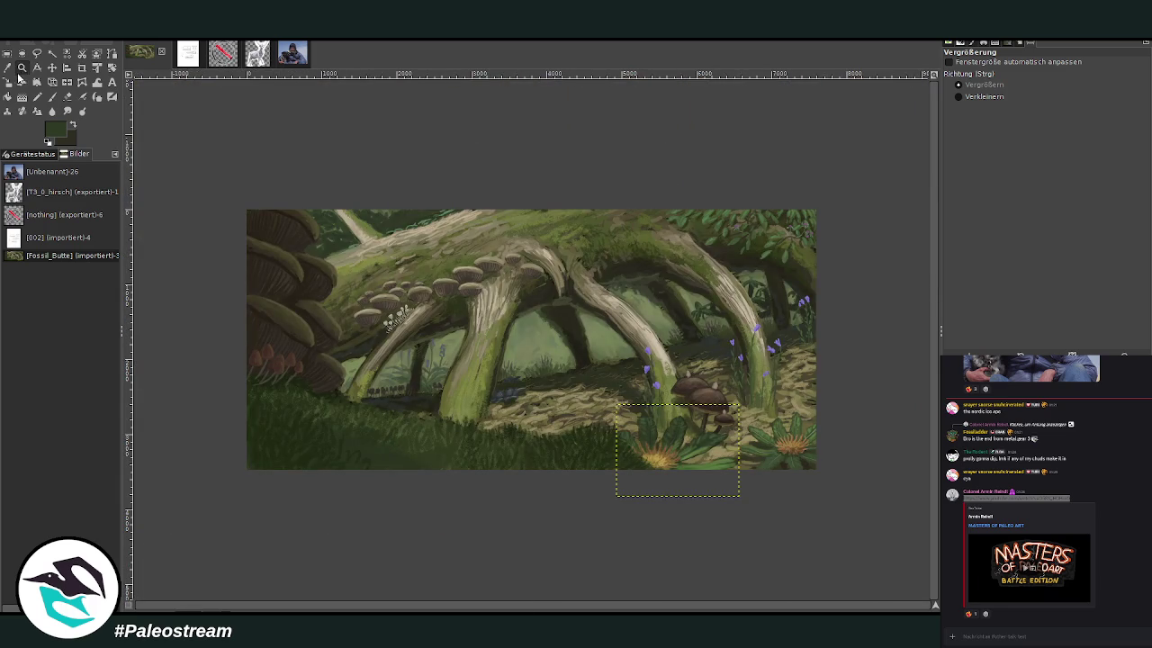
{"action": "left_click_drag", "start_coordinate": [232, 190], "coordinate": [819, 468]}
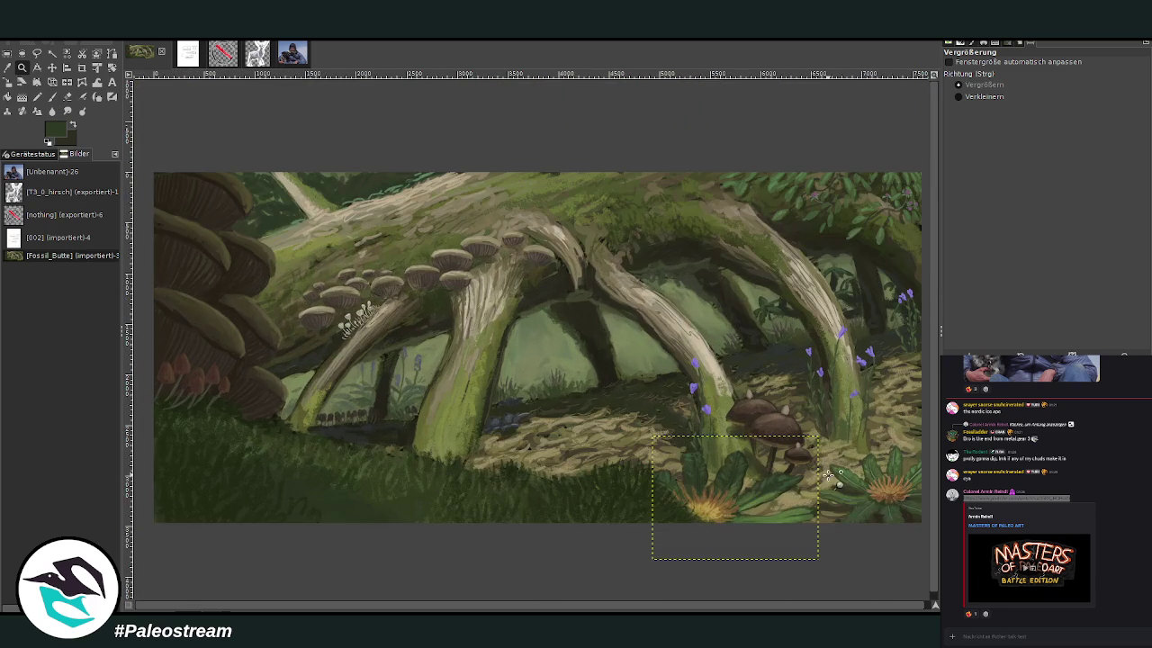
{"action": "key", "text": "ctrl+a"}
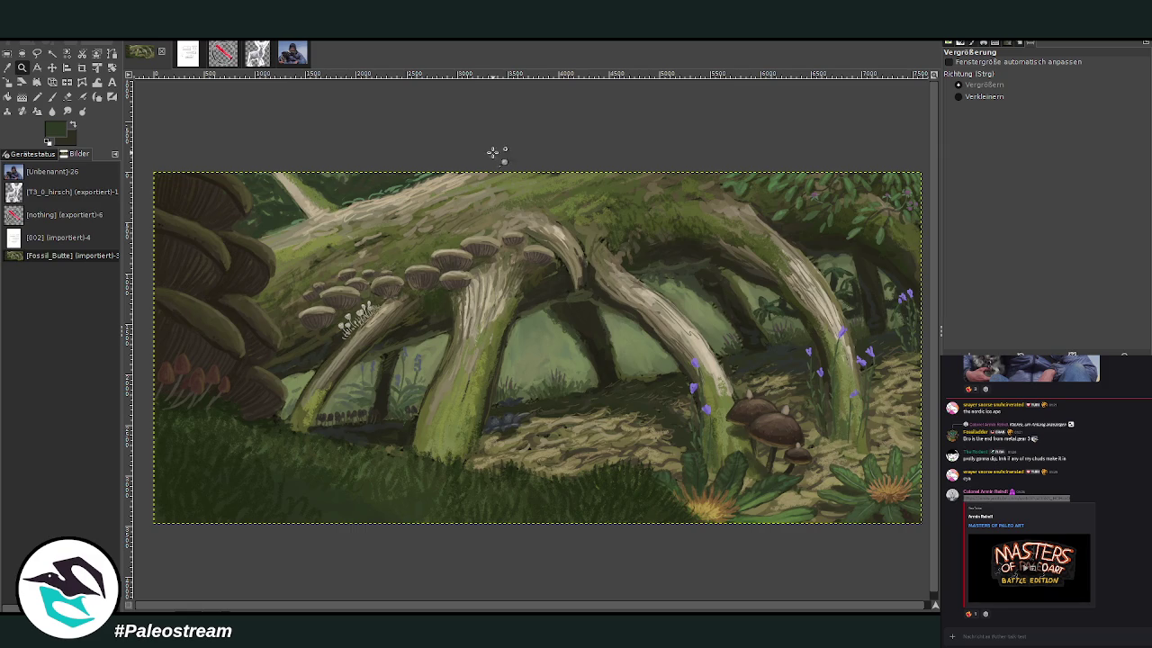
{"action": "left_click", "coordinate": [815, 509]}
{"action": "left_click", "coordinate": [8, 67]}
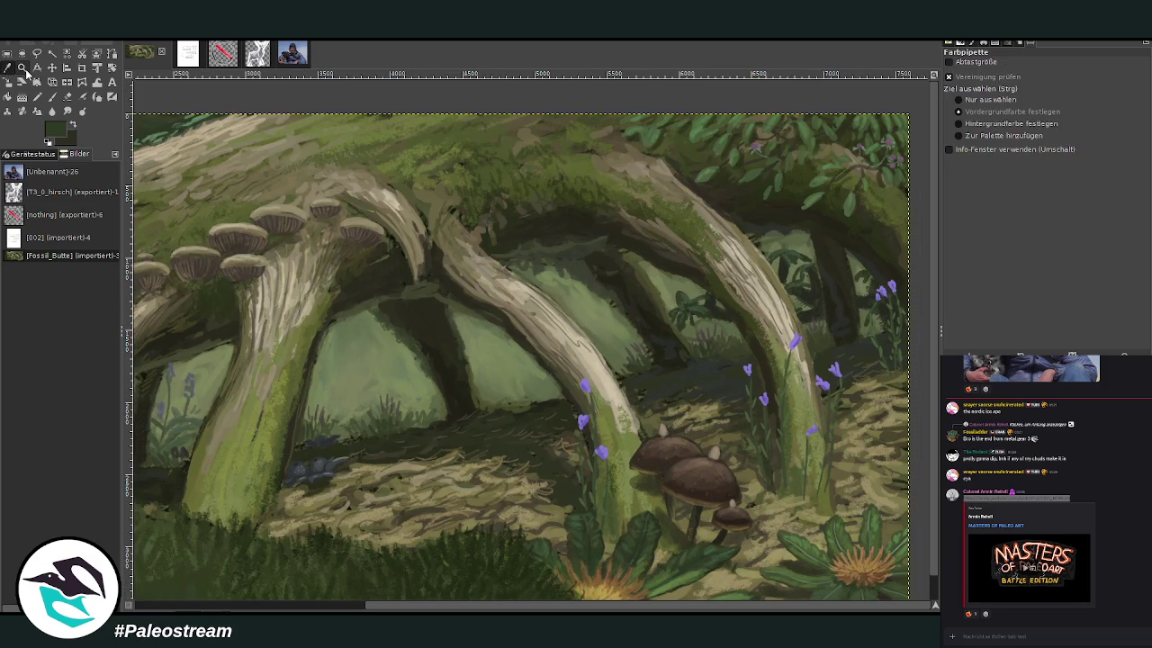
- Set the Paintbrush opacity to 43.8 and zoom out to see the whole painting
{"action": "key", "text": "p"}
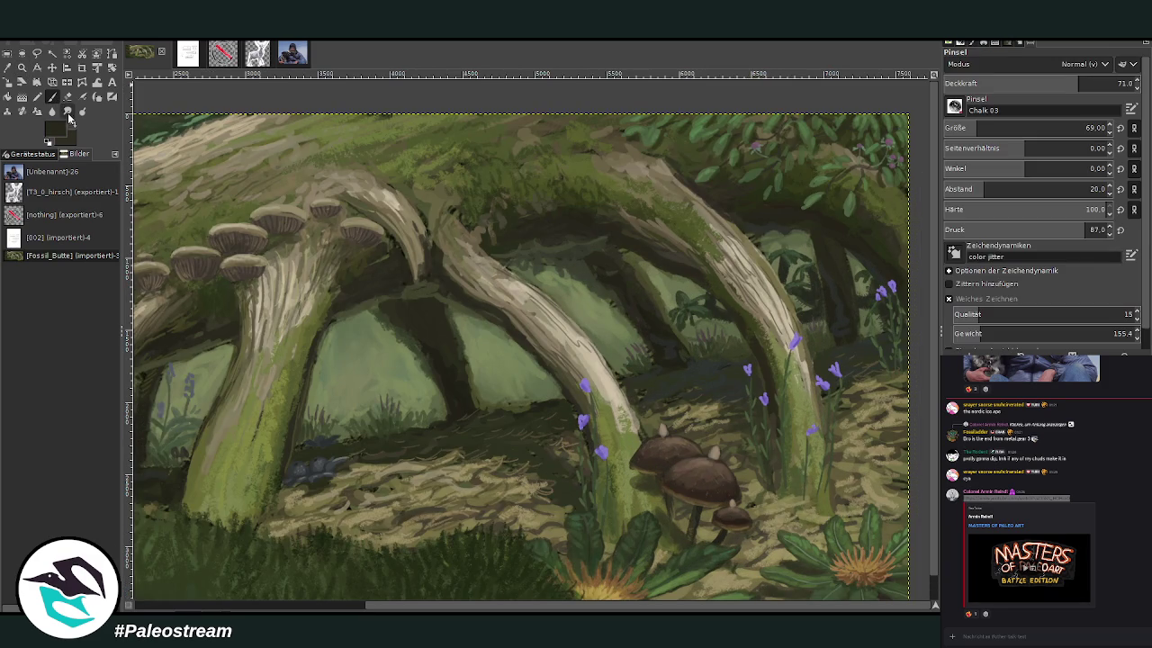
{"action": "left_click", "coordinate": [1118, 82]}
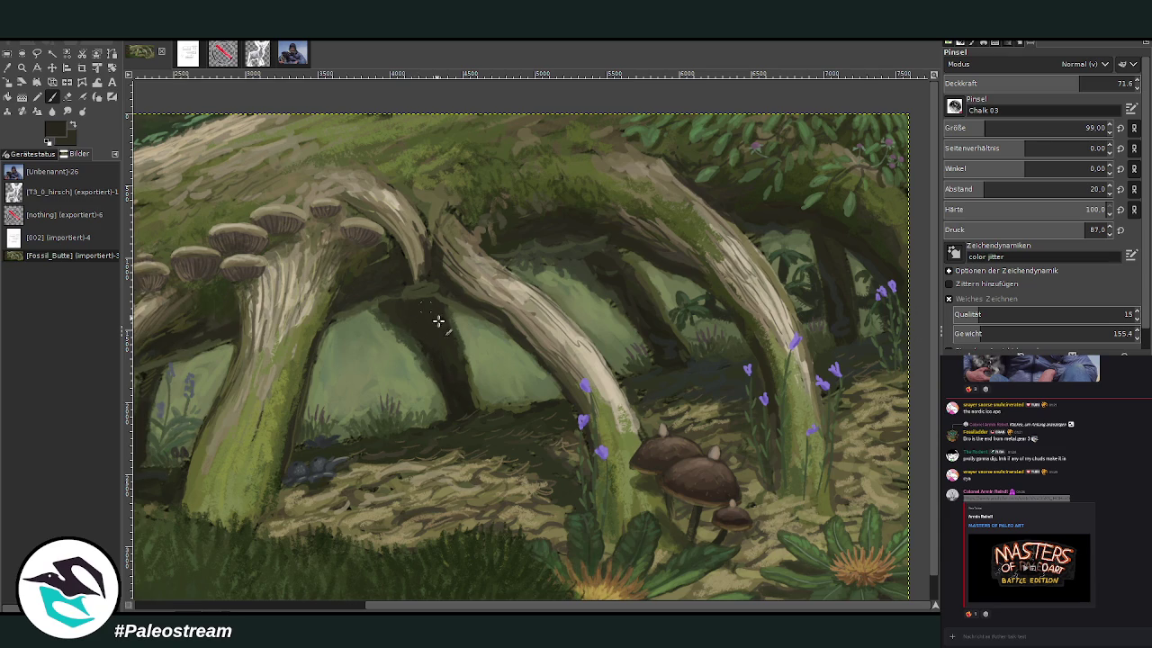
{"action": "scroll", "coordinate": [517, 333], "scroll_direction": "left", "scroll_amount": 5}
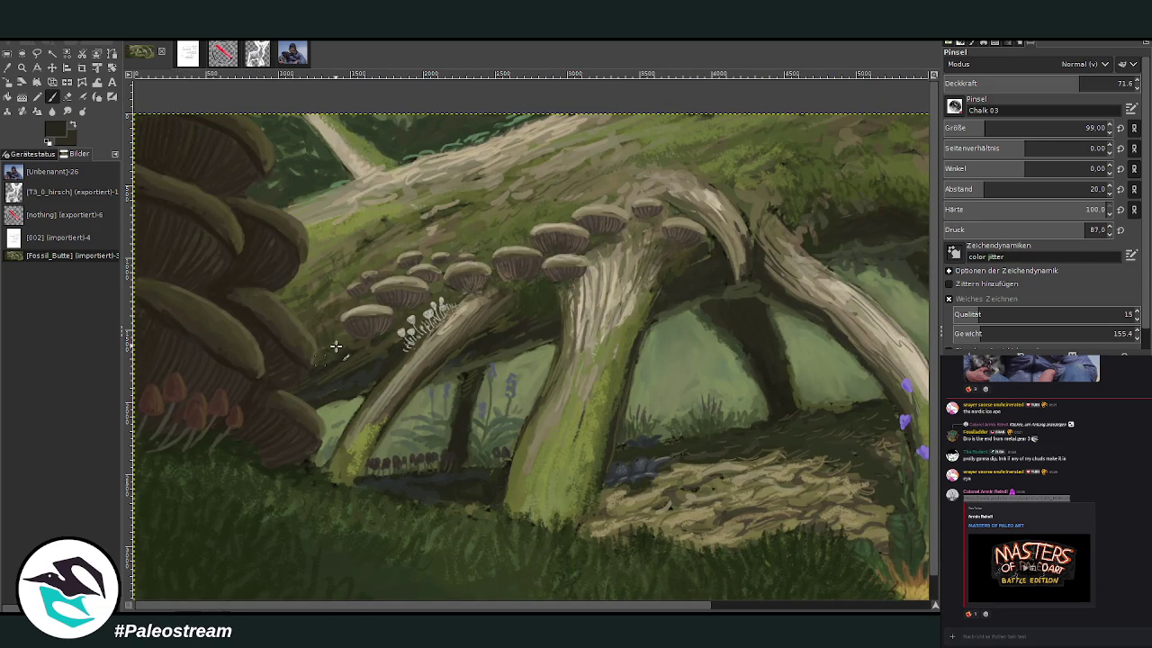
{"action": "left_click", "coordinate": [1028, 83]}
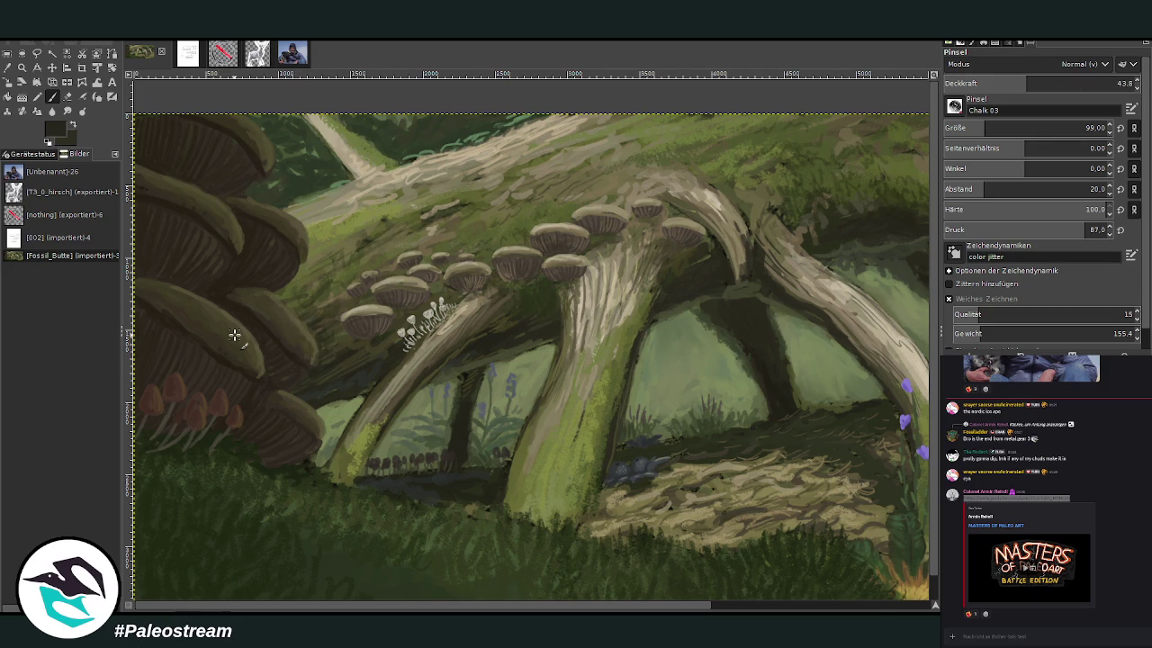
{"action": "key", "text": "minus"}
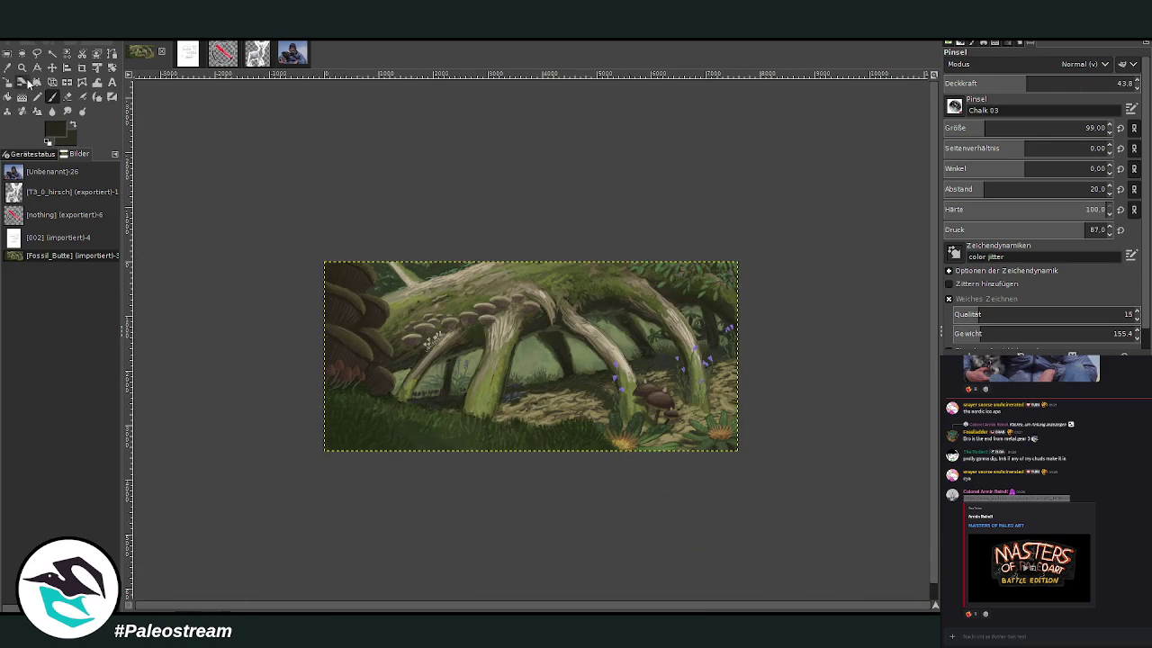
- Zoom in on the upper-left mushroom-covered log area
{"action": "key", "text": "z"}
{"action": "left_click_drag", "start_coordinate": [274, 231], "coordinate": [774, 467]}
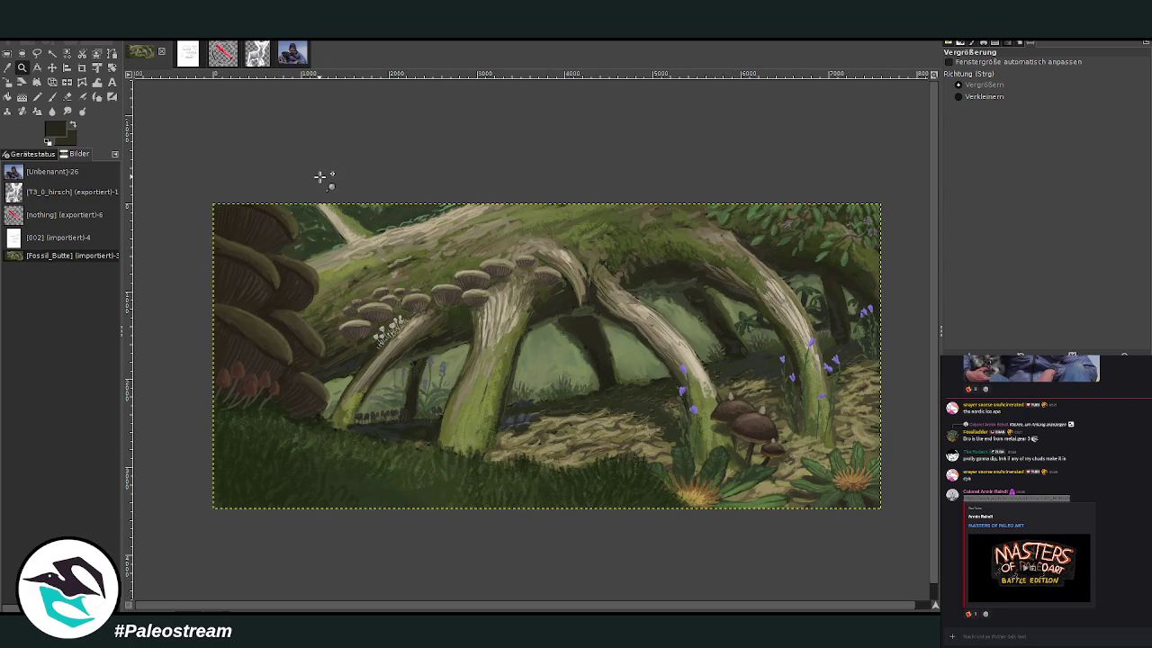
{"action": "left_click_drag", "start_coordinate": [259, 151], "coordinate": [682, 430]}
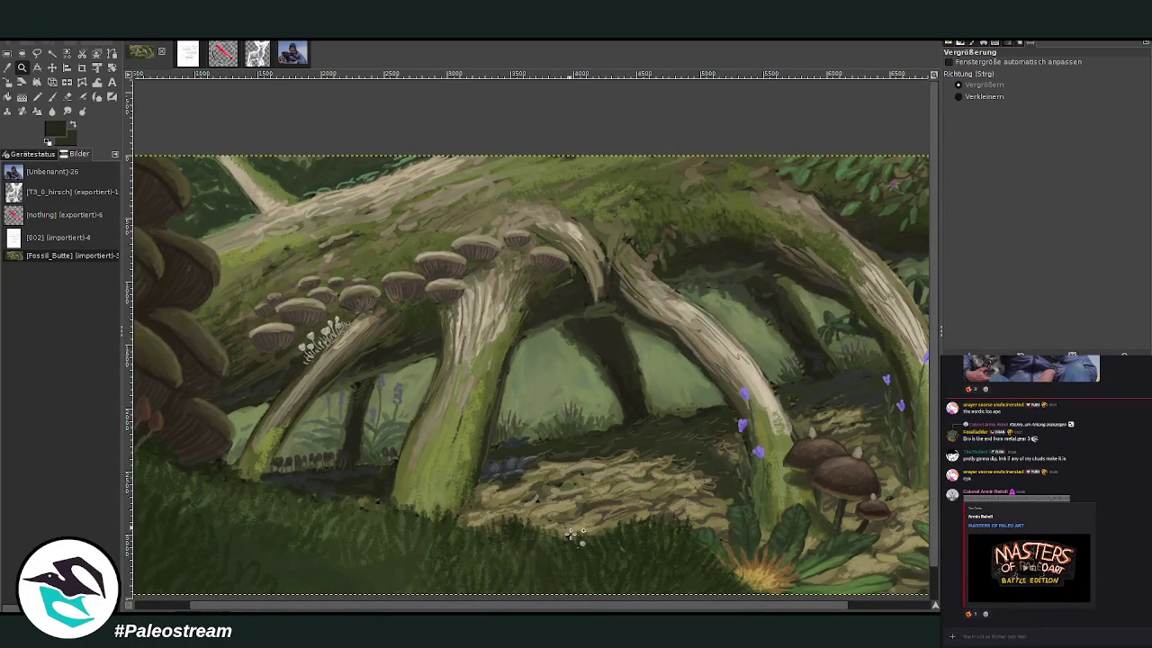
{"action": "scroll", "coordinate": [576, 608], "scroll_direction": "left", "scroll_amount": 1}
{"action": "scroll", "coordinate": [626, 607], "scroll_direction": "left", "scroll_amount": 1}
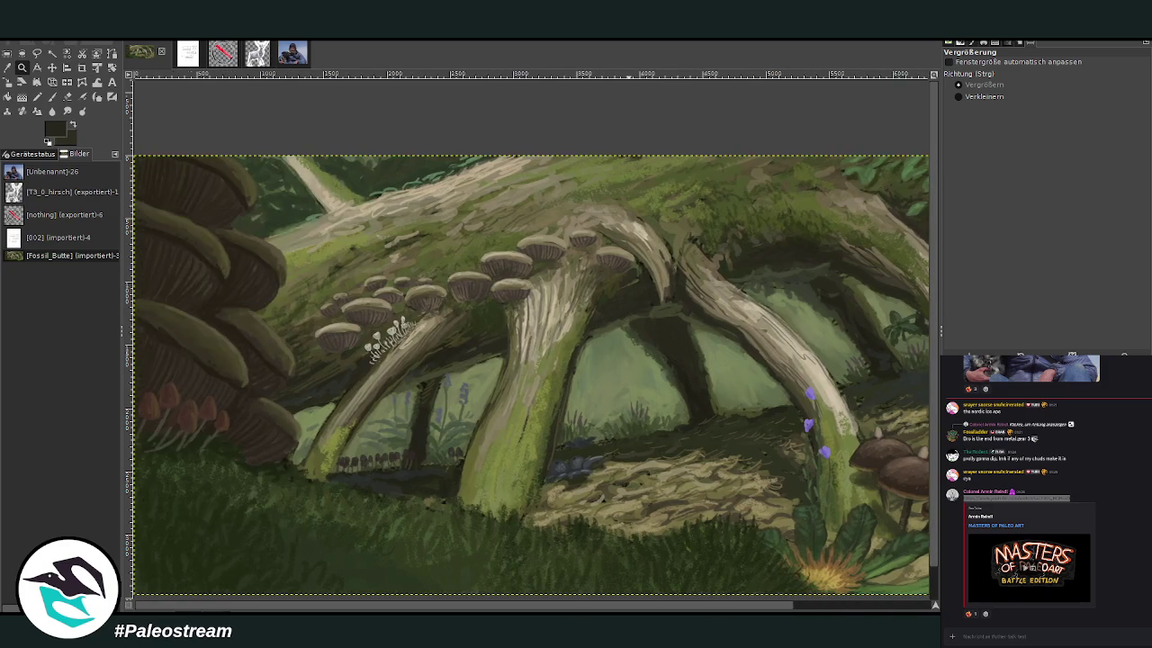
{"action": "key", "text": "minus"}
{"action": "key", "text": "o"}
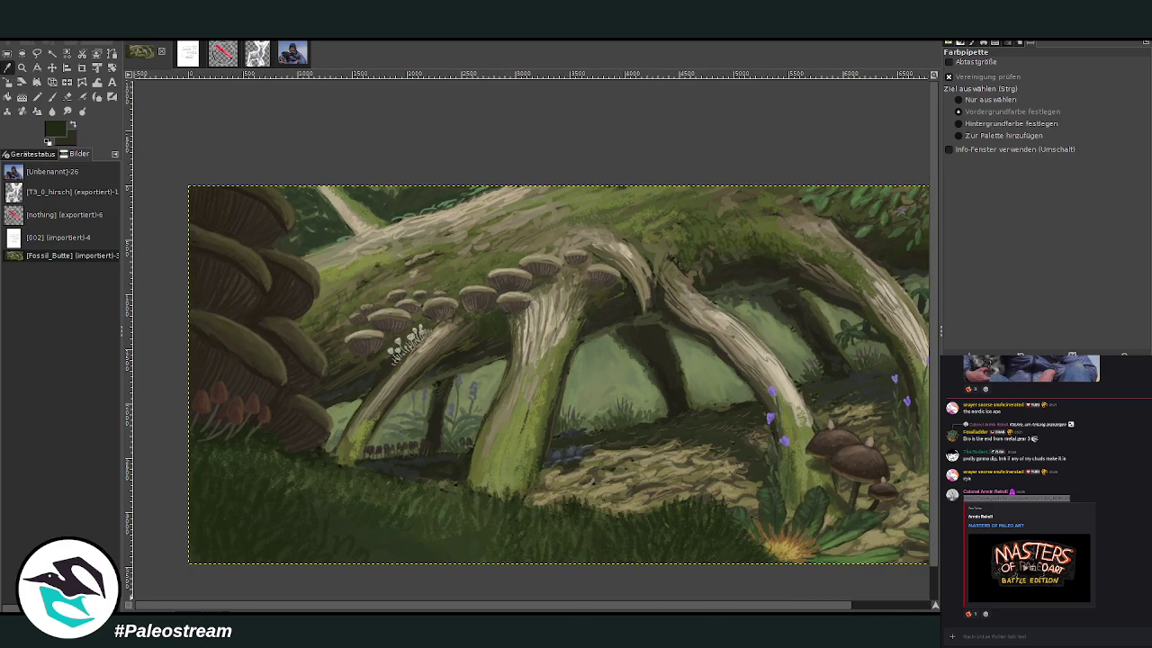
- Paint a dark green stroke along the log edge with brush size 103 and opacity 79.2
{"action": "left_click", "coordinate": [53, 96]}
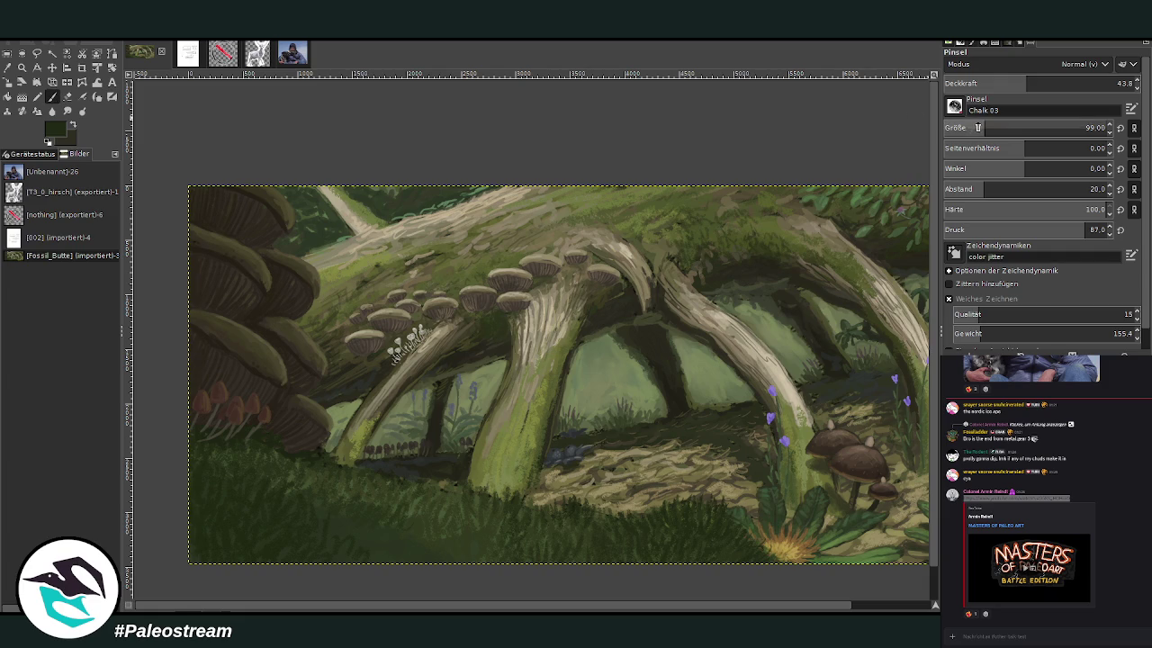
{"action": "left_click_drag", "start_coordinate": [1035, 83], "coordinate": [1074, 84]}
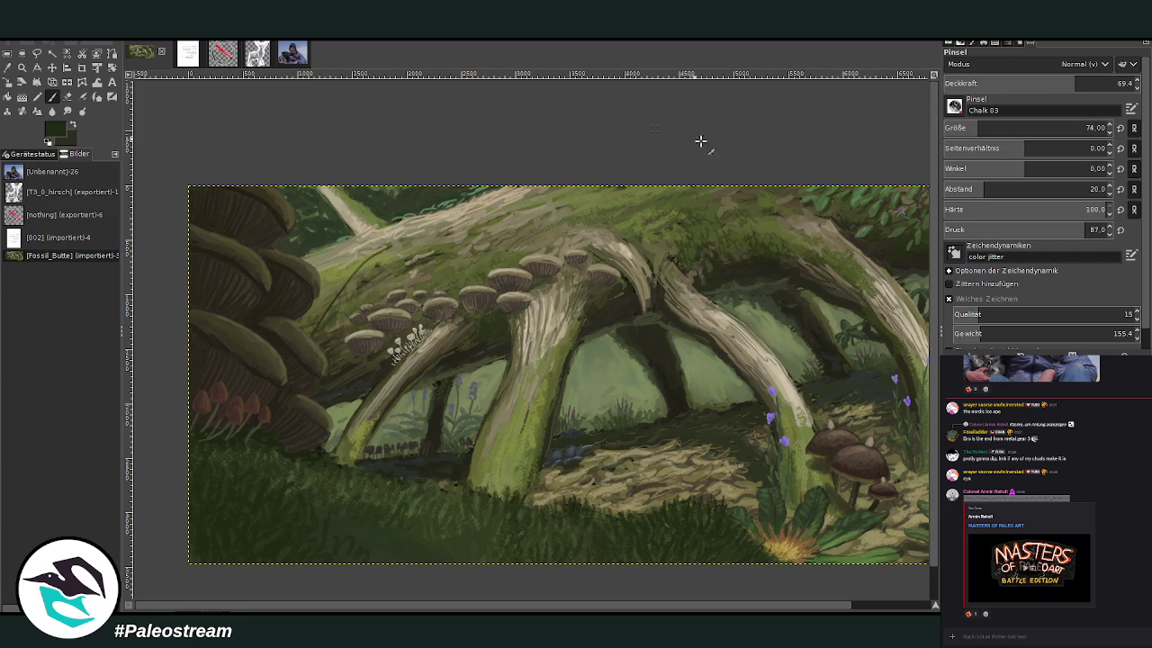
{"action": "left_click_drag", "start_coordinate": [979, 128], "coordinate": [989, 128]}
{"action": "left_click", "coordinate": [1093, 83]}
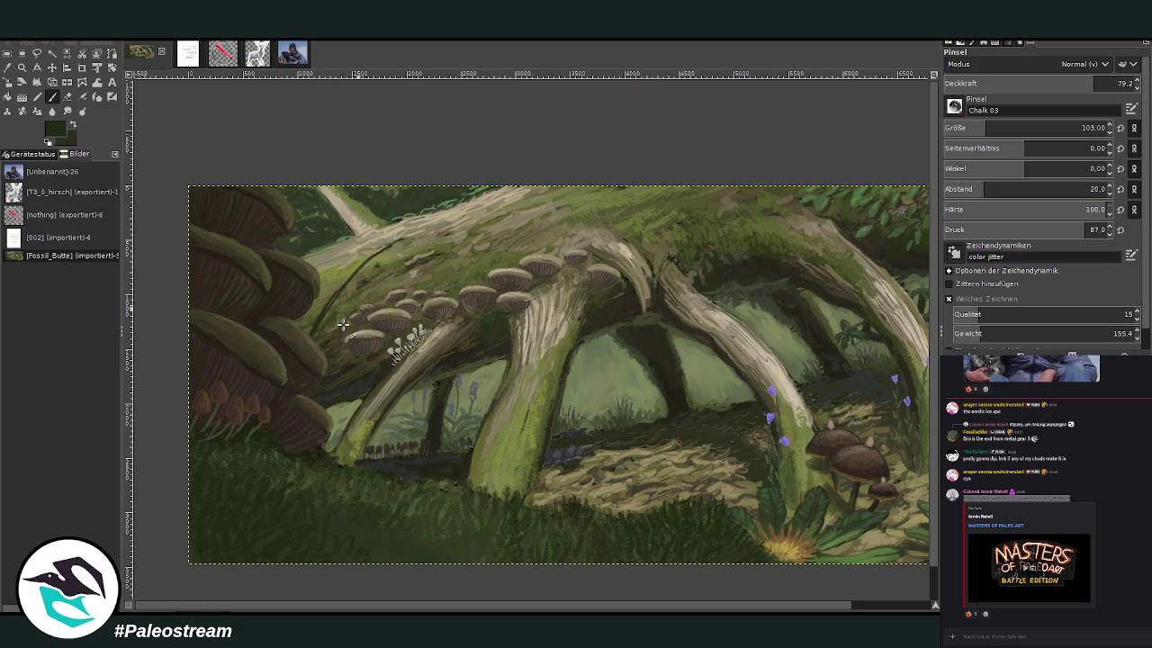
{"action": "left_click_drag", "start_coordinate": [297, 341], "coordinate": [334, 285]}
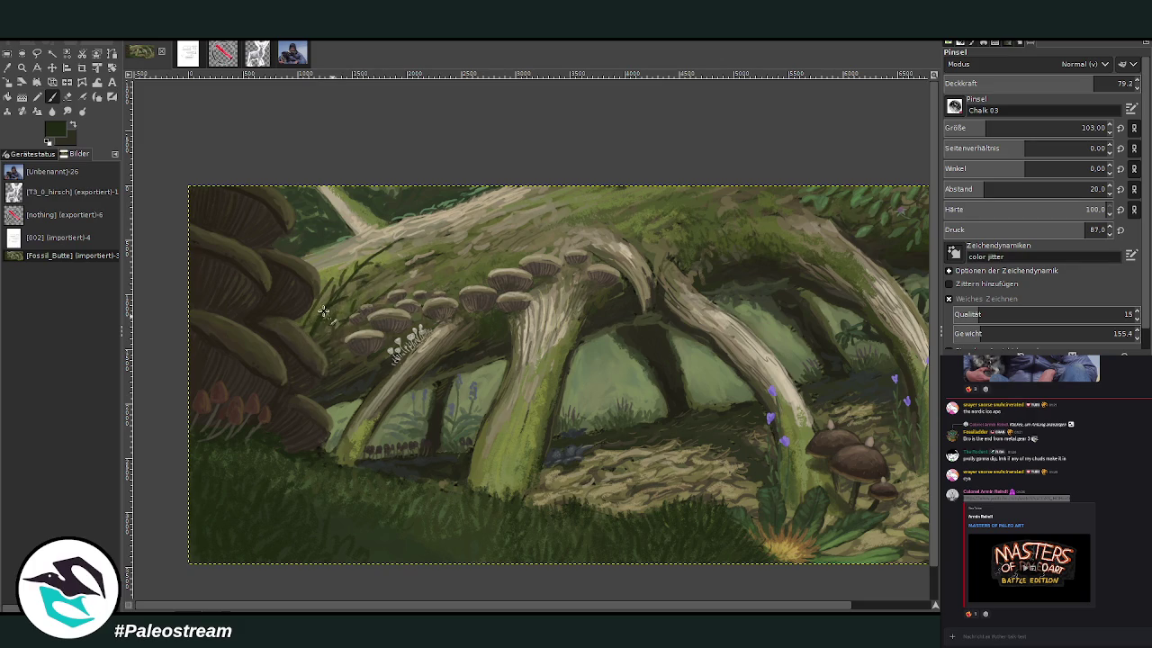
{"action": "scroll", "coordinate": [531, 374], "scroll_direction": "right", "scroll_amount": 2}
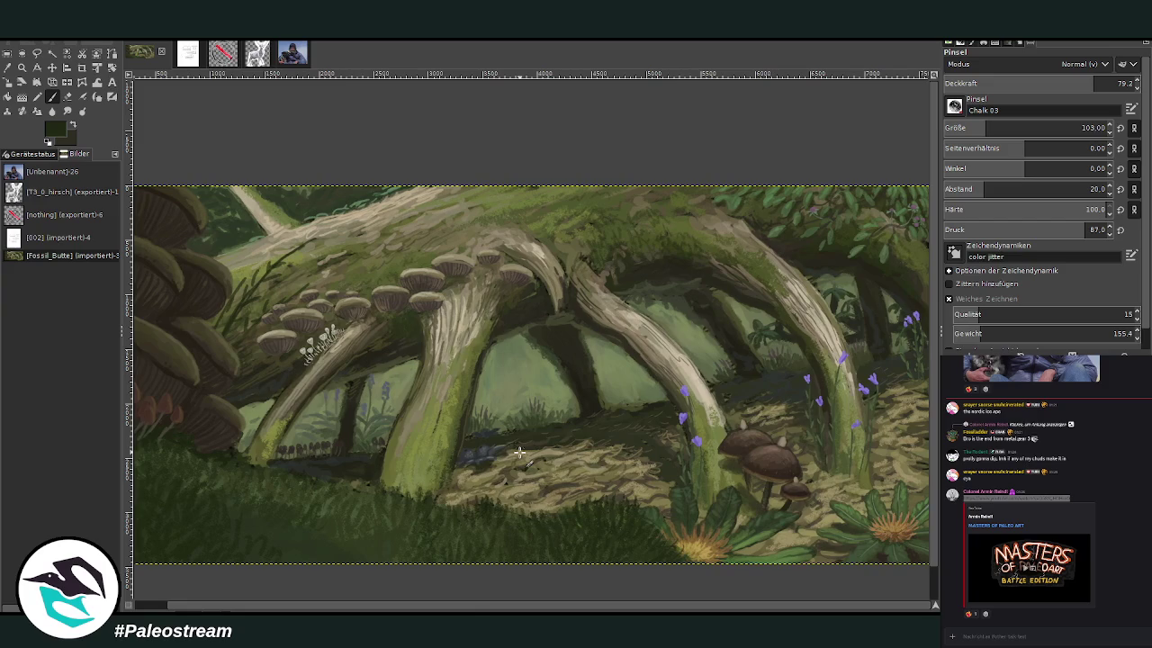
{"action": "left_click", "coordinate": [8, 67]}
- Sample the existing flowers' purple and dab small purple flowers on the log at 86.8 opacity
{"action": "left_click", "coordinate": [821, 399]}
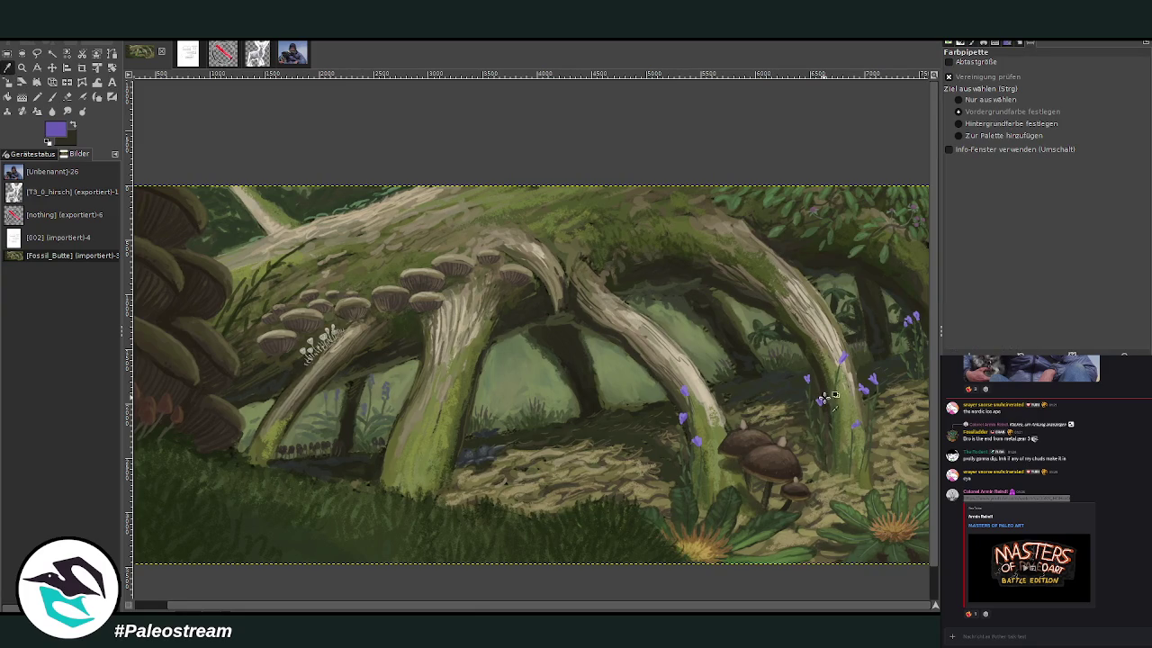
{"action": "key", "text": "p"}
{"action": "left_click", "coordinate": [1099, 85]}
{"action": "left_click_drag", "start_coordinate": [318, 238], "coordinate": [322, 290]}
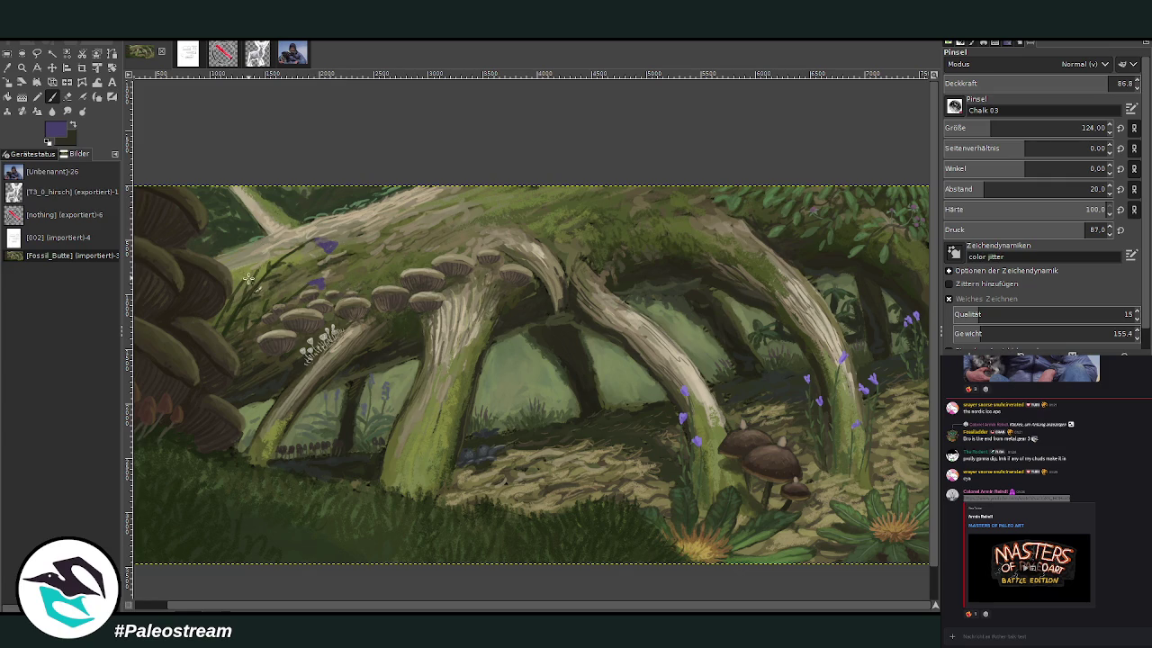
{"action": "left_click_drag", "start_coordinate": [258, 282], "coordinate": [259, 286]}
{"action": "left_click", "coordinate": [66, 96]}
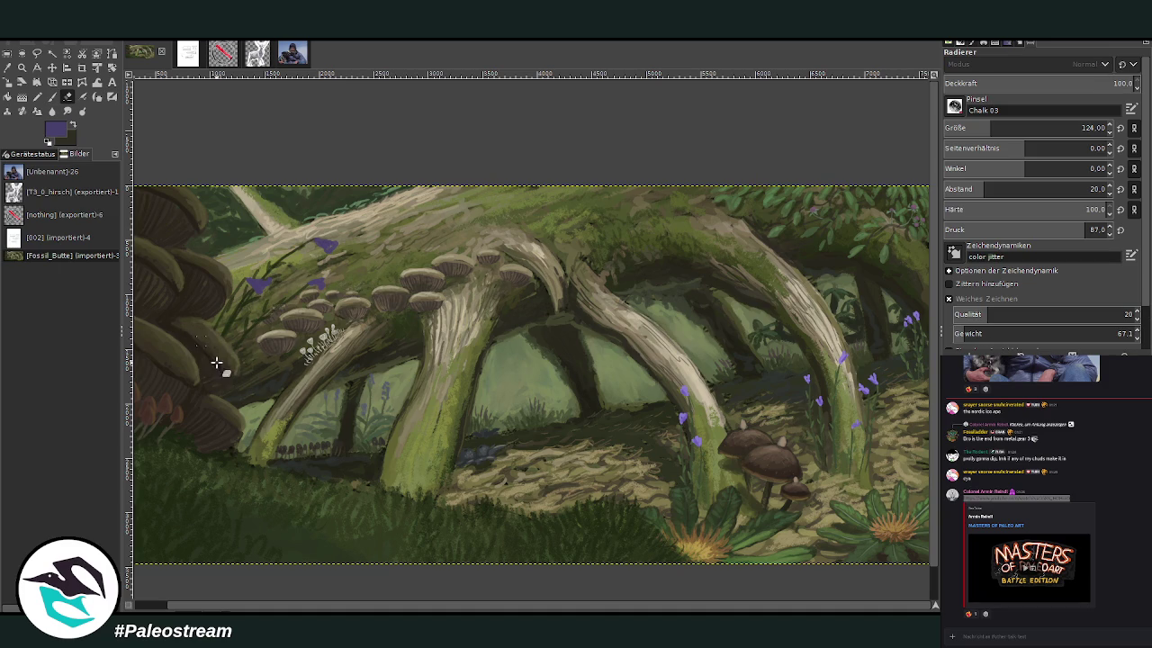
{"action": "scroll", "coordinate": [211, 390], "scroll_direction": "down", "scroll_amount": 1}
{"action": "scroll", "coordinate": [211, 390], "scroll_direction": "down", "scroll_amount": 1}
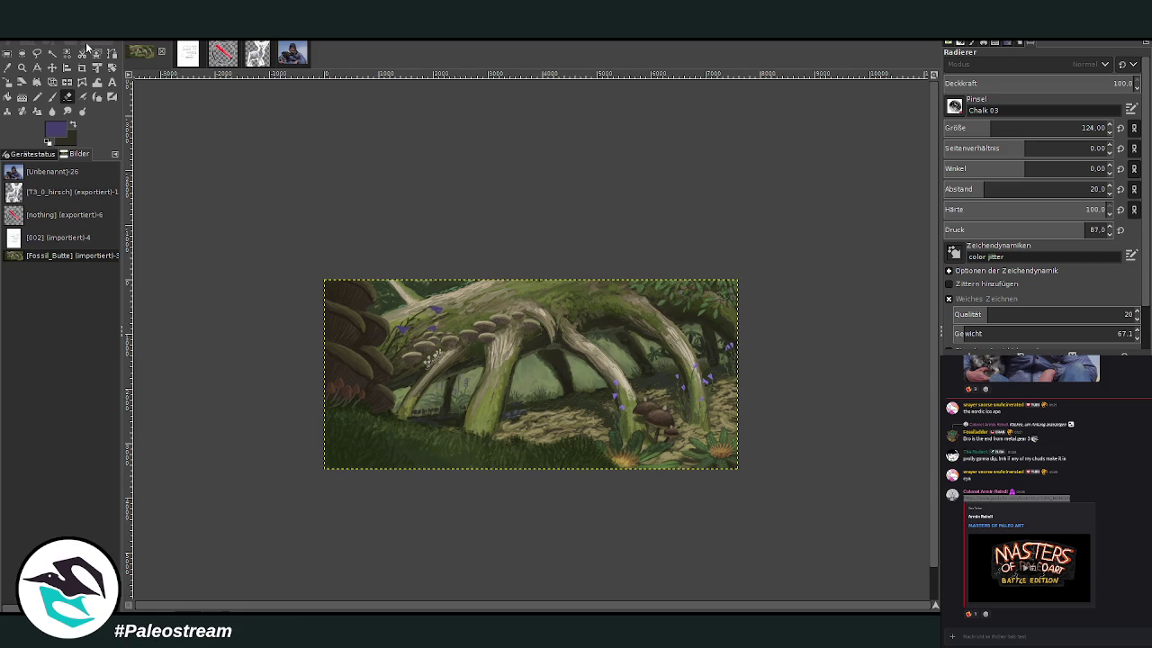
- Zoom in on the log and undo the purple flowers just painted there
{"action": "left_click", "coordinate": [22, 68]}
{"action": "left_click_drag", "start_coordinate": [306, 222], "coordinate": [776, 497]}
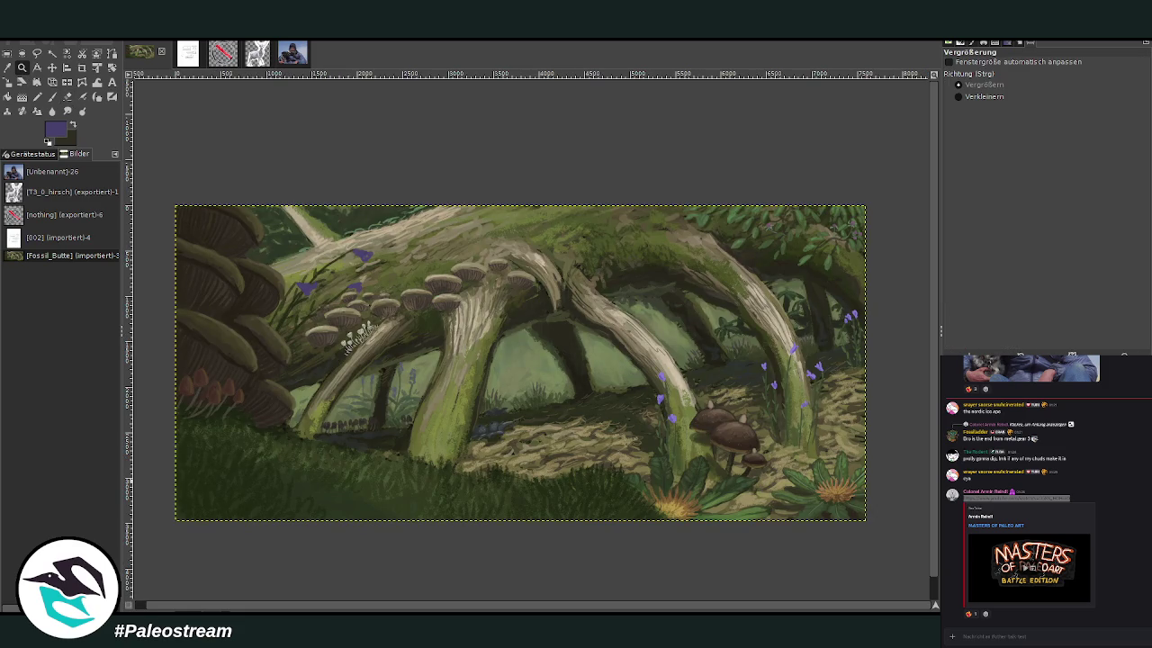
{"action": "key", "text": "ctrl+z"}
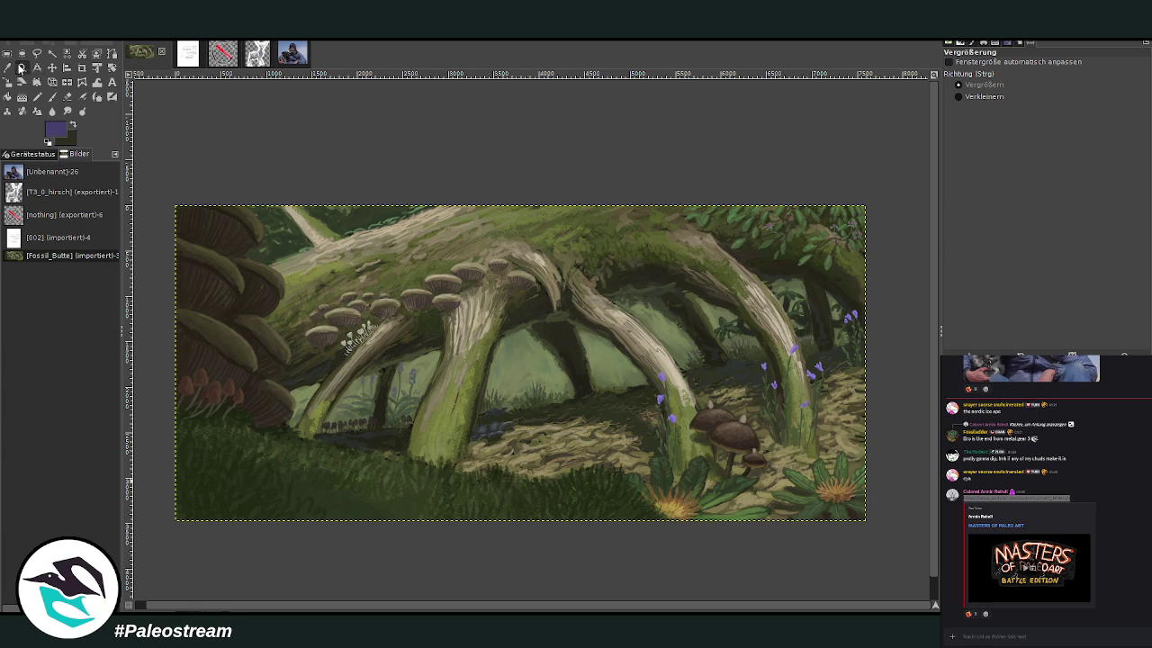
{"action": "left_click", "coordinate": [531, 309]}
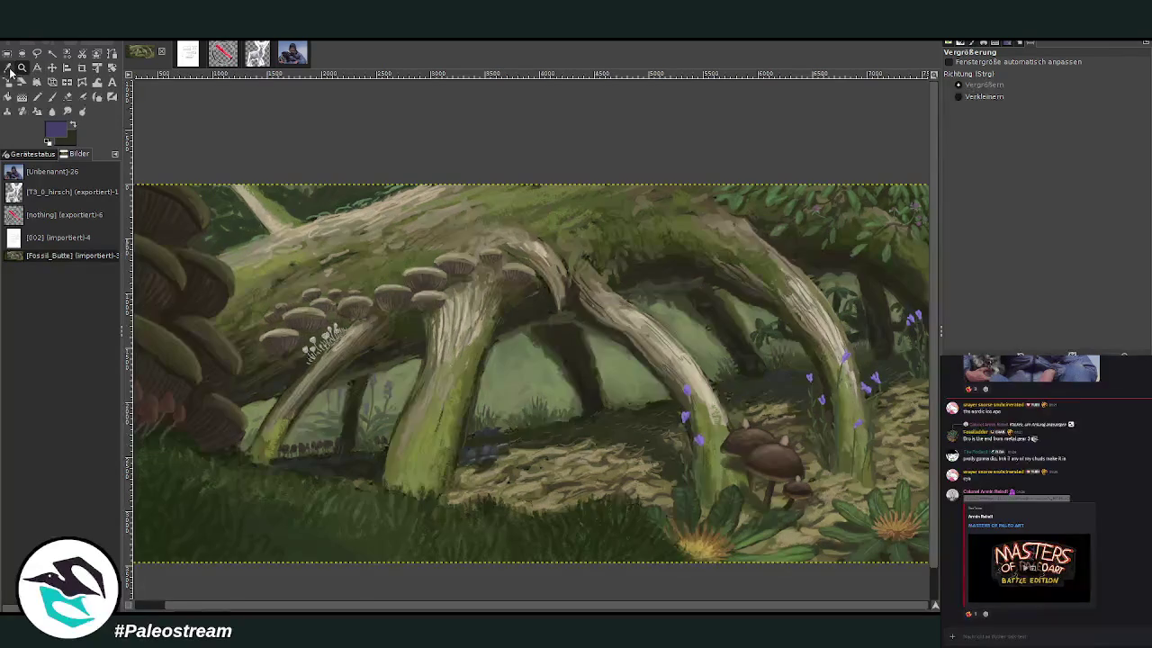
- Sample a dark green and set the Paintbrush to size 124 and opacity 93.4
{"action": "key", "text": "o"}
{"action": "left_click", "coordinate": [536, 306]}
{"action": "left_click", "coordinate": [54, 96]}
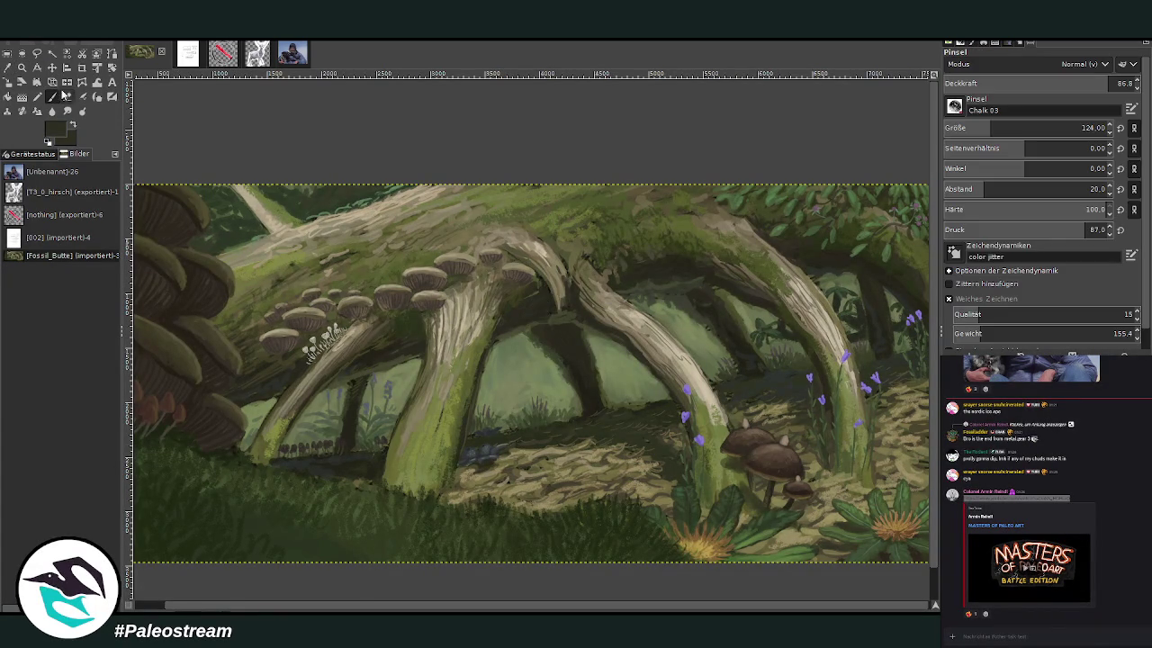
{"action": "left_click", "coordinate": [1103, 83]}
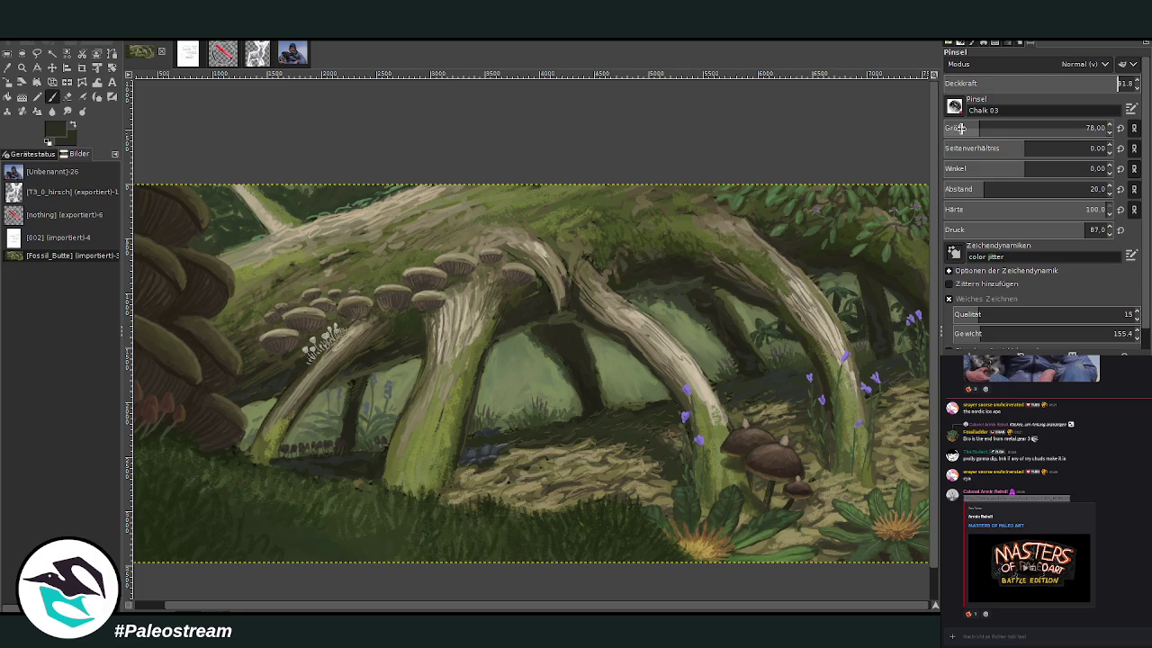
{"action": "left_click_drag", "start_coordinate": [961, 128], "coordinate": [1024, 128]}
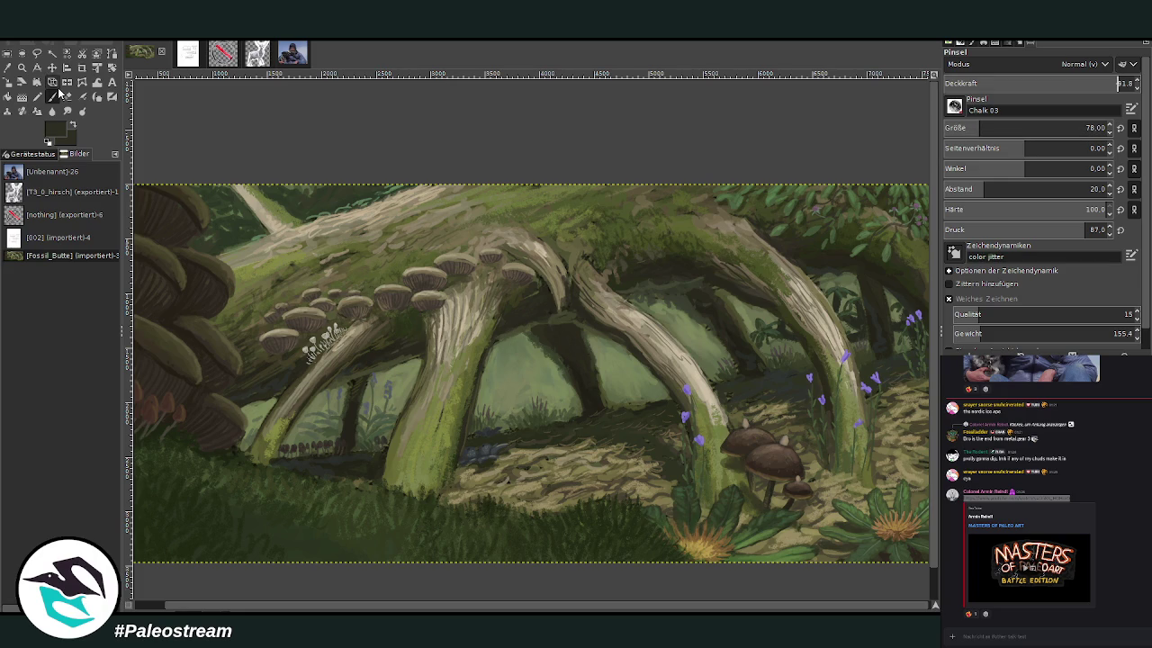
{"action": "left_click", "coordinate": [947, 83]}
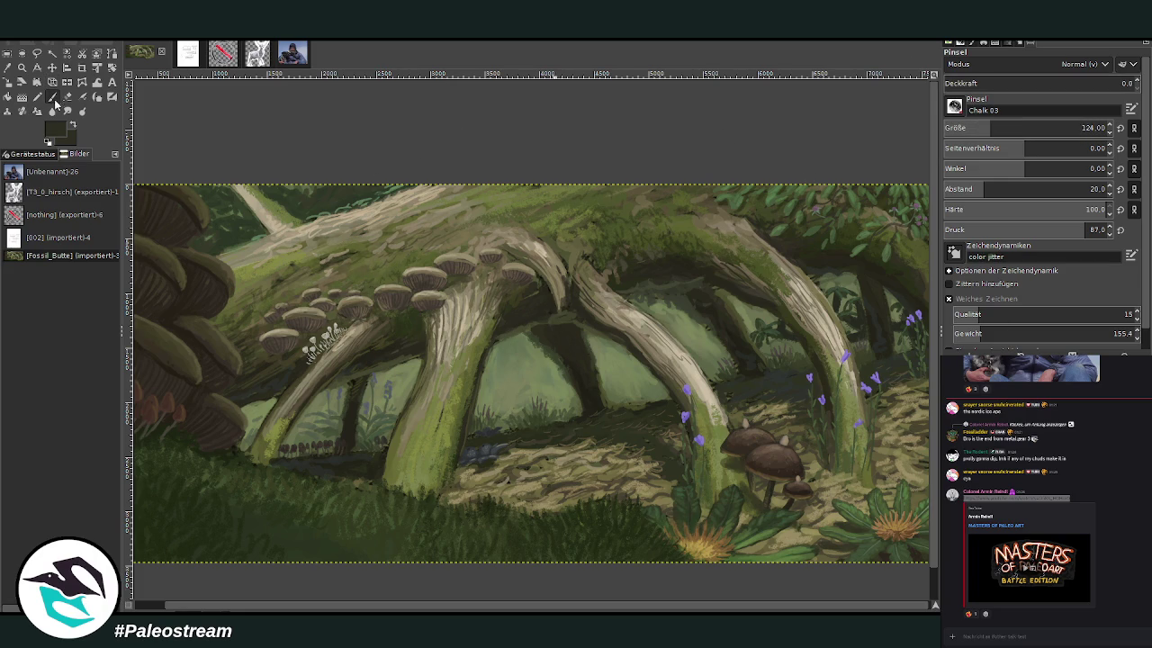
{"action": "left_click", "coordinate": [1116, 83]}
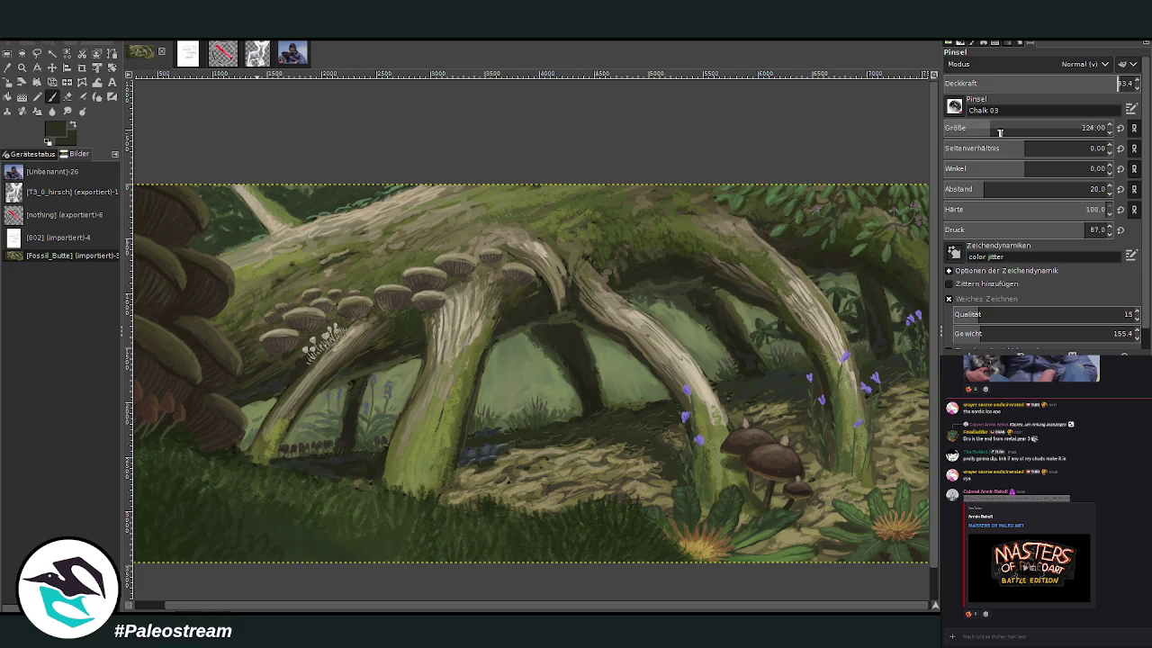